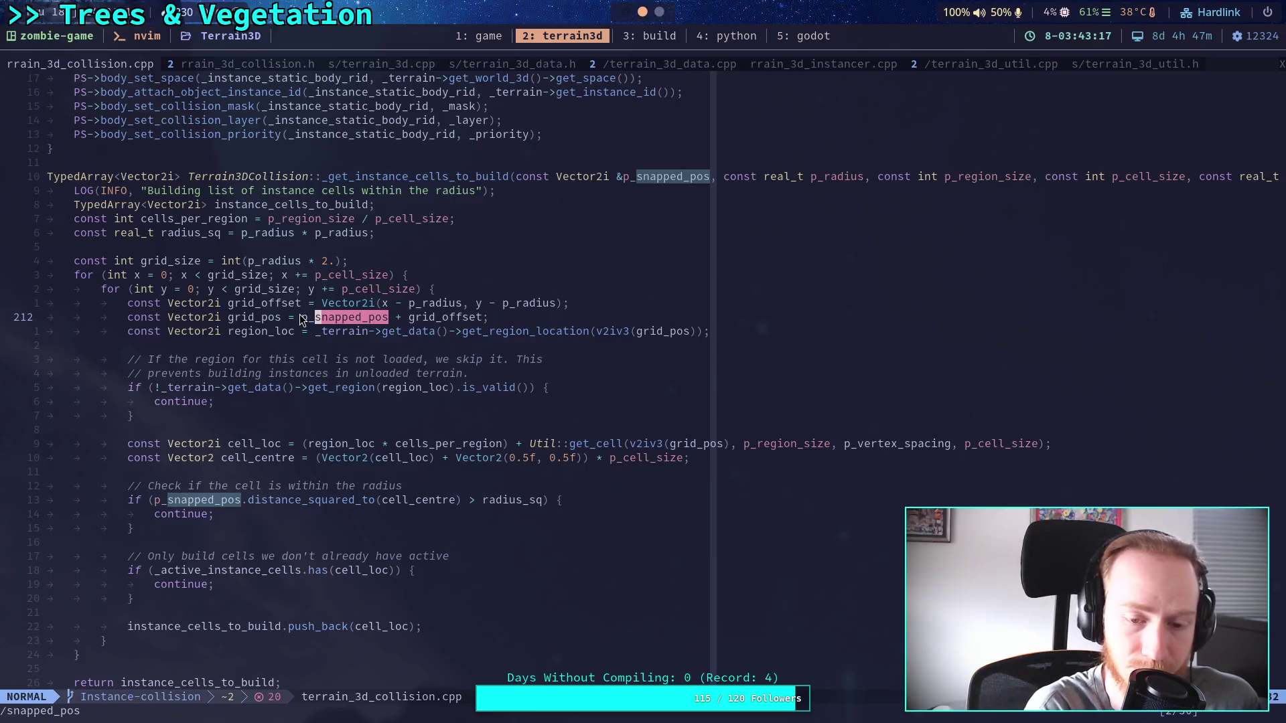
Append ' / p_vertex_spacing' after p_cell_size on the cell_centre line 222.
left_click(690, 462)
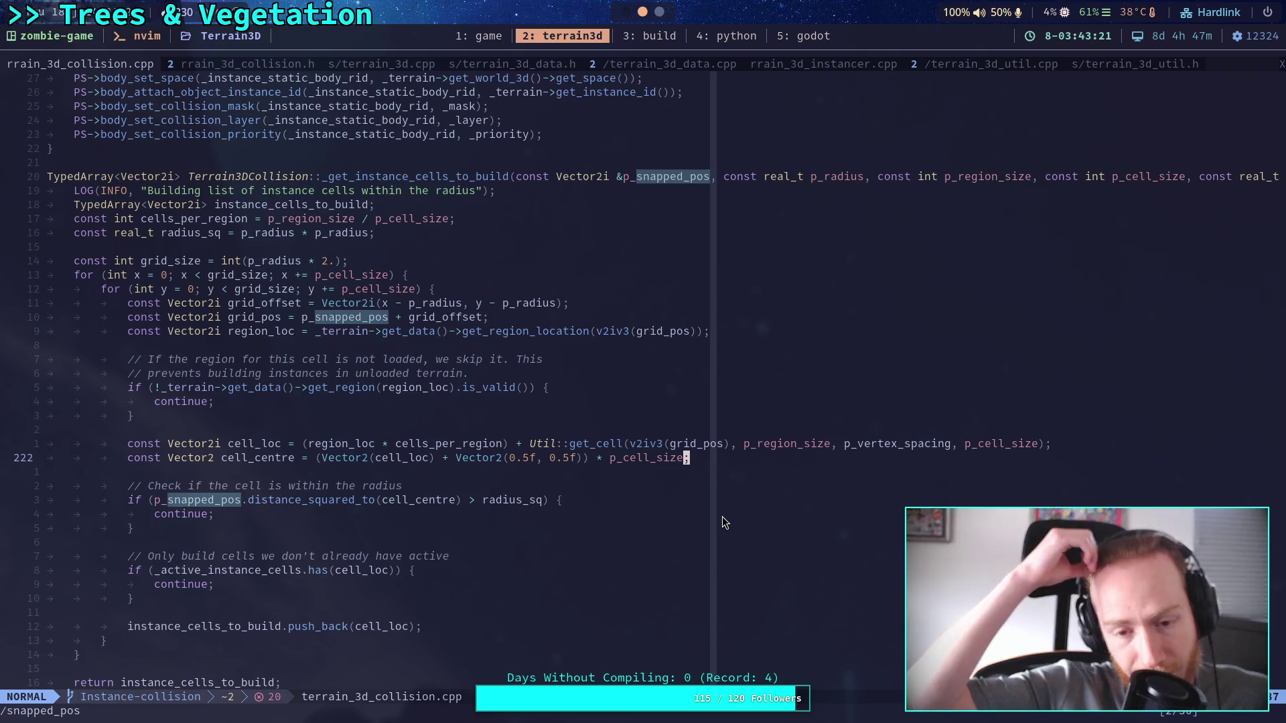
type("ize ")
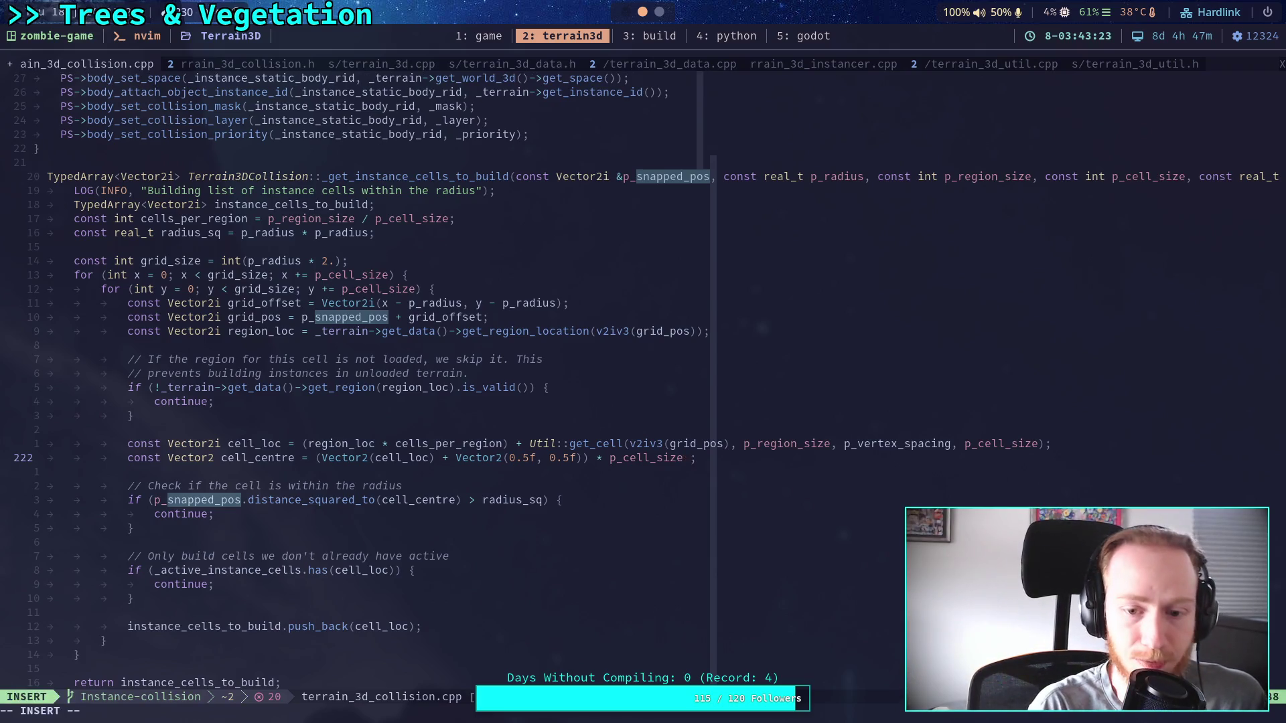
type("/ p_vertex_spacing")
key("Escape")
Check the function signature's parameters, then return to the cell_centre line.
left_click(921, 176)
key("$")
key("j")
key("j")
key("j")
key("k")
key("k")
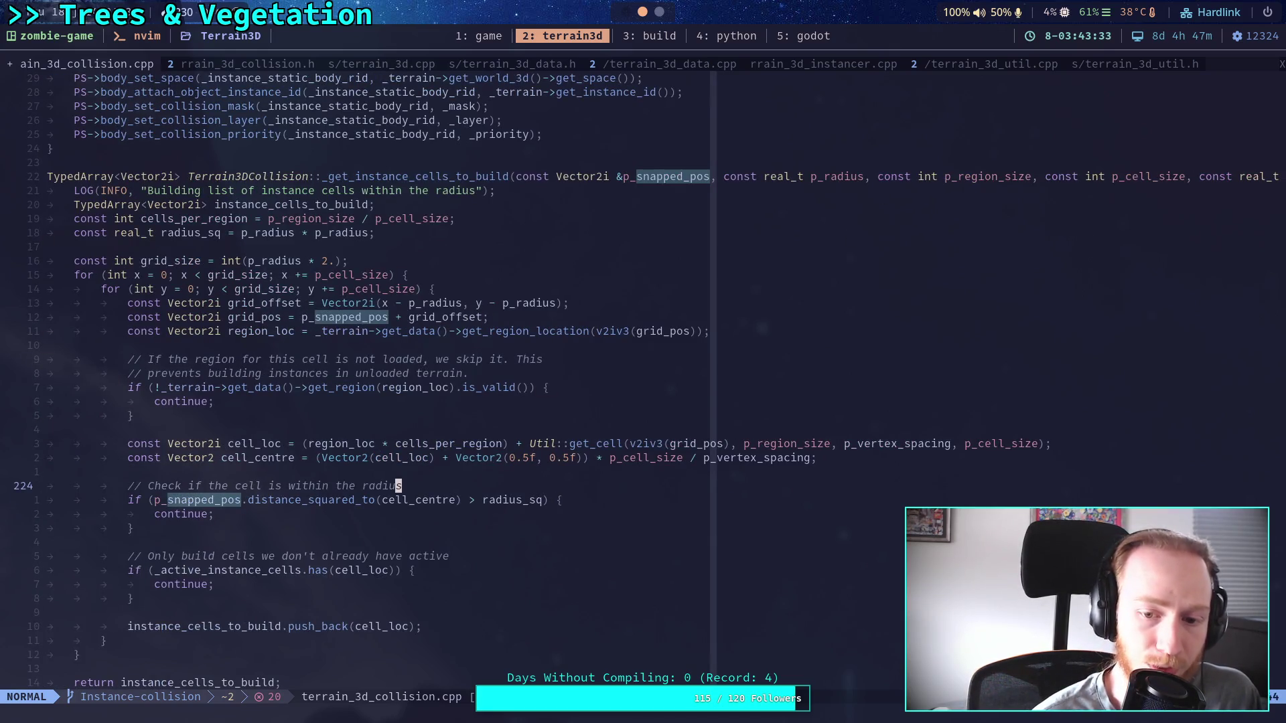
key("braceleft")
key("k")
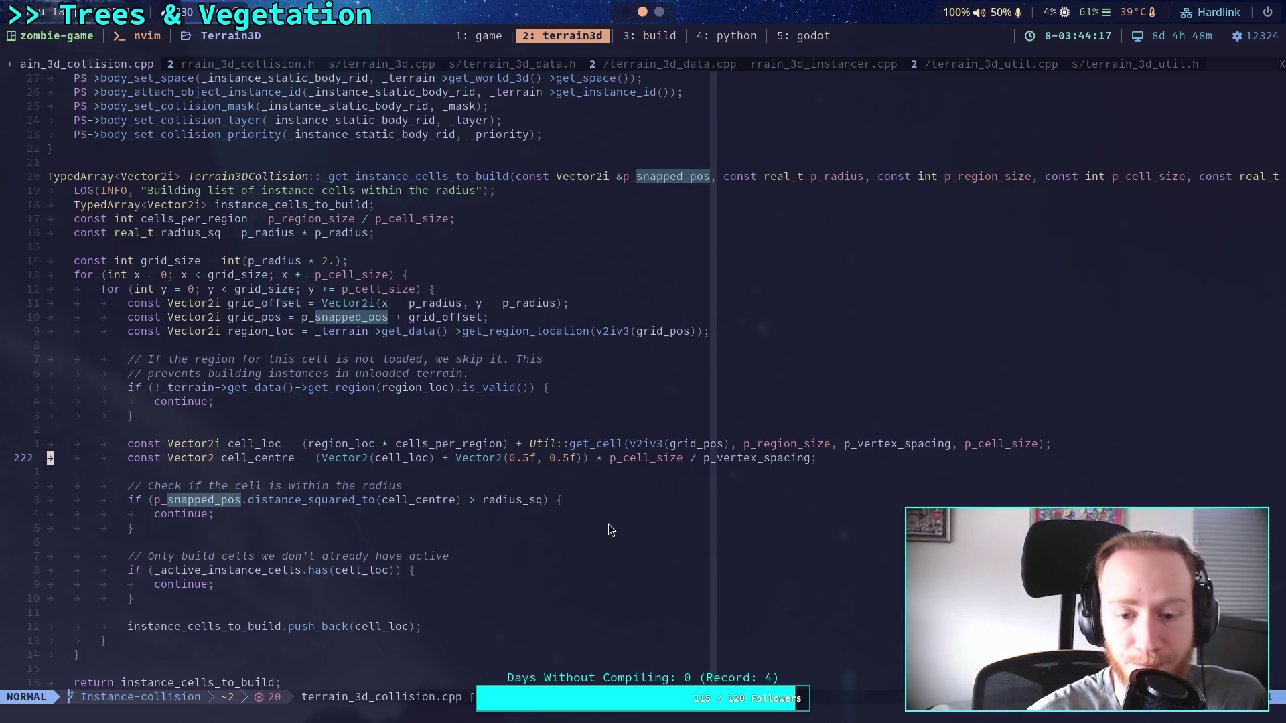
Group the cell-size product with '(' before '(Vector2' and ')' after p_cell_size.
left_click(693, 464)
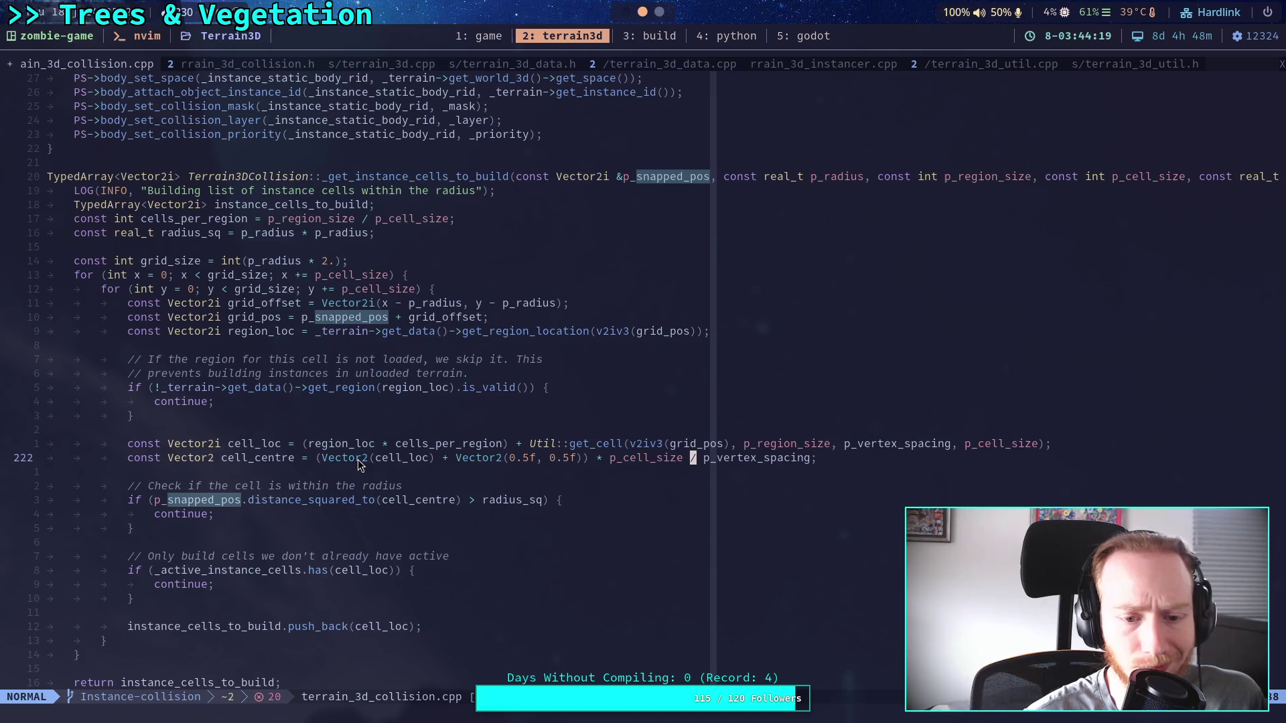
left_click(320, 462)
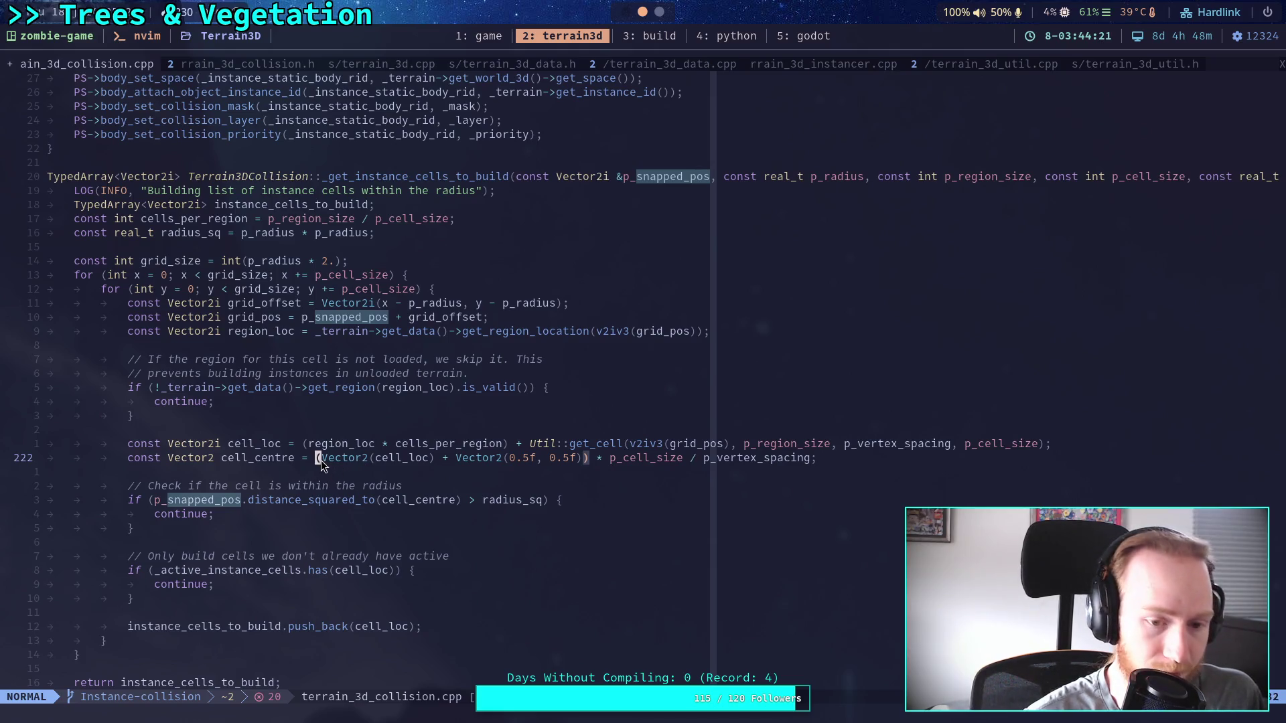
type("i")
type("(")
left_click(676, 462)
type(")")
key("Escape")
left_click(704, 490)
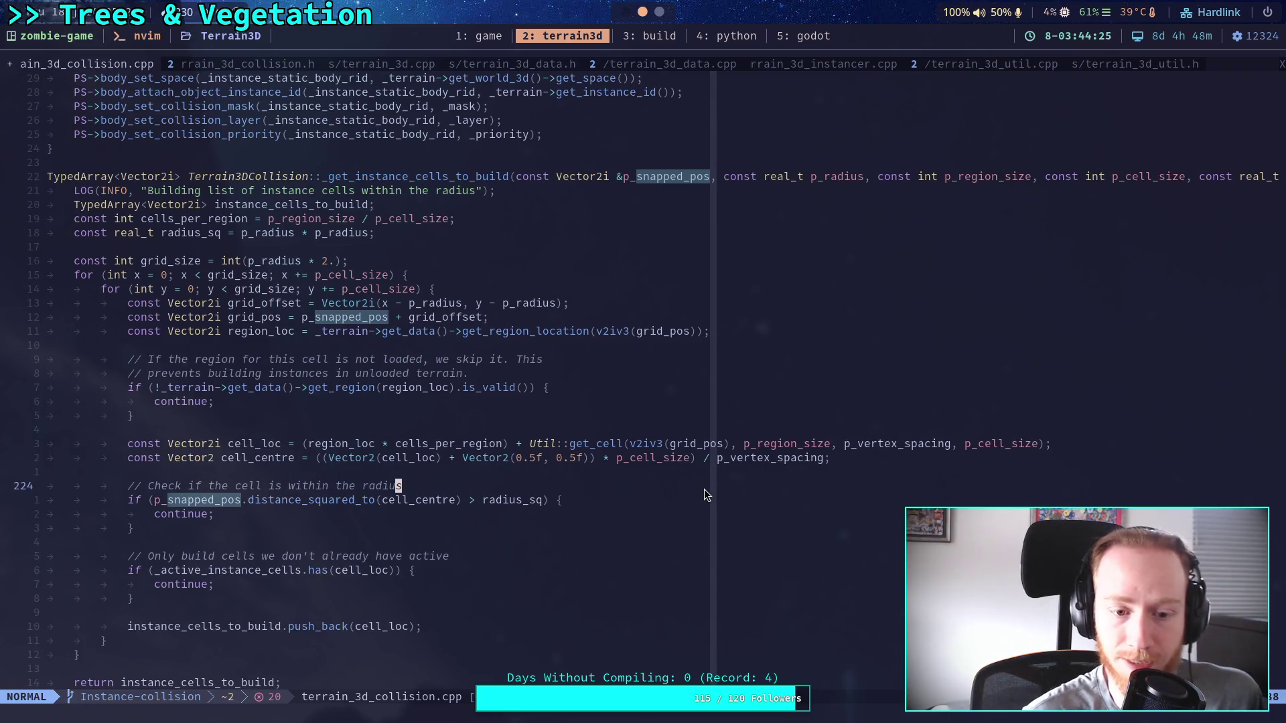
scroll(686, 497, "down", 2)
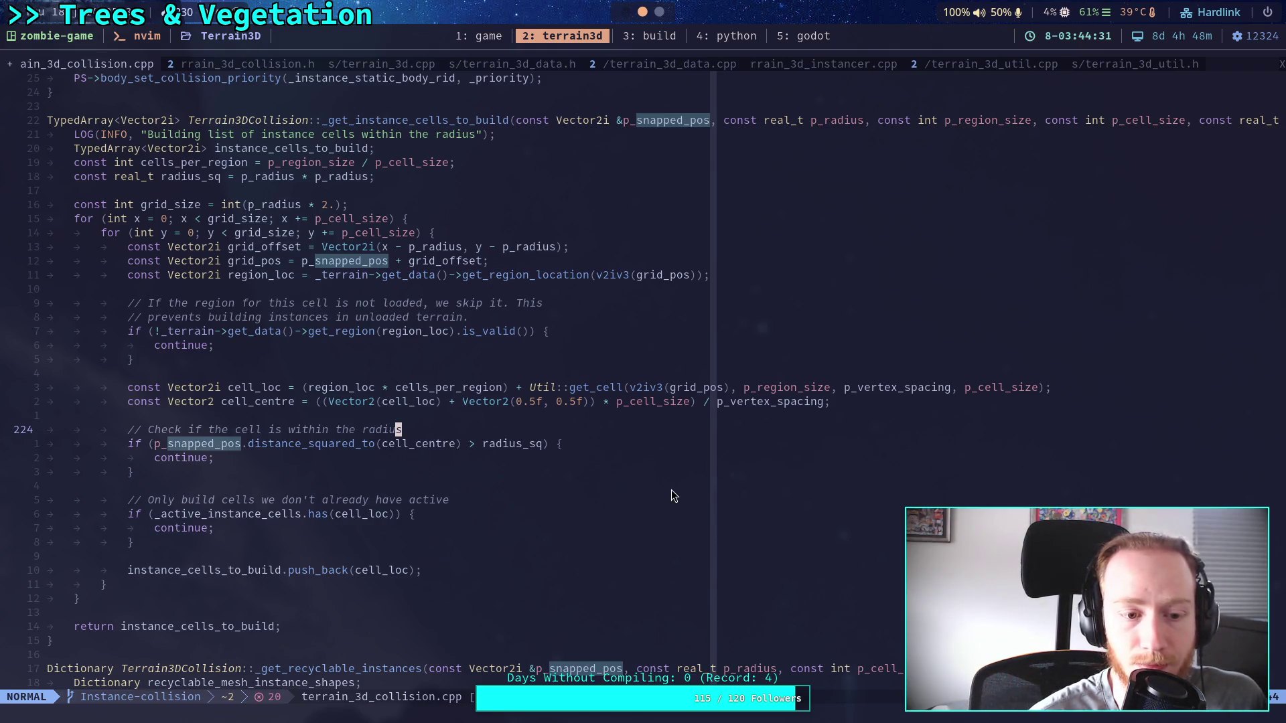
scroll(671, 496, "down", 9)
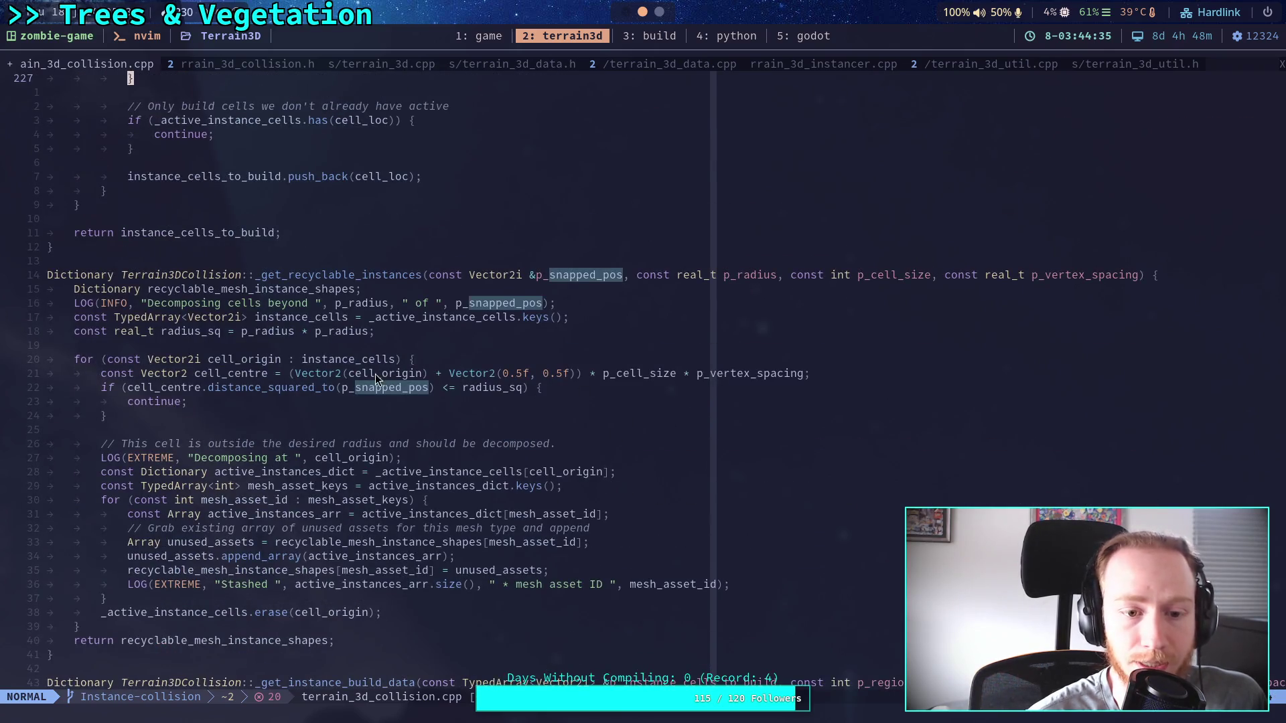
On line 248, parenthesise the cell-size product and change '*' to '/ p_vertex_spacing'.
left_click(292, 374)
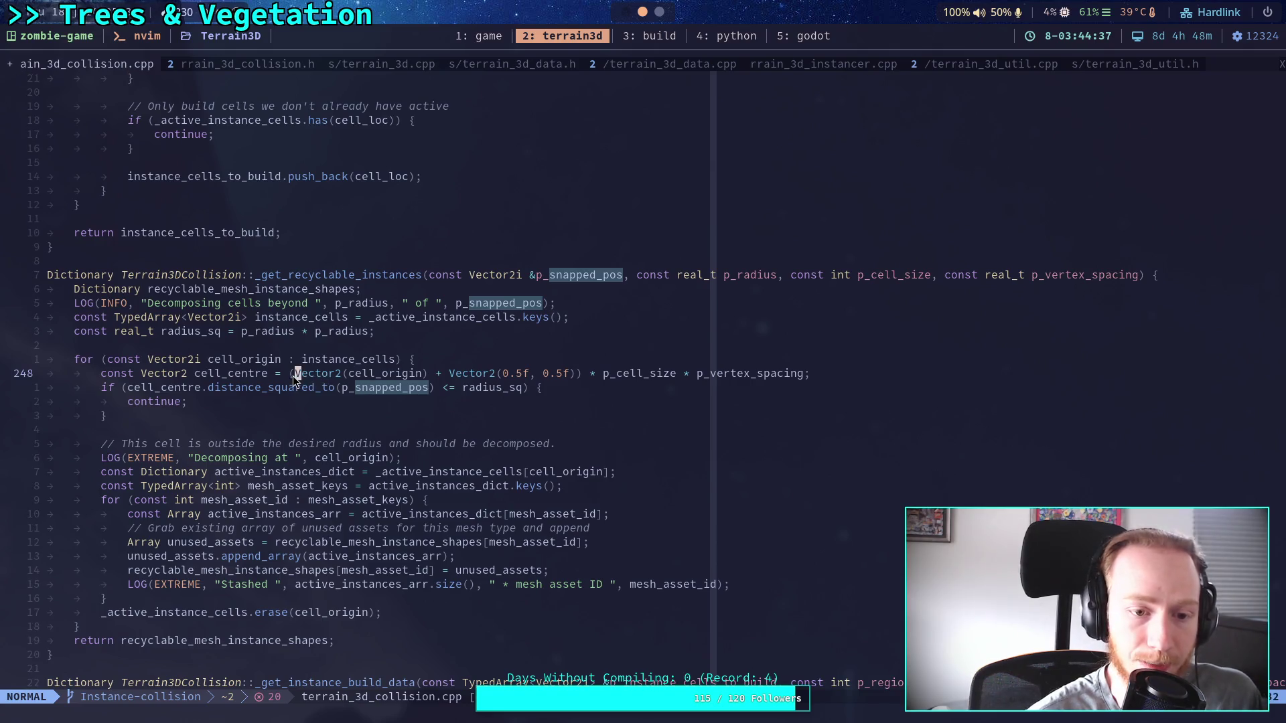
type("i(")
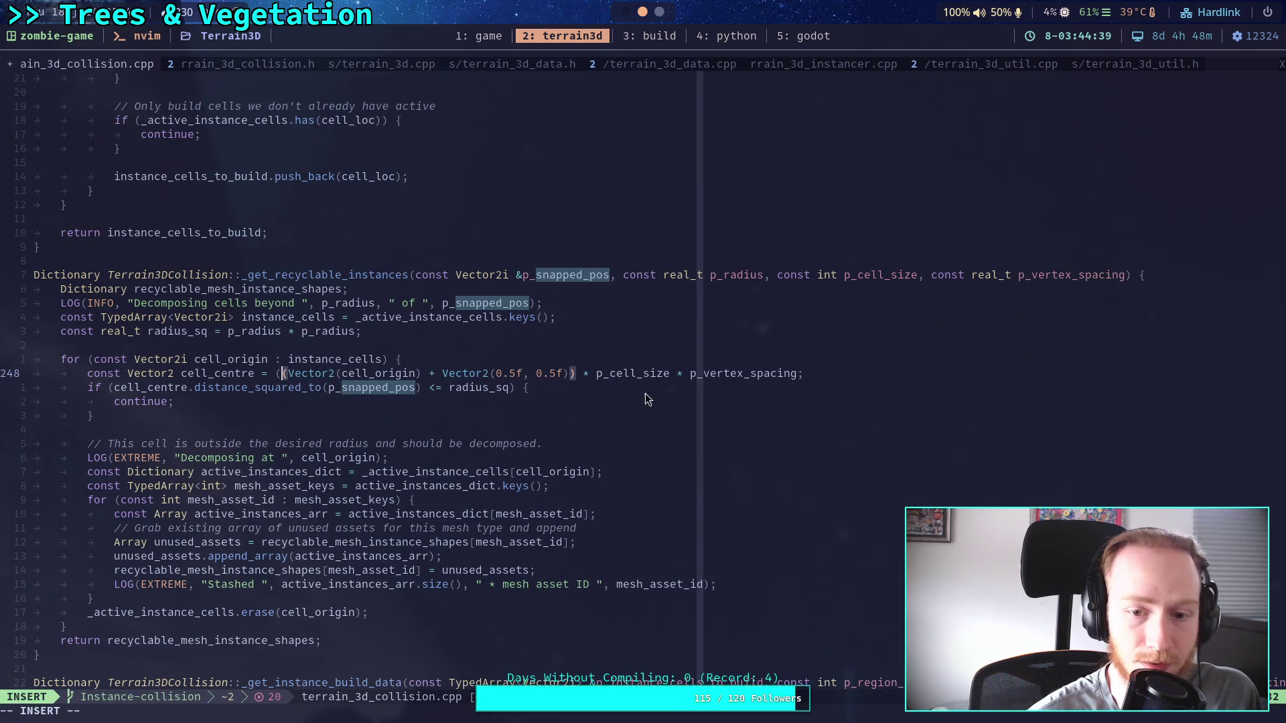
left_click(672, 373)
type(")")
key("Right")
key("Right")
key("BackSpace")
type("/")
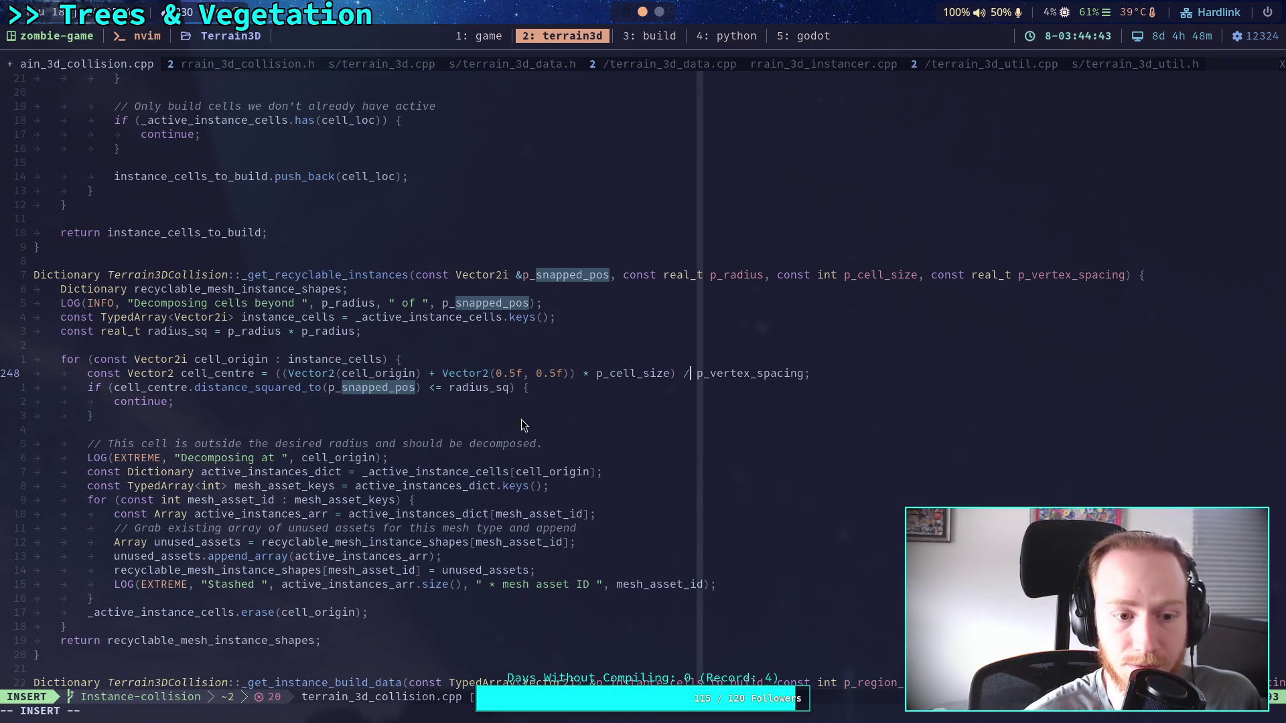
Move to _get_instance_build_data and search for p_vertex_spacing.
scroll(388, 415, "down", 2)
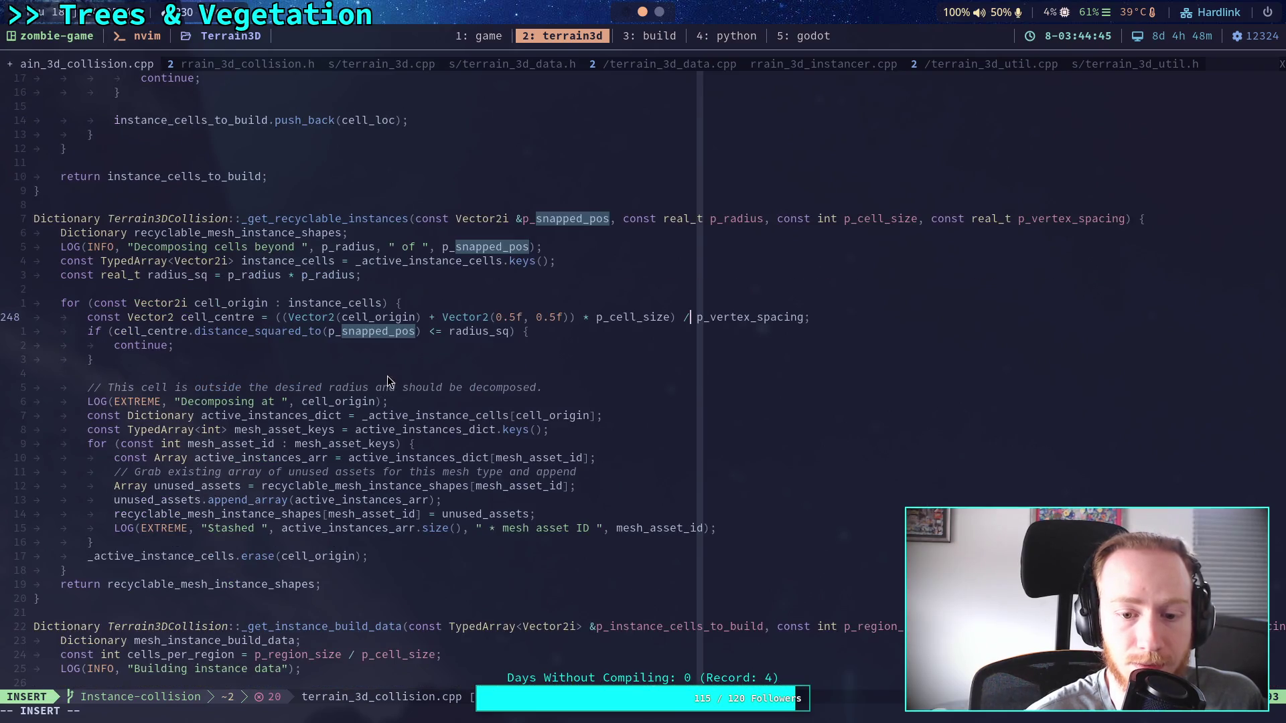
scroll(387, 375, "down", 8)
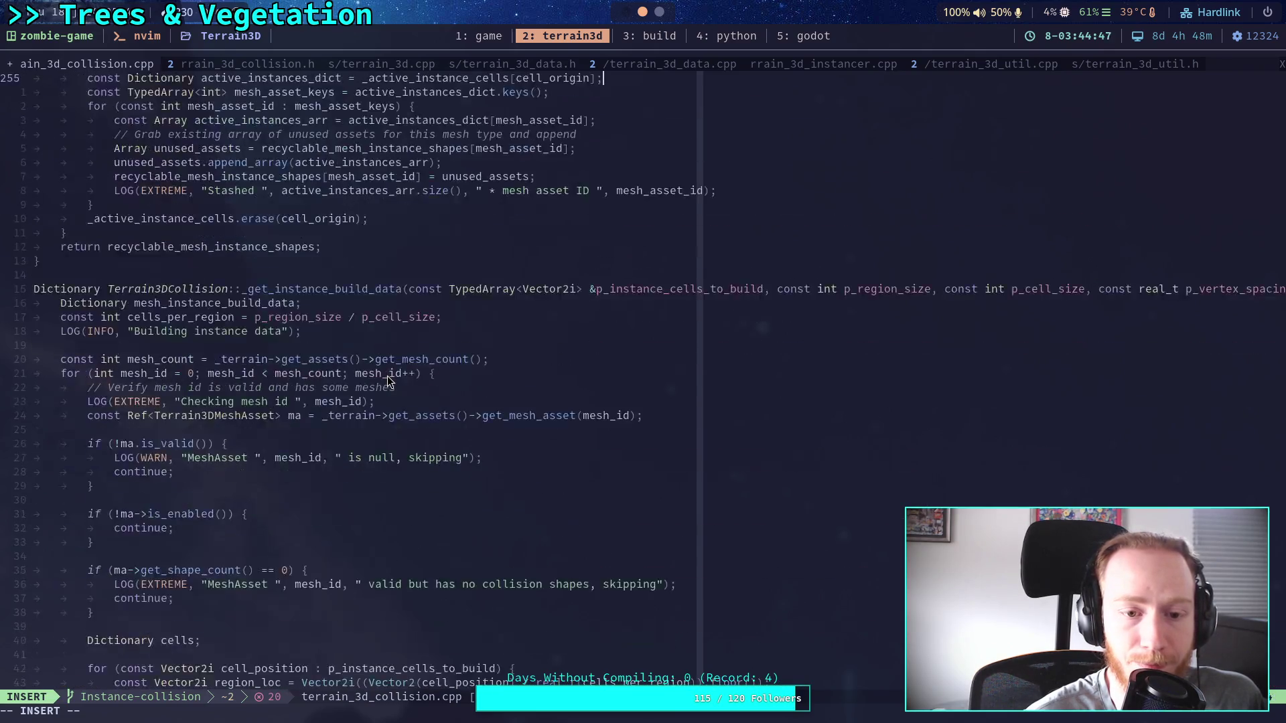
left_click(385, 375)
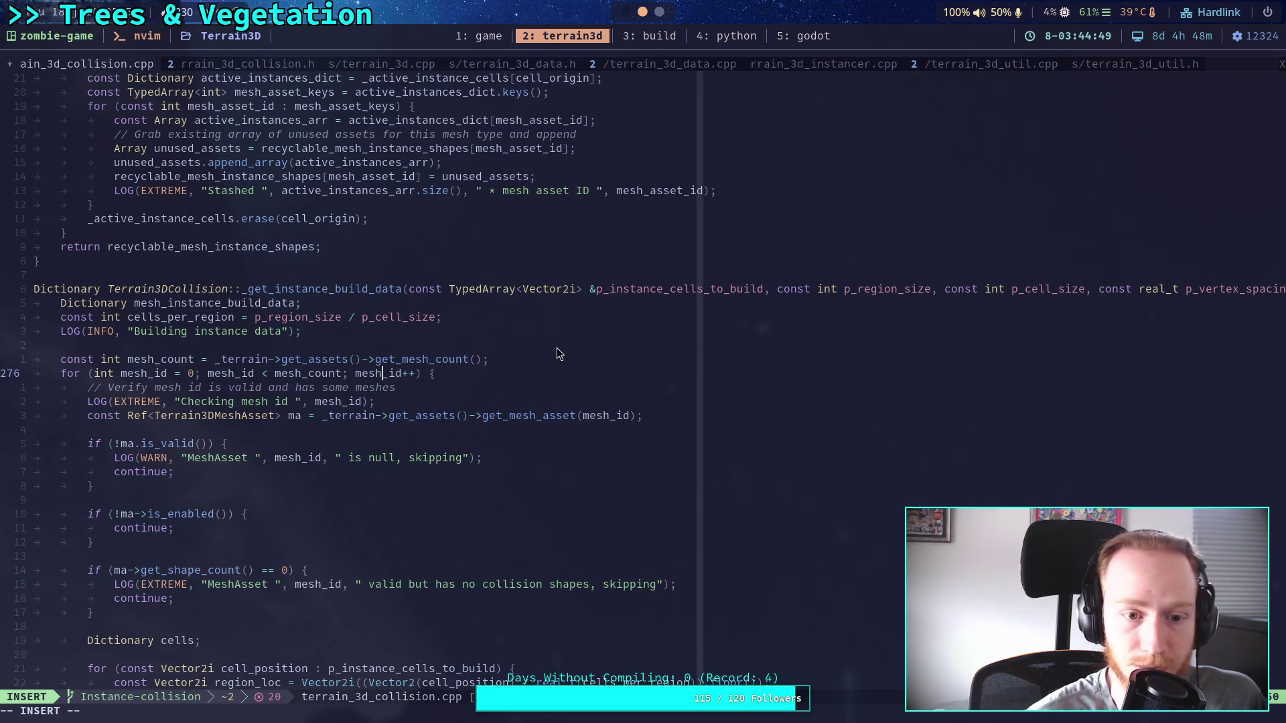
key("Escape")
key("z")
key("t")
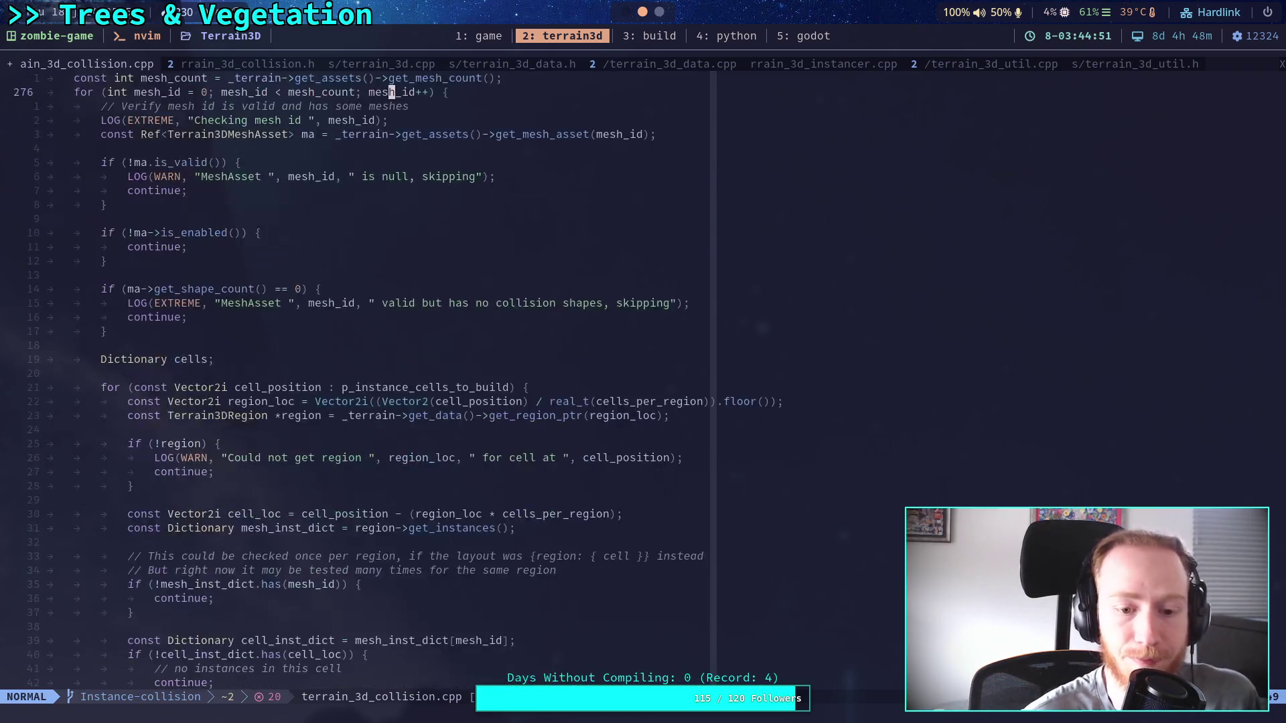
scroll(679, 181, "up", 4)
left_click(690, 175)
type("/p")
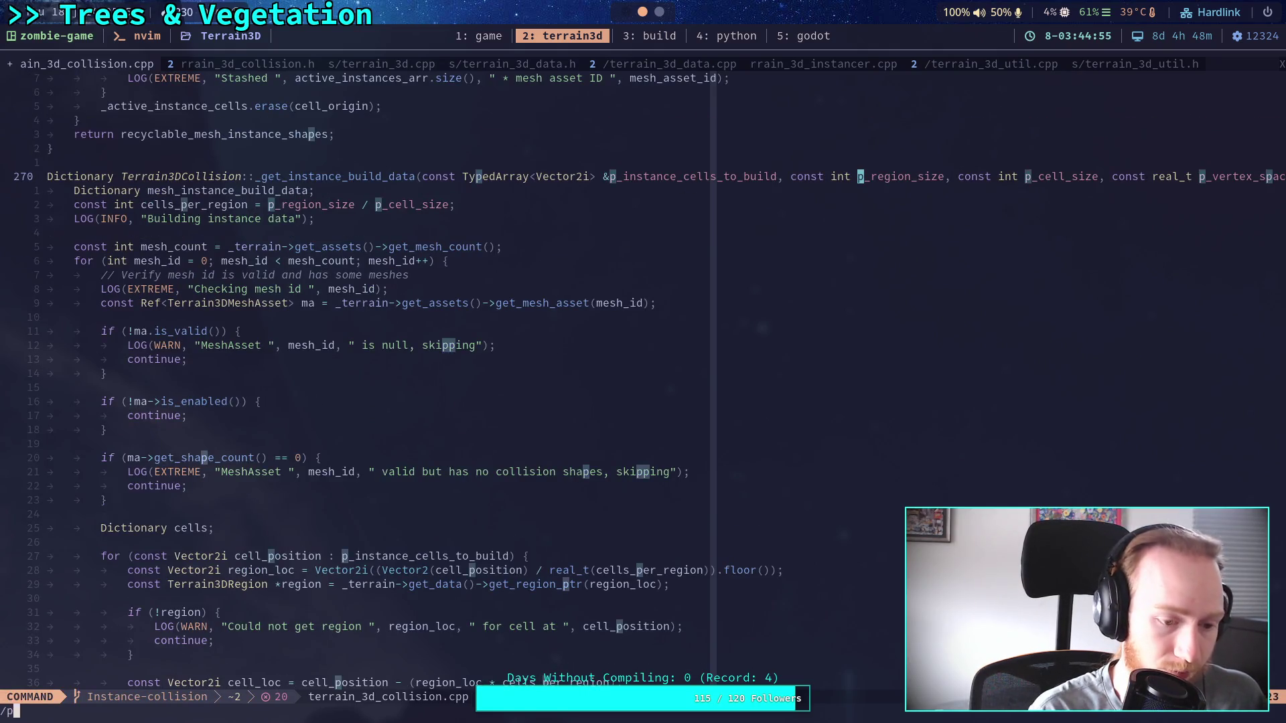
type("_vertex_spacing")
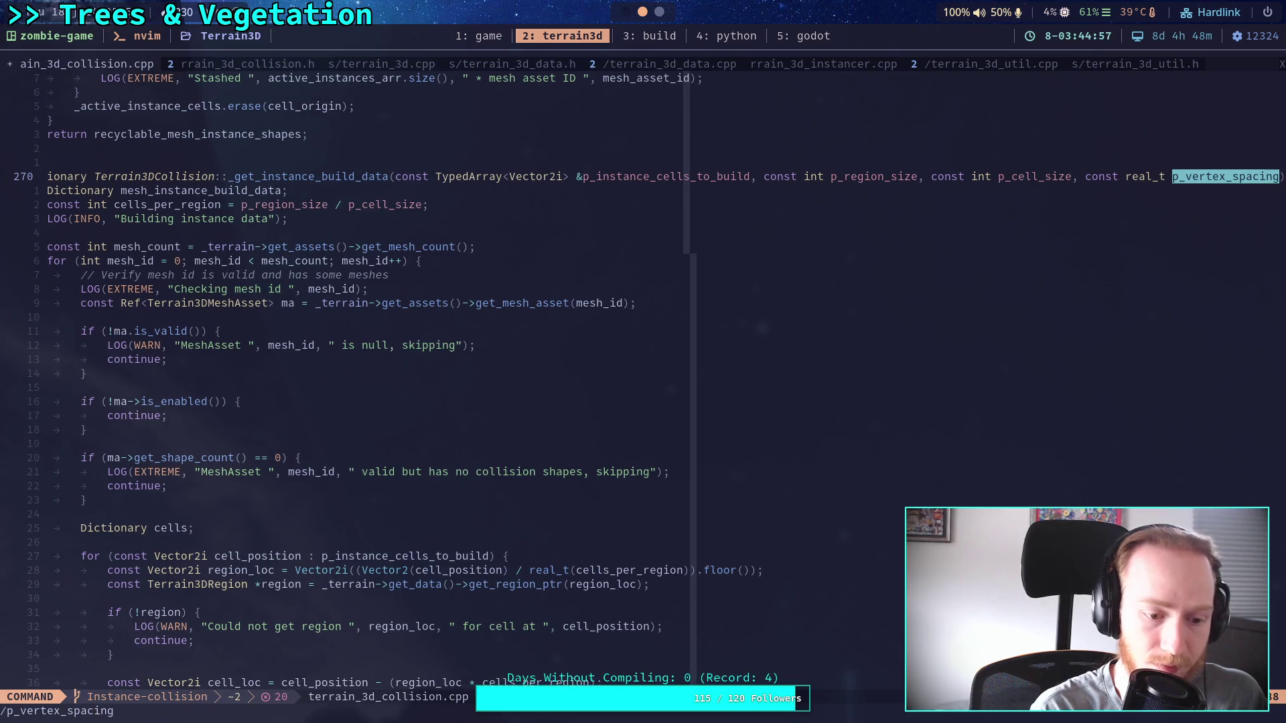
key("Return")
scroll(572, 387, "down", 18)
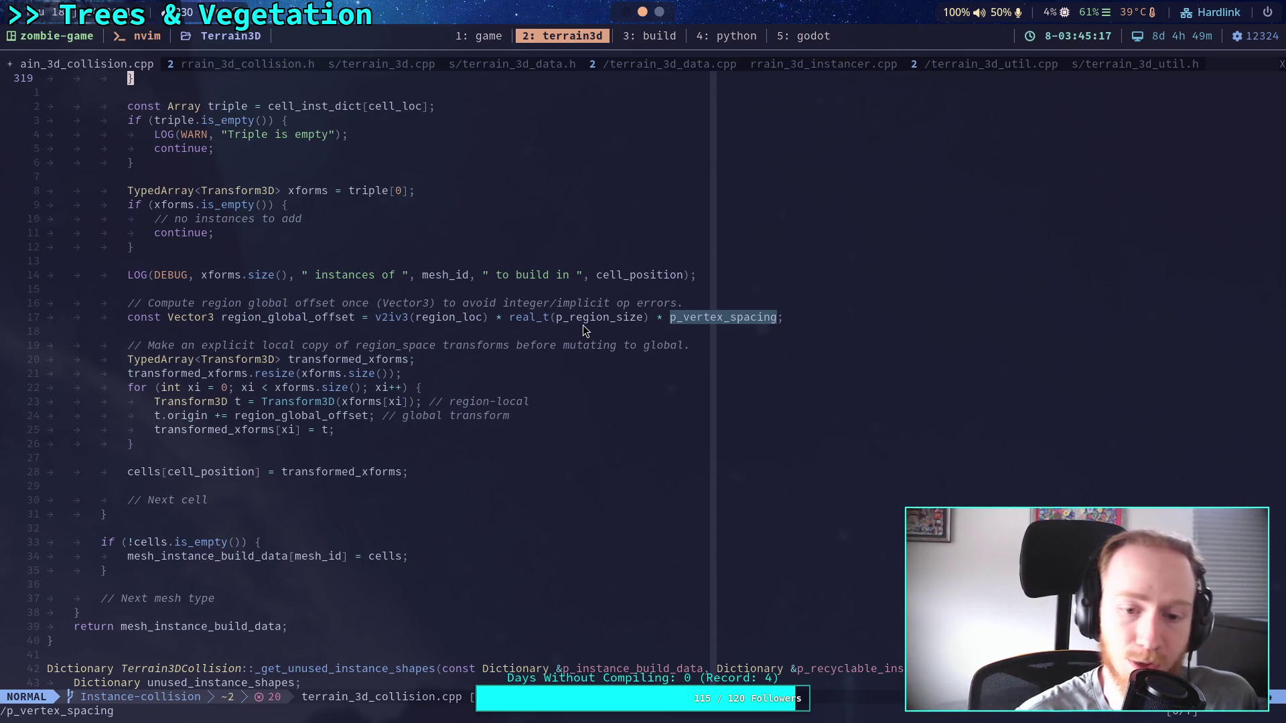
scroll(583, 324, "down", 9)
scroll(589, 339, "down", 20)
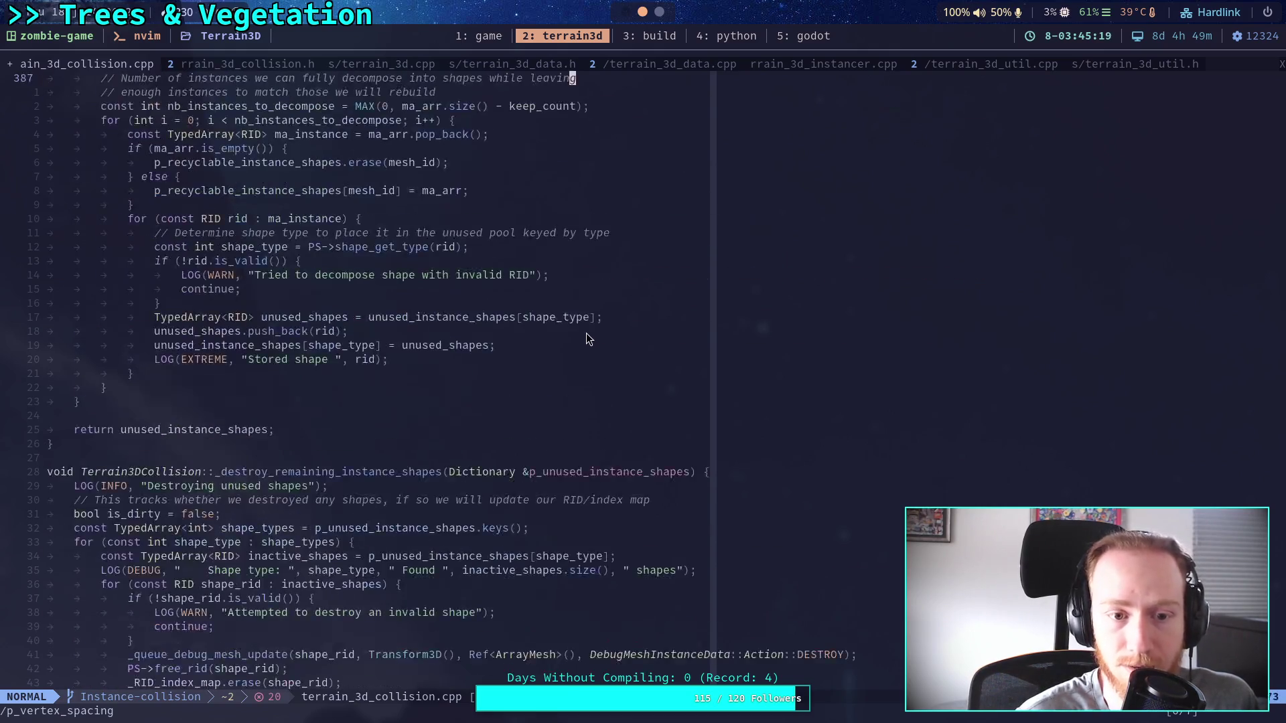
scroll(582, 330, "up", 20)
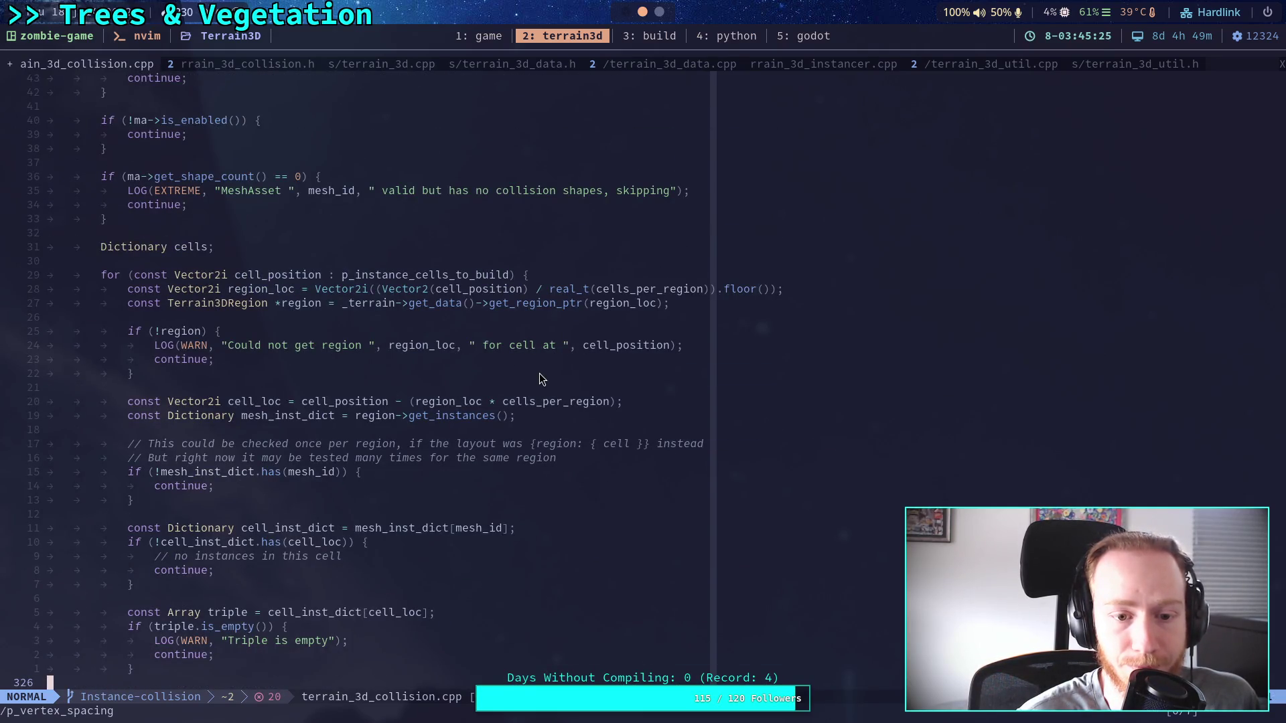
scroll(532, 383, "up", 8)
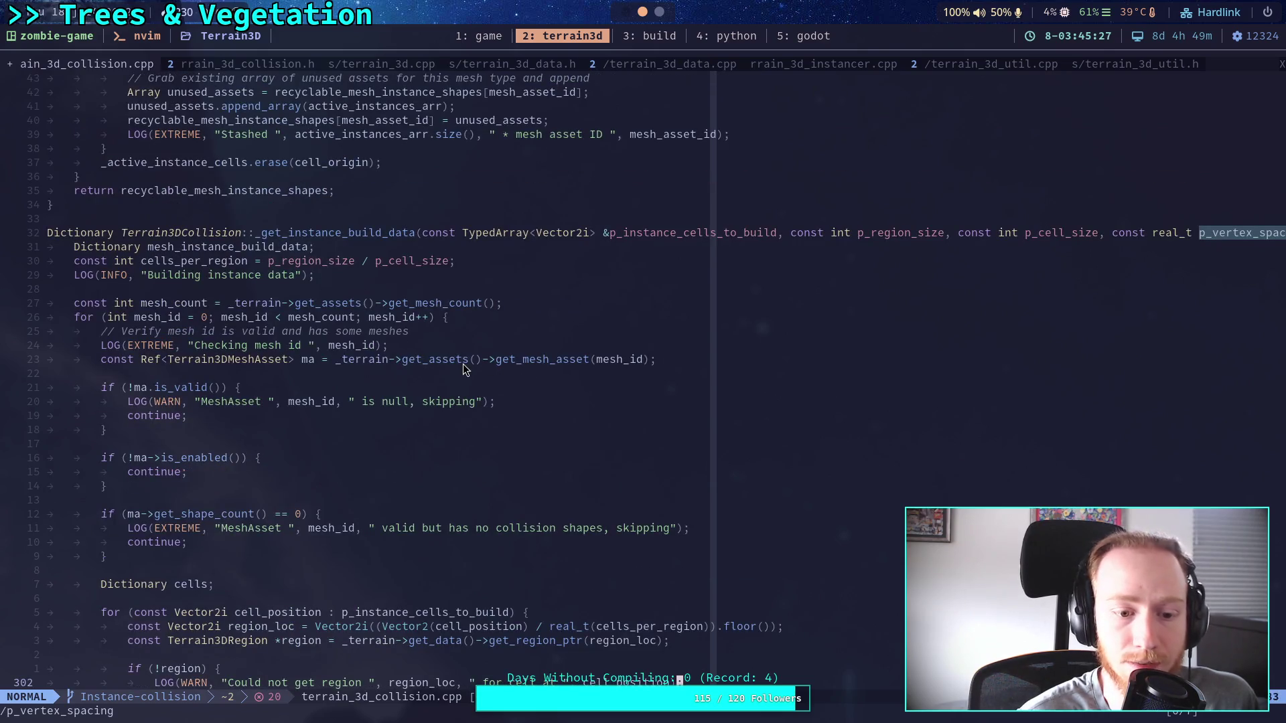
scroll(464, 363, "up", 9)
left_click(759, 317)
key("j")
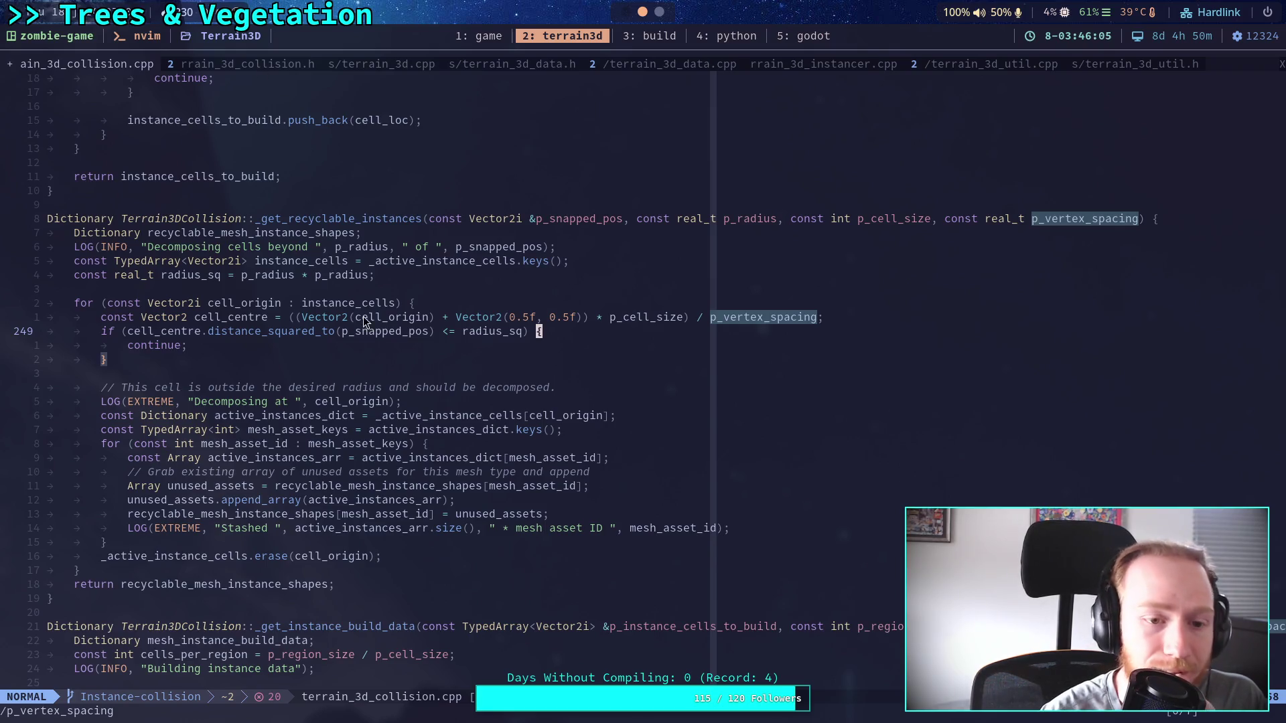
scroll(416, 380, "down", 20)
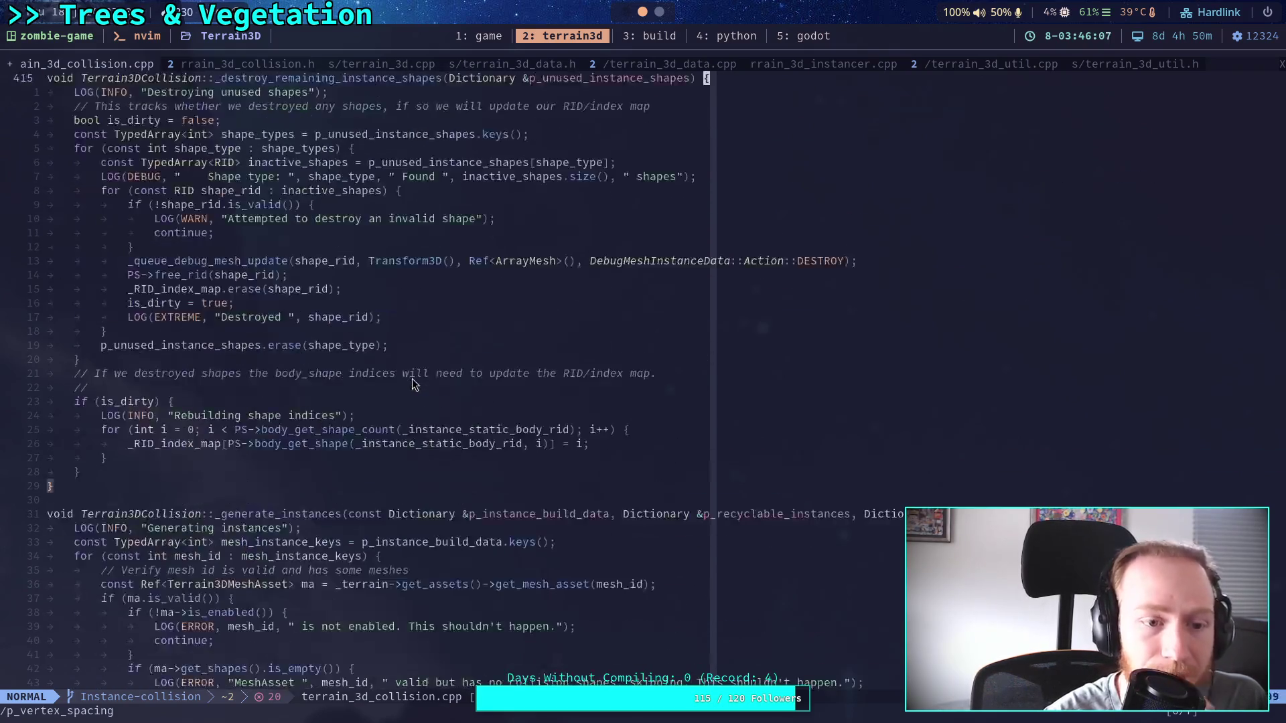
scroll(412, 379, "down", 20)
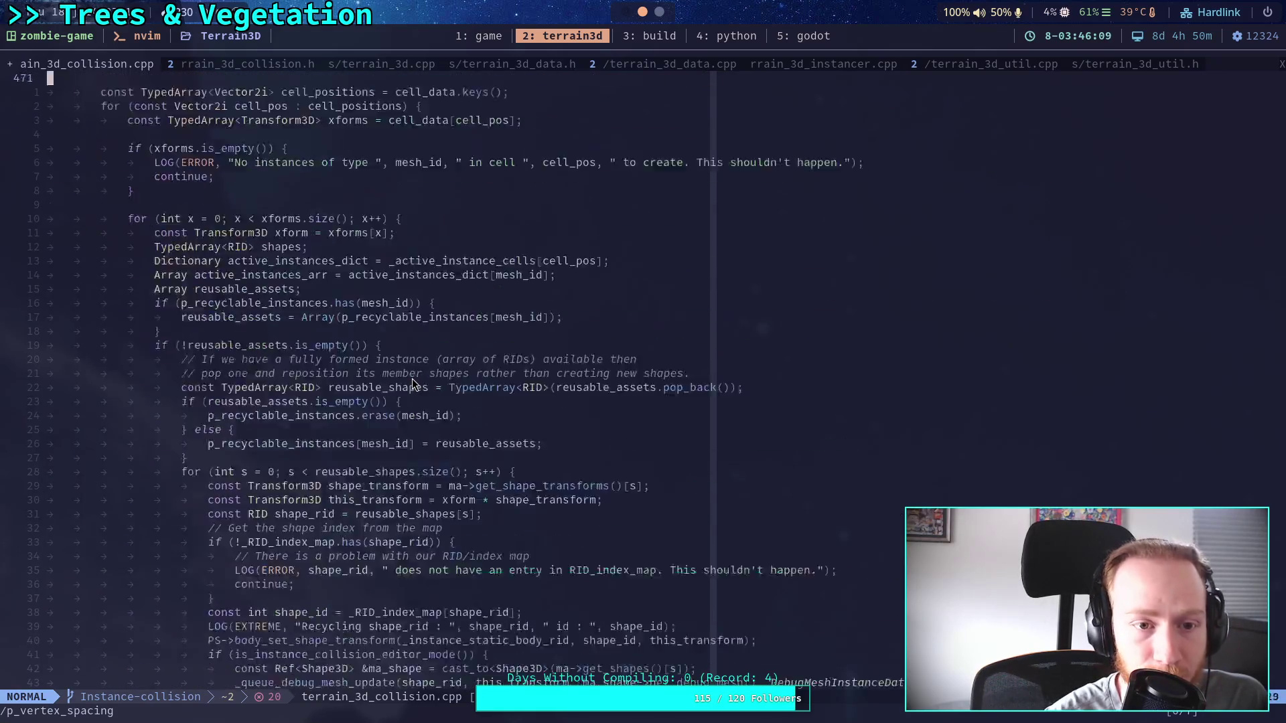
scroll(412, 379, "down", 20)
scroll(412, 379, "down", 7)
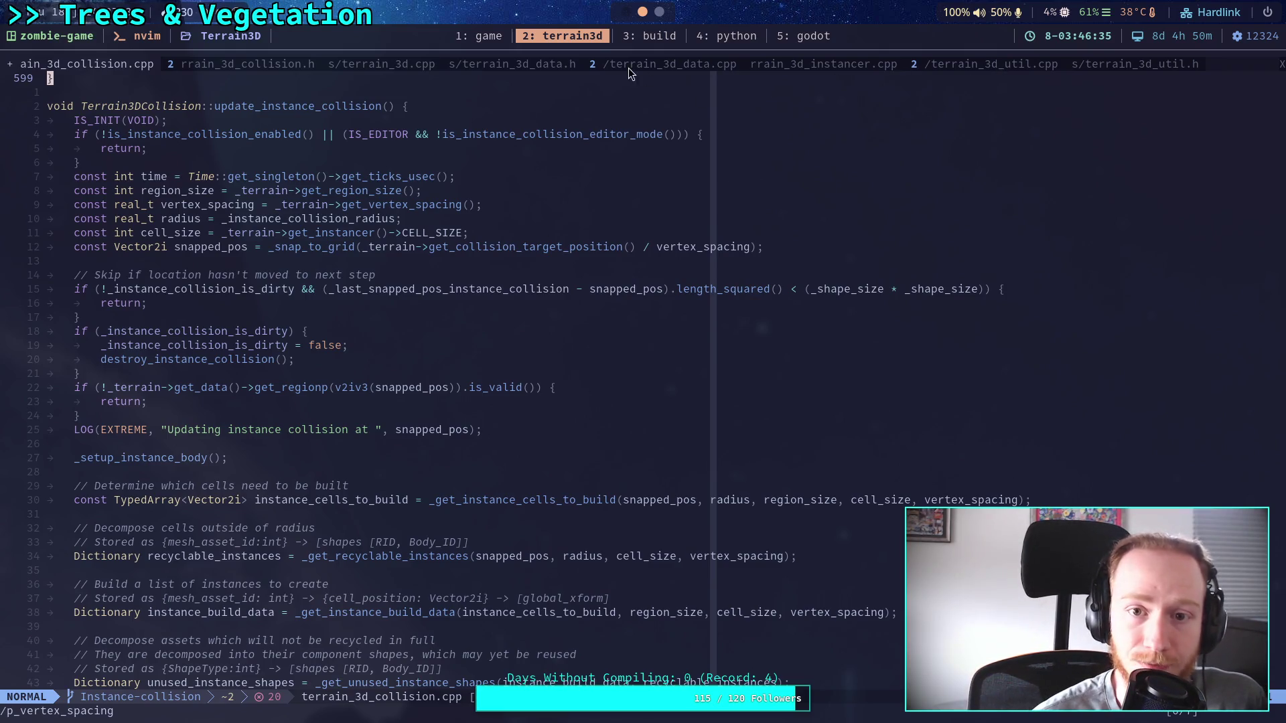
In terrain_3d.cpp, search for the get_collision_target_position definition.
left_click(360, 65)
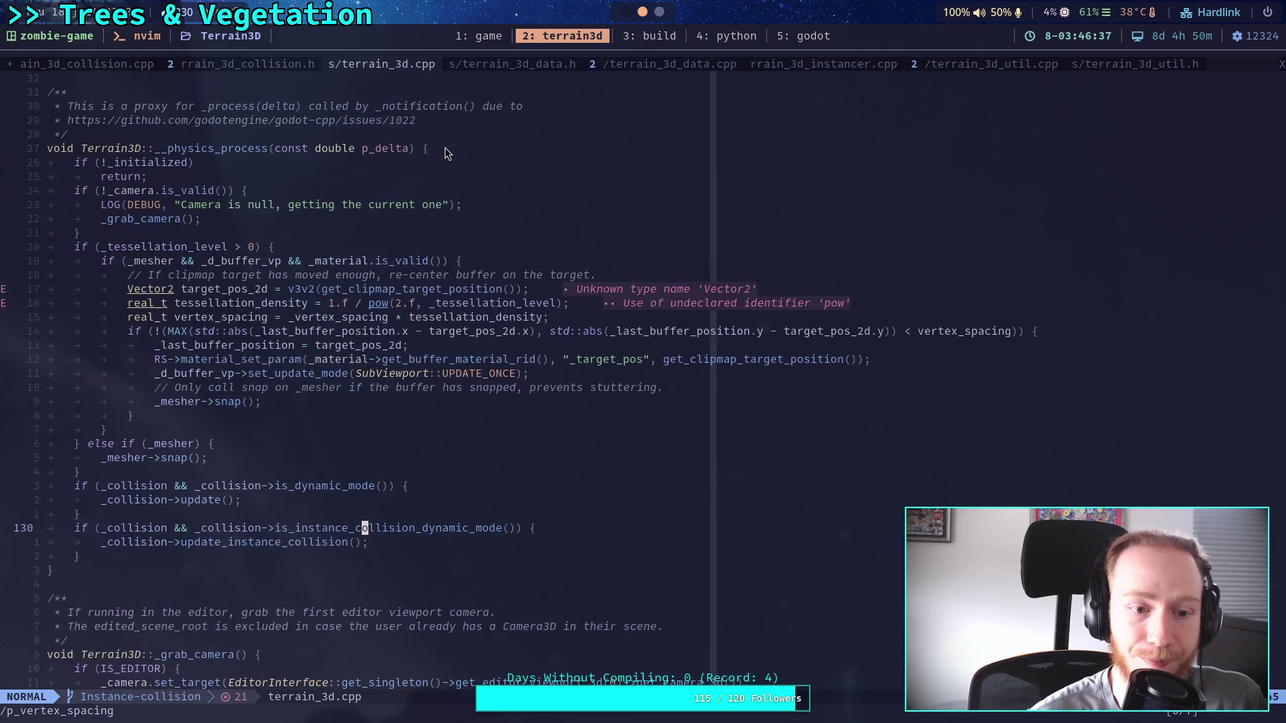
type("/get_collision_t")
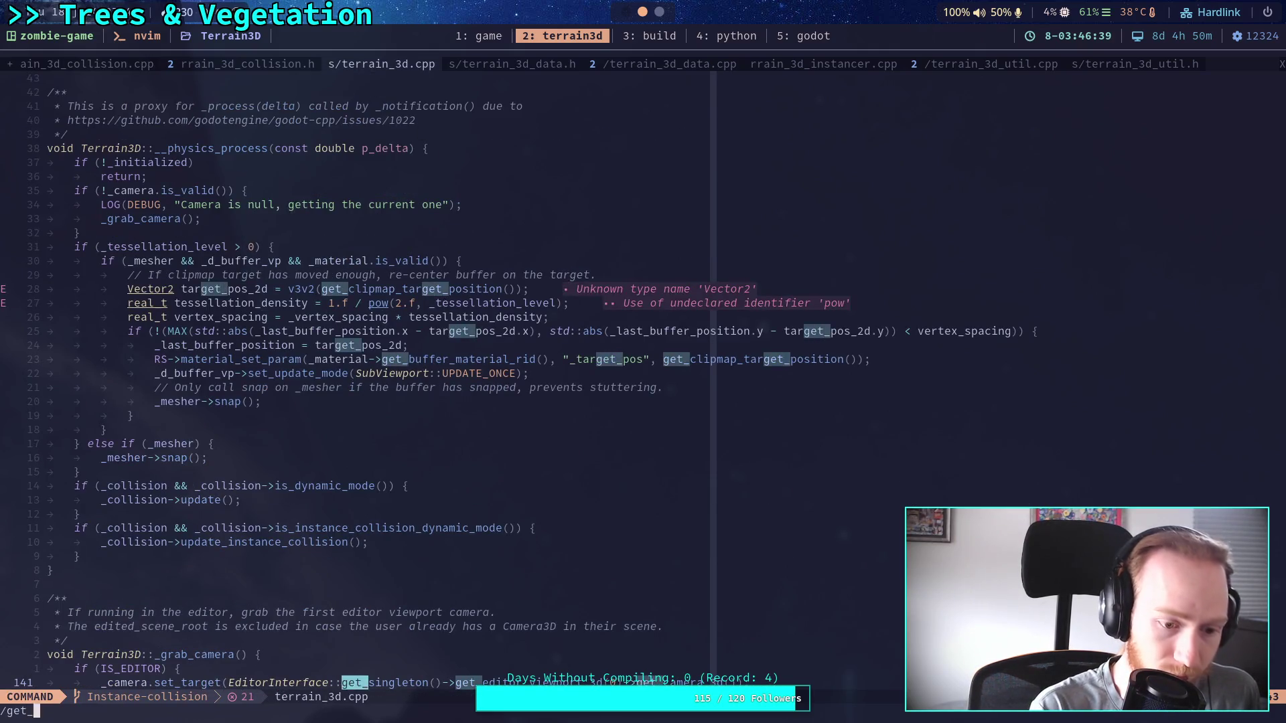
type("arget")
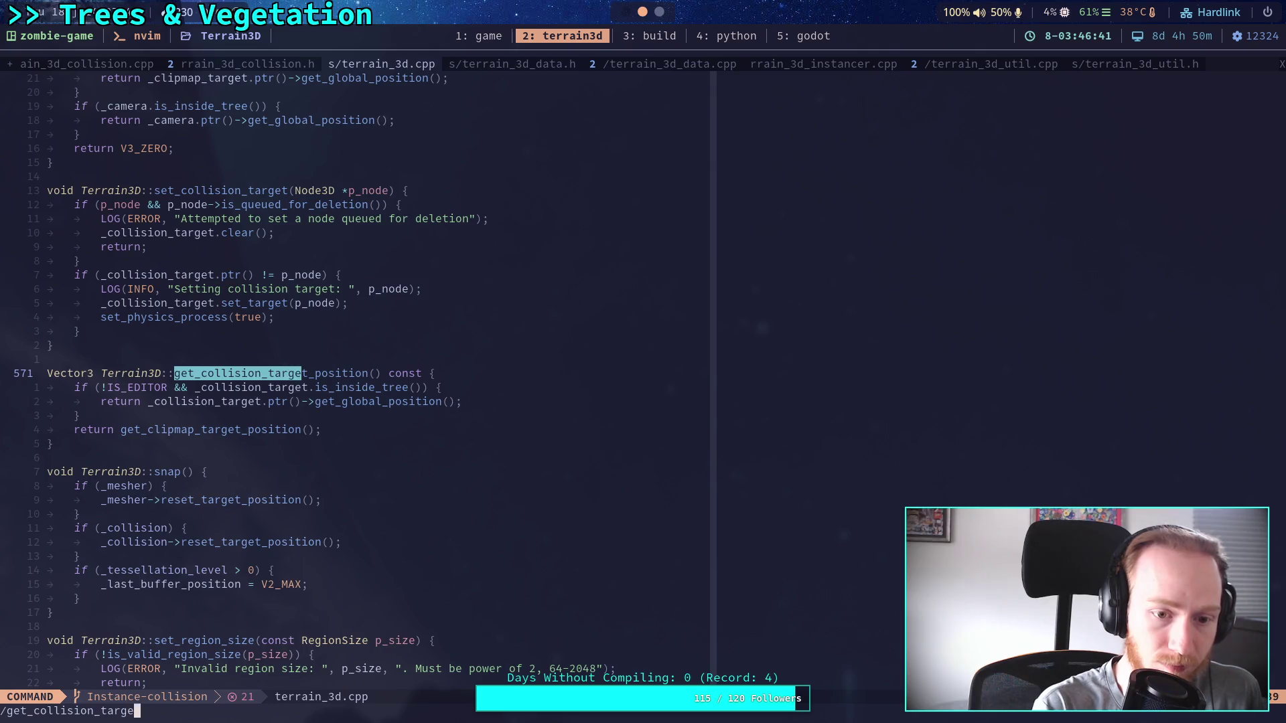
key("Return")
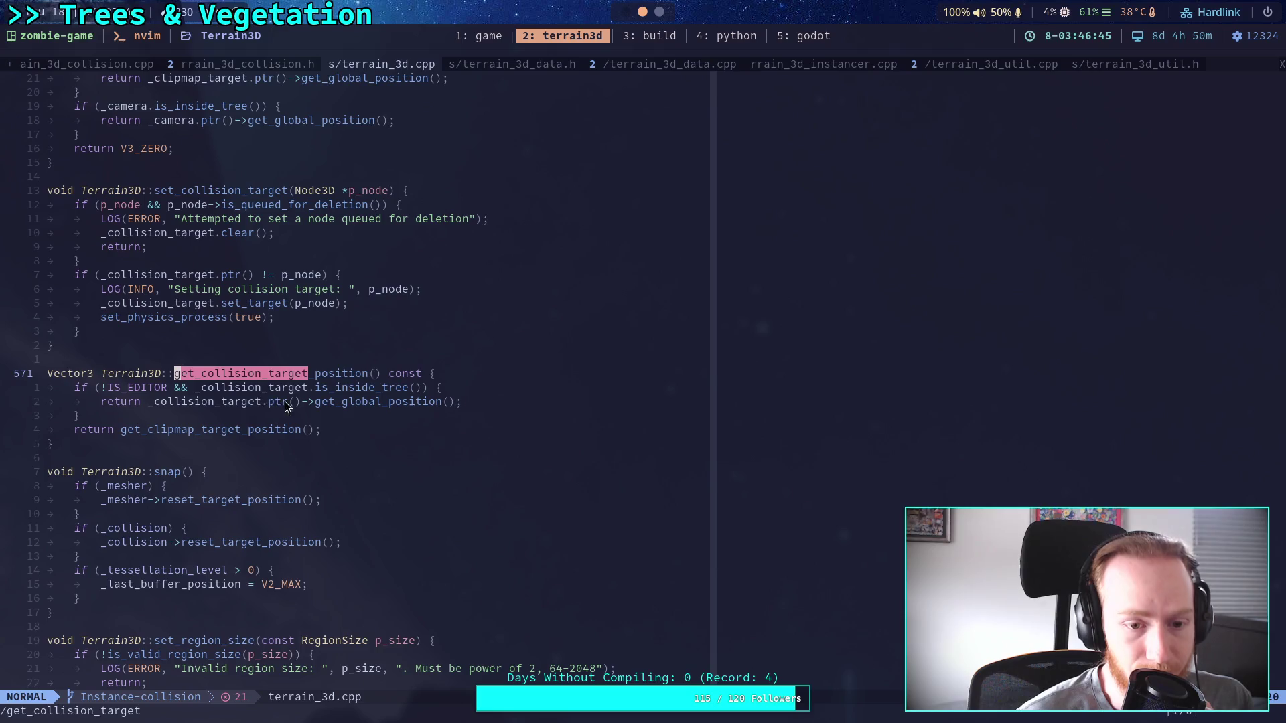
Find the get_clipmap_target_position definition and its camera fallback, then return to terrain_3d_collision.cpp.
double_click(212, 434)
type("/get_cli")
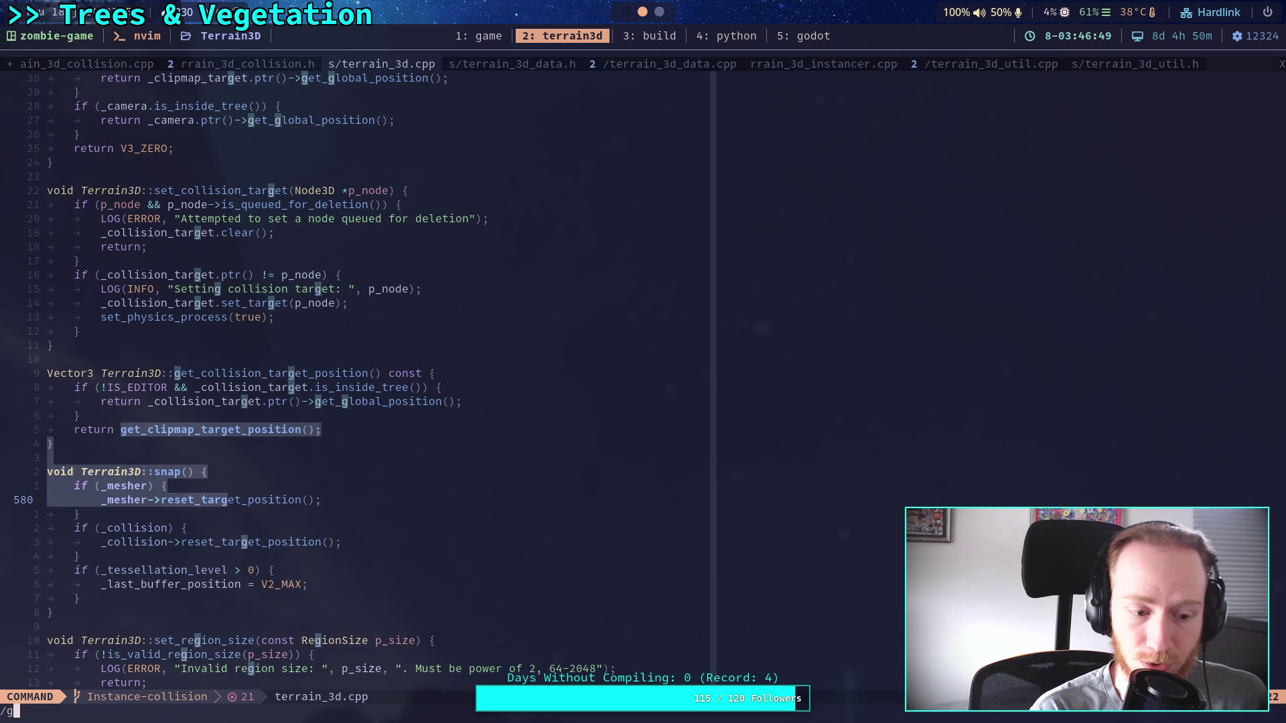
type("p")
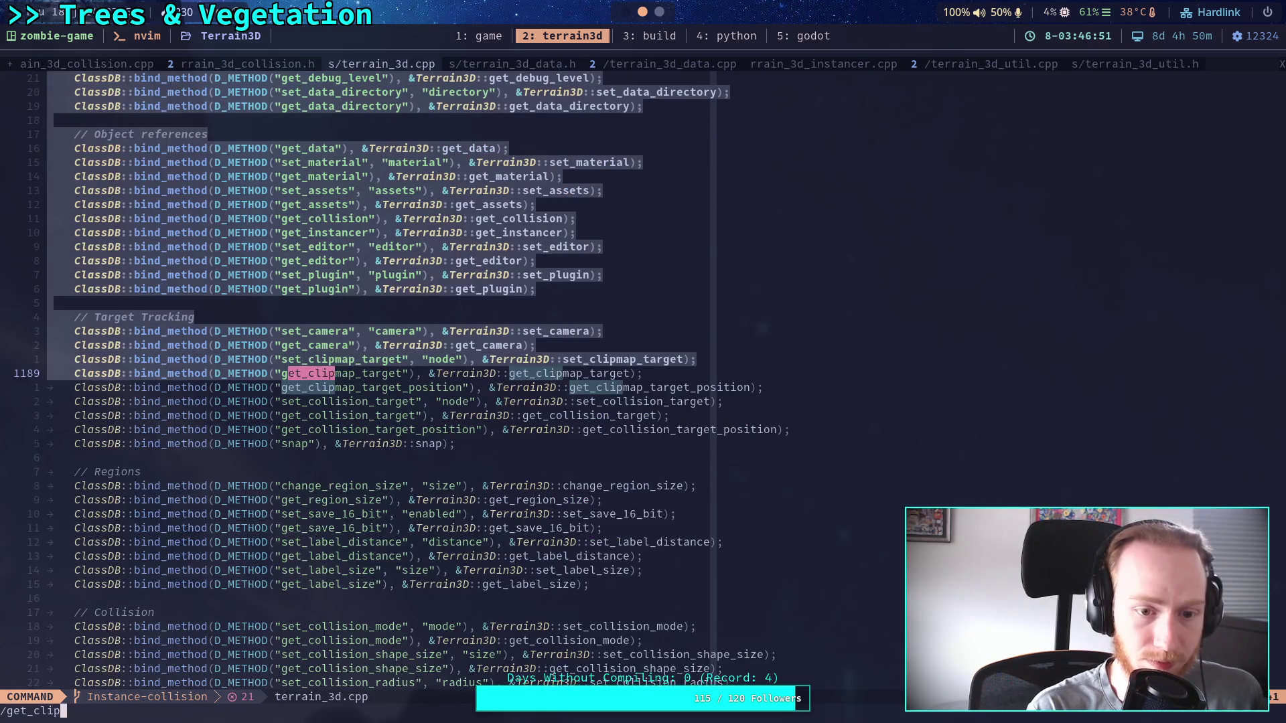
type("map_target_position")
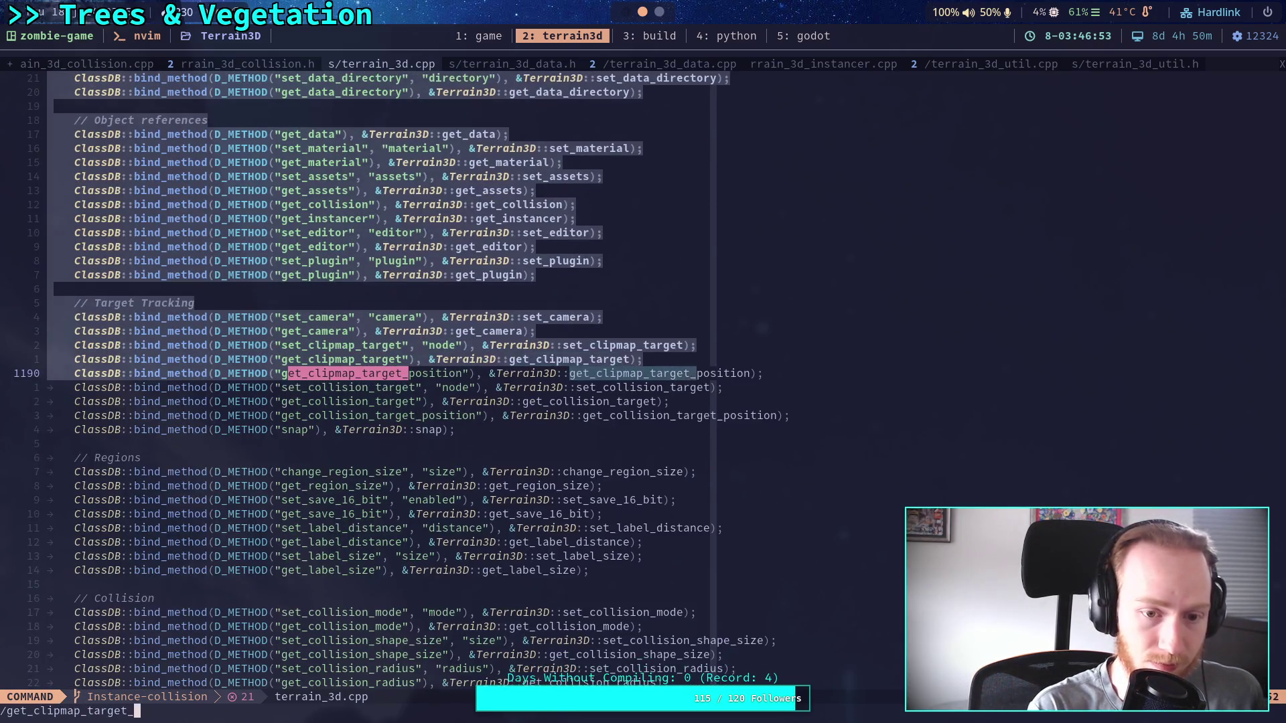
key("Return")
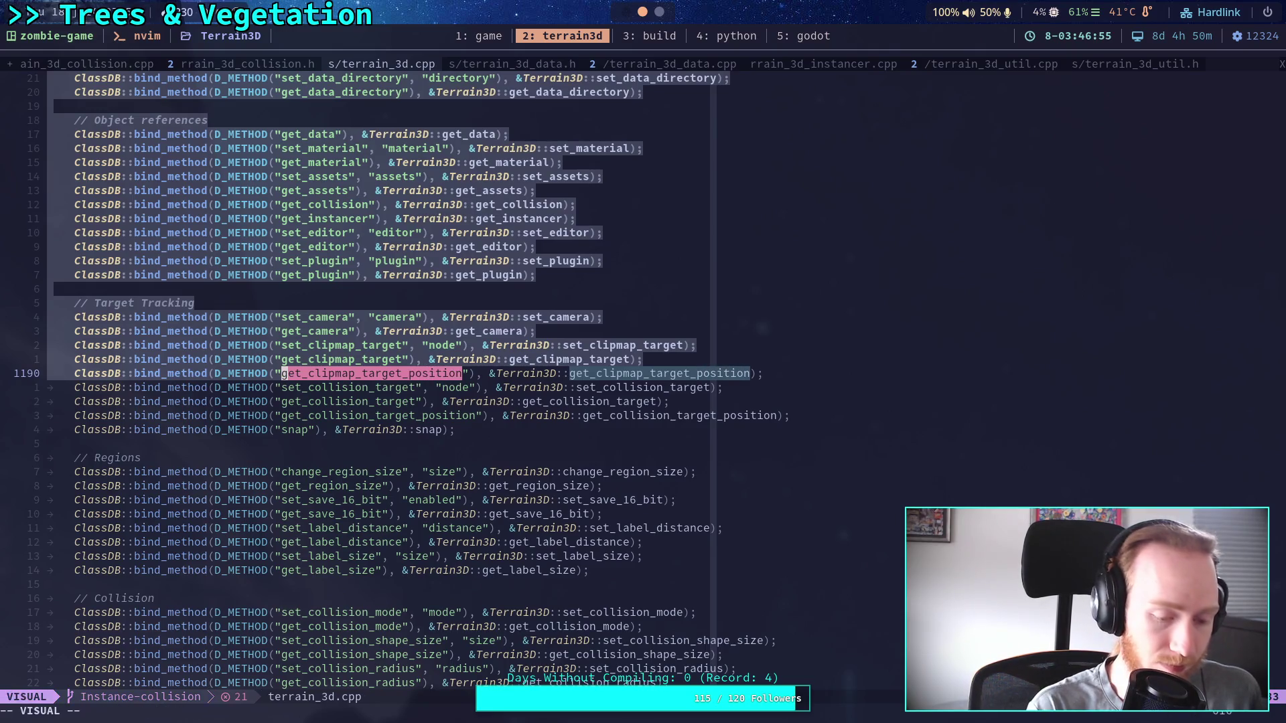
key("Escape")
key("n")
key("n")
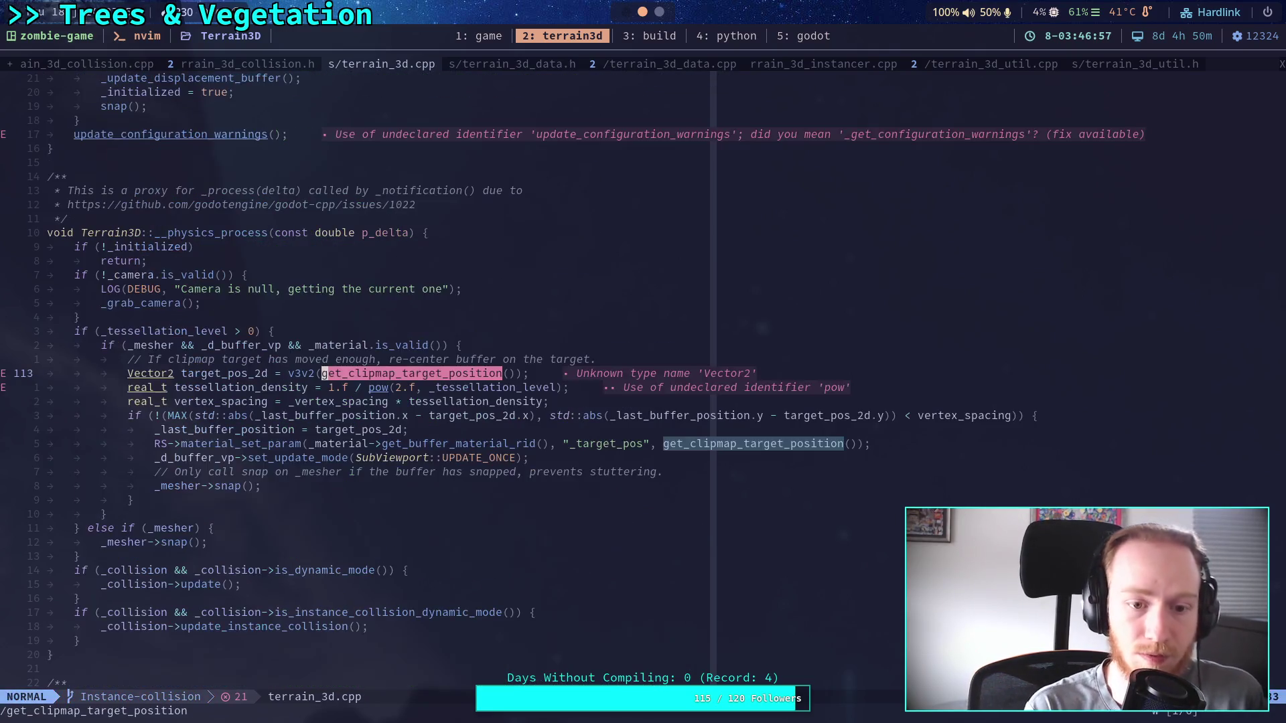
key("n")
key("n")
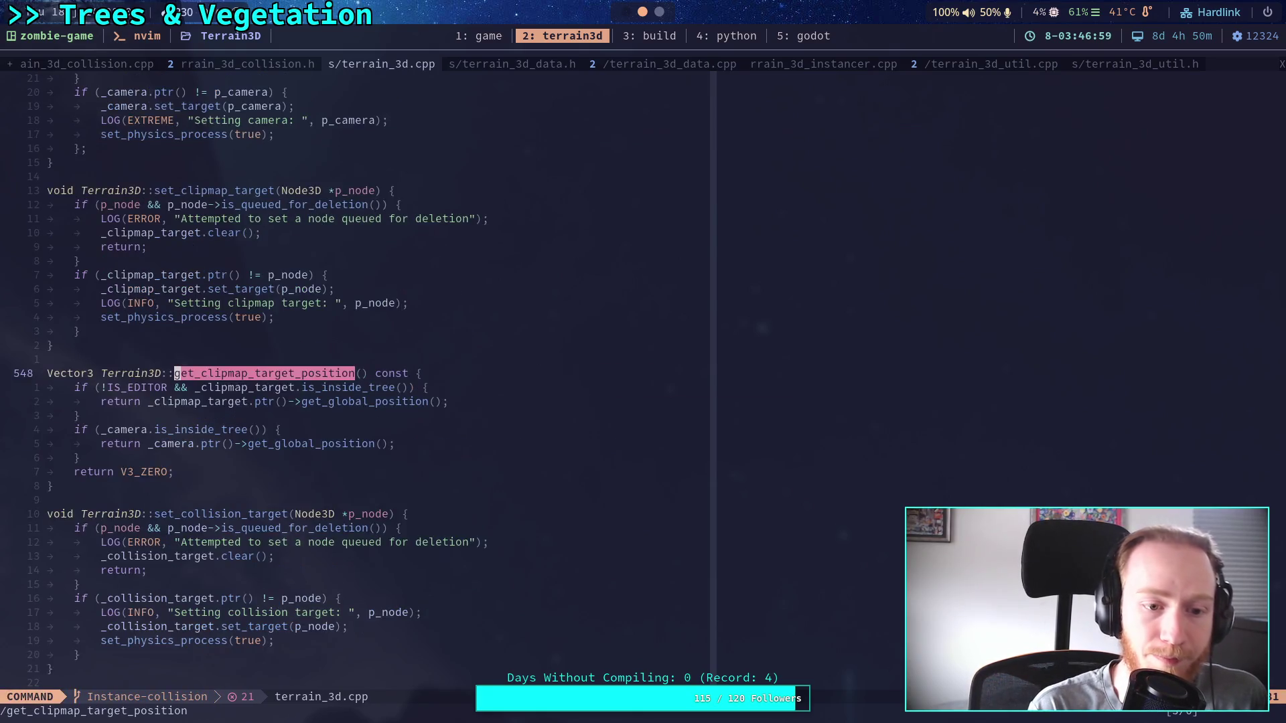
key("Escape")
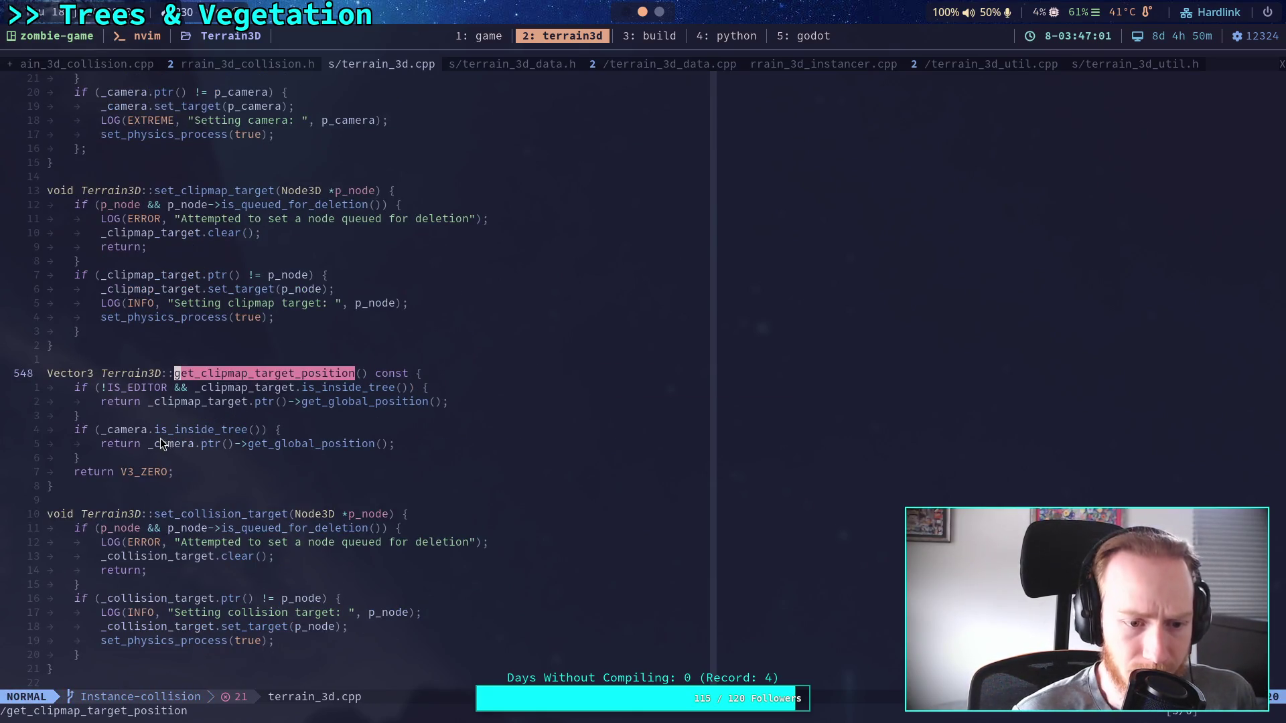
left_click(366, 429)
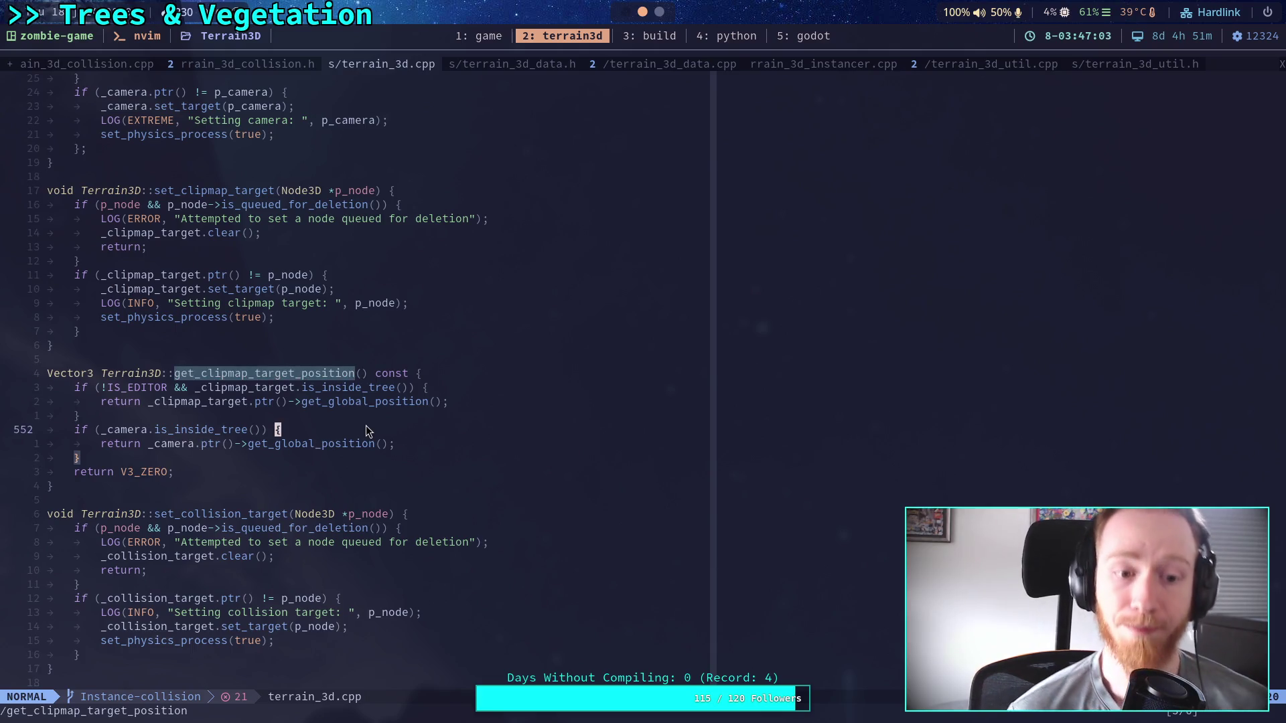
left_click(100, 63)
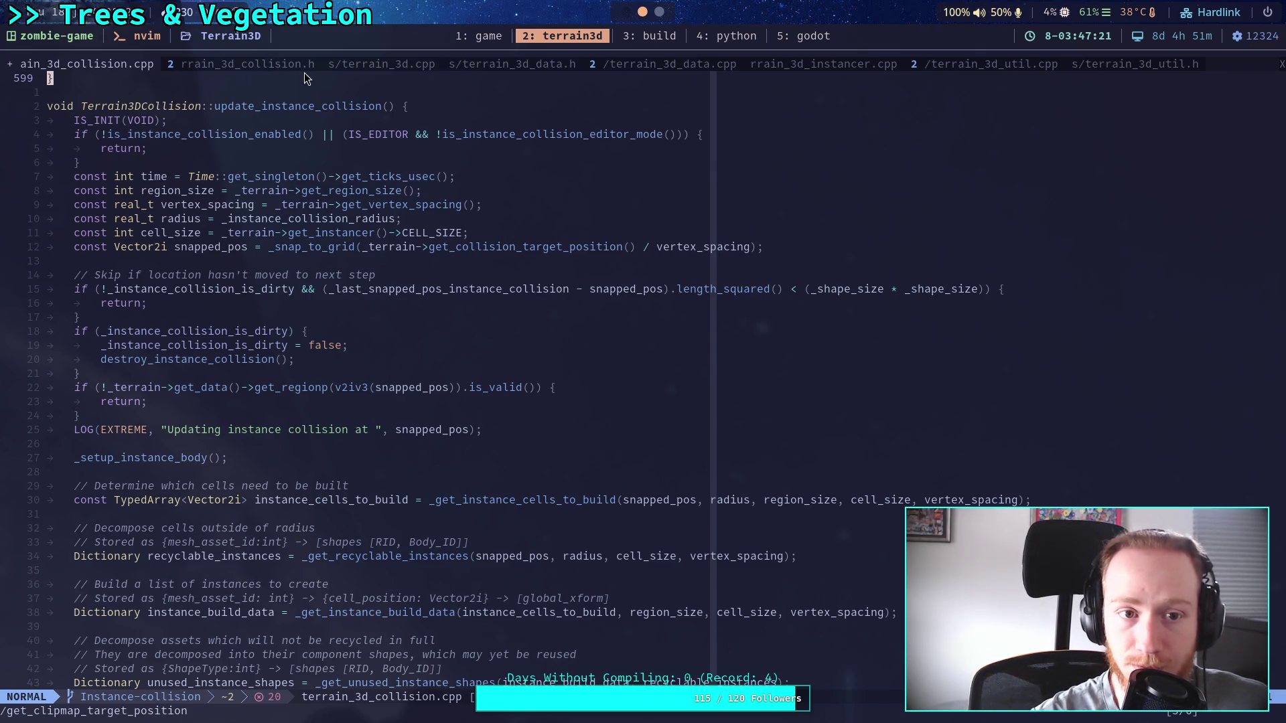
On line 222, delete the '/ p_vertex_spacing' division and the extra opening parenthesis.
scroll(464, 365, "up", 20)
scroll(459, 355, "up", 20)
scroll(457, 354, "up", 20)
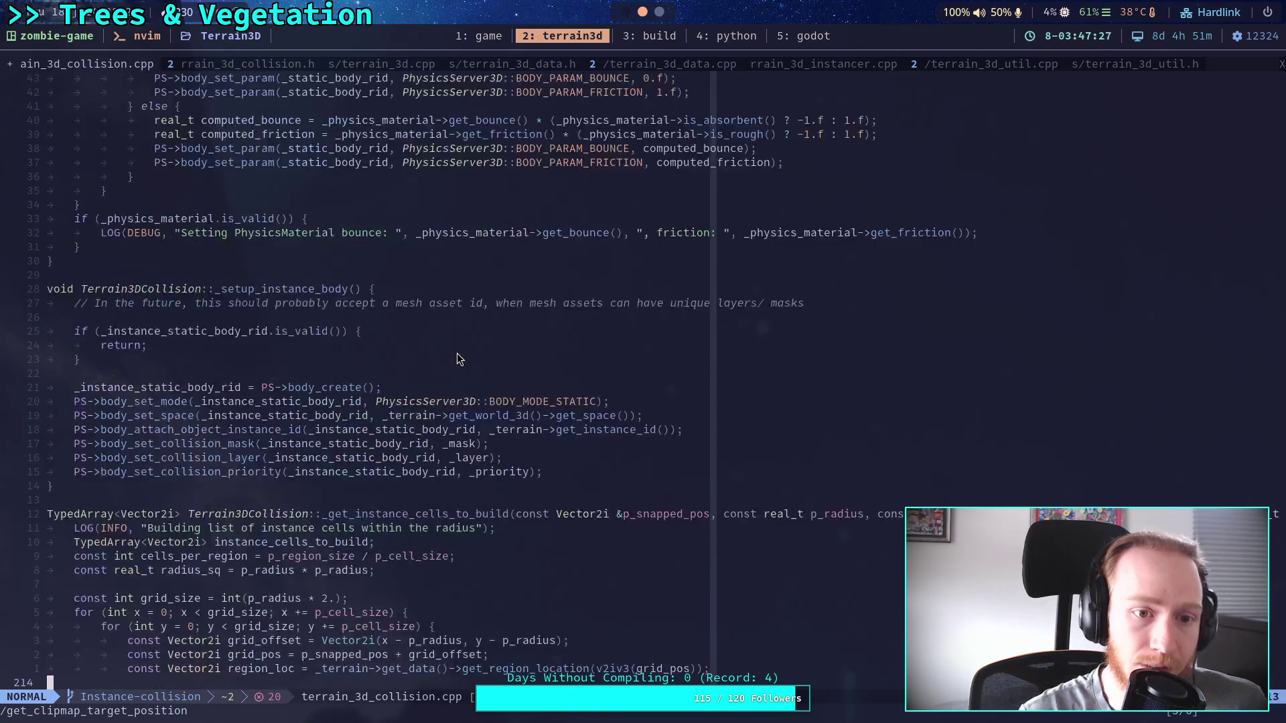
scroll(457, 360, "up", 5)
scroll(457, 360, "down", 12)
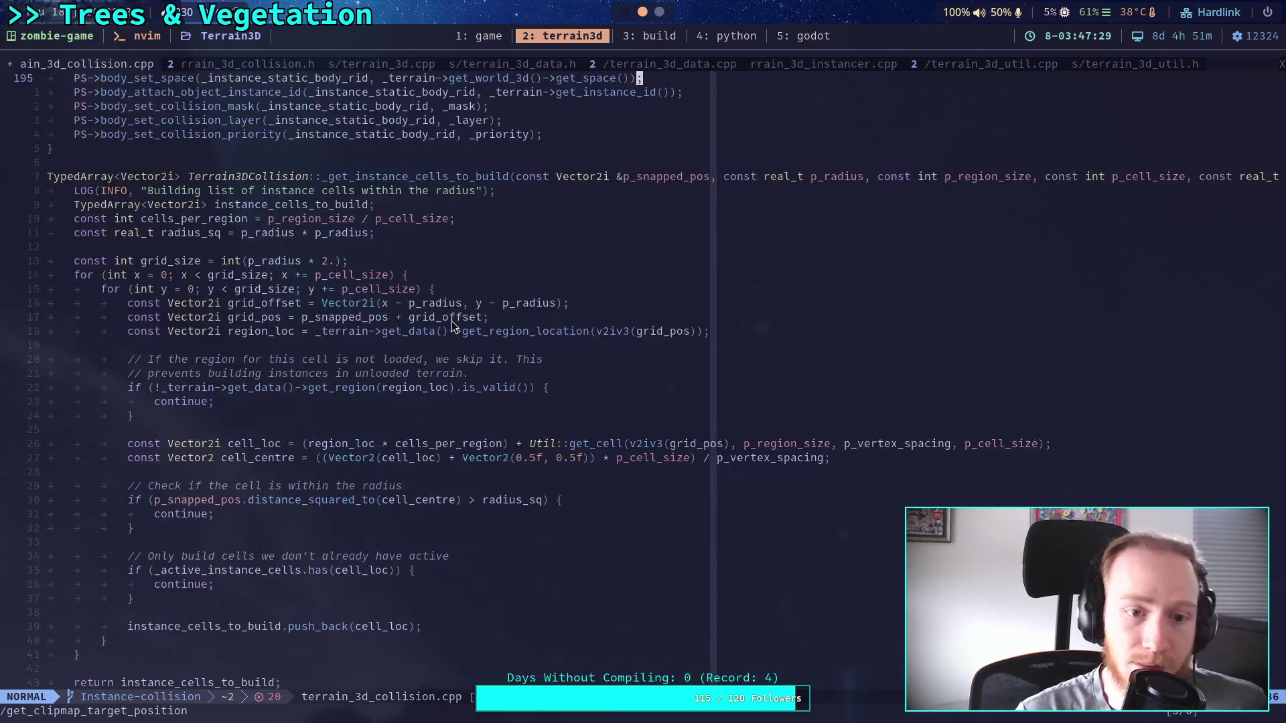
scroll(452, 324, "down", 1)
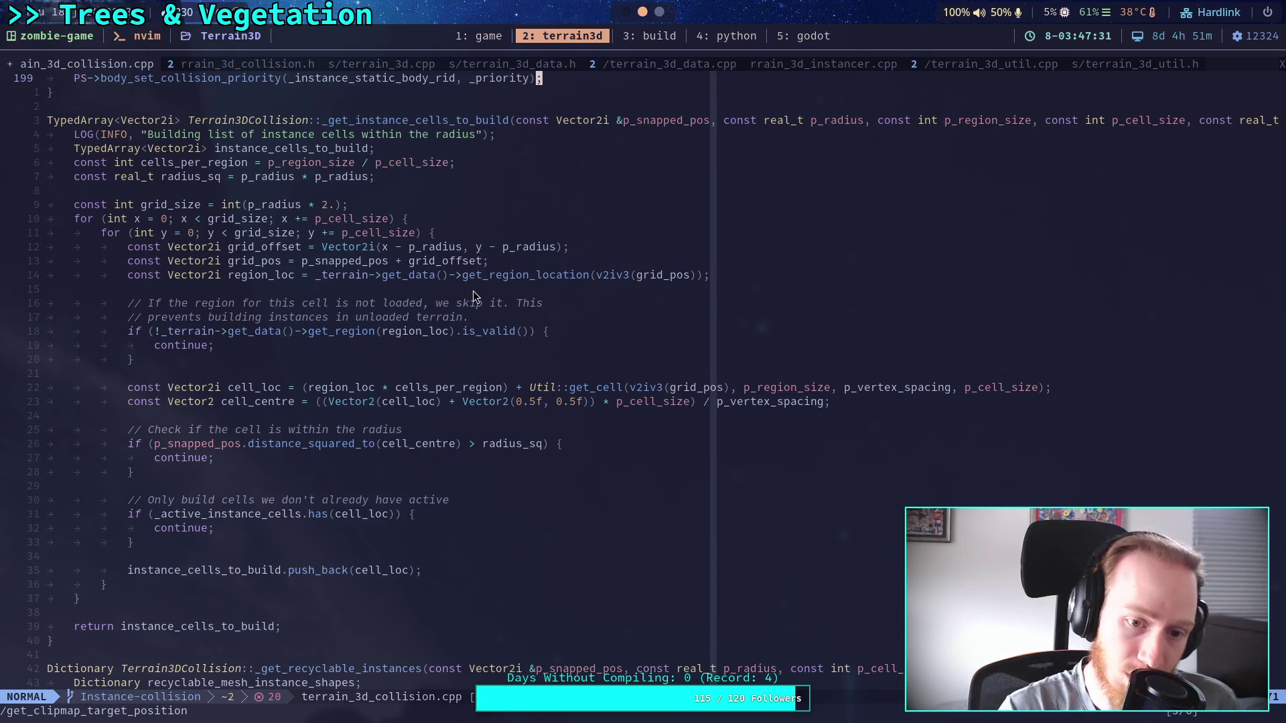
left_click(819, 400)
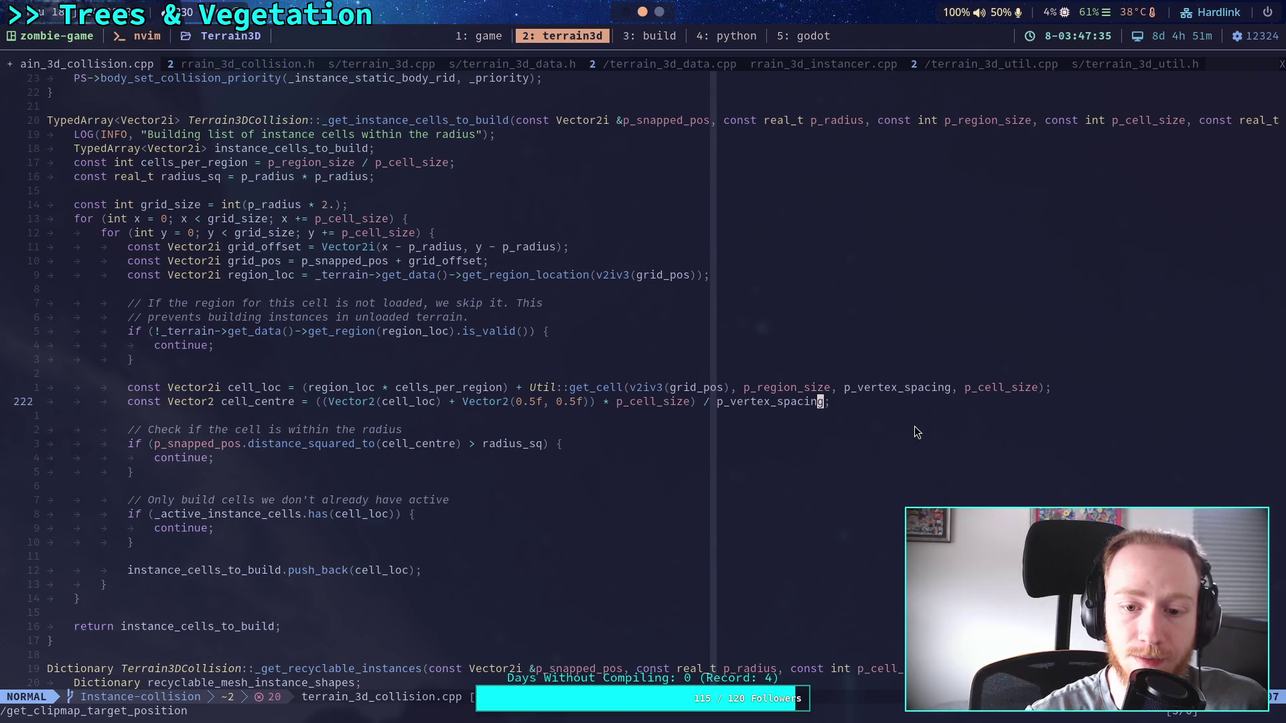
key("a")
key("BackSpace")
key("BackSpace")
key("BackSpace")
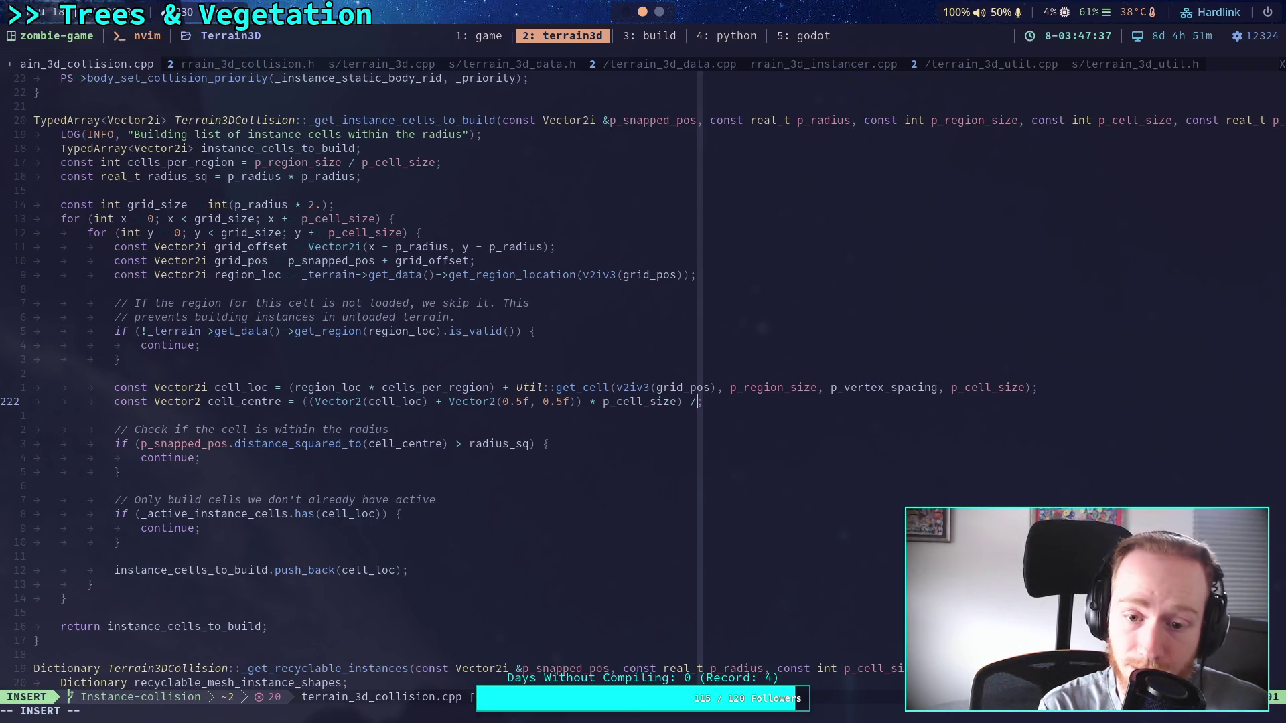
left_click(310, 402)
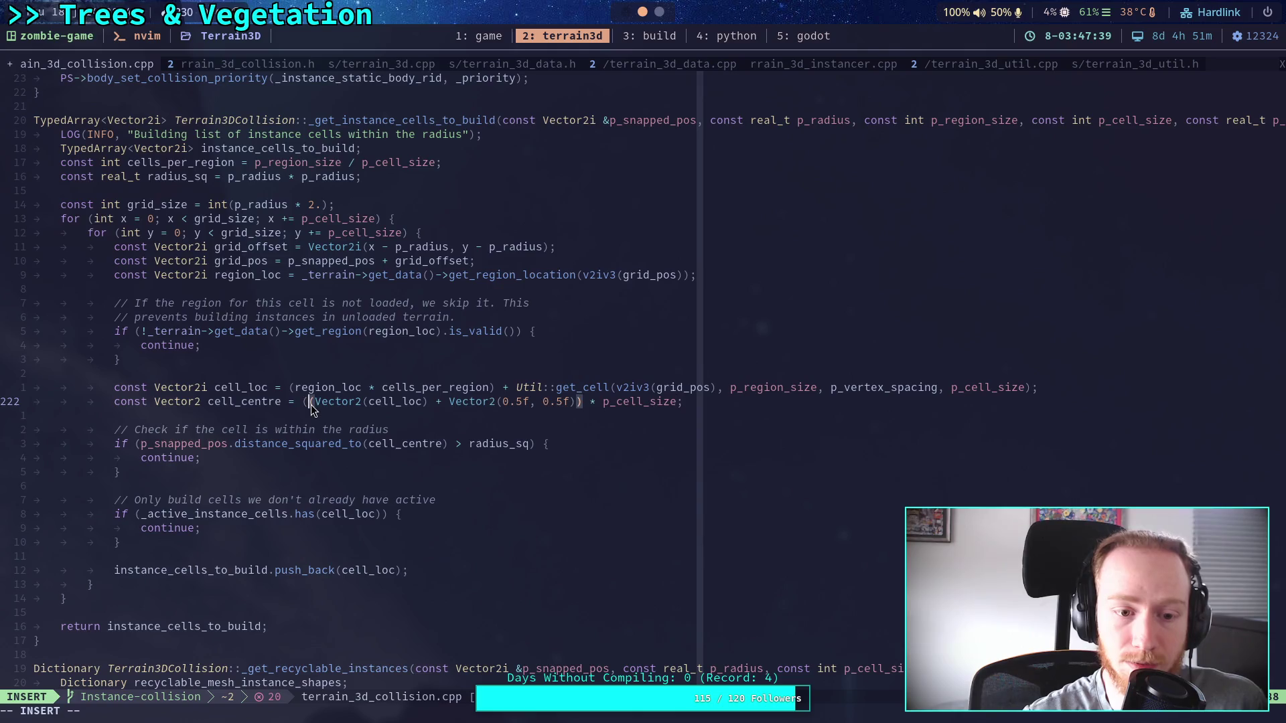
key("BackSpace")
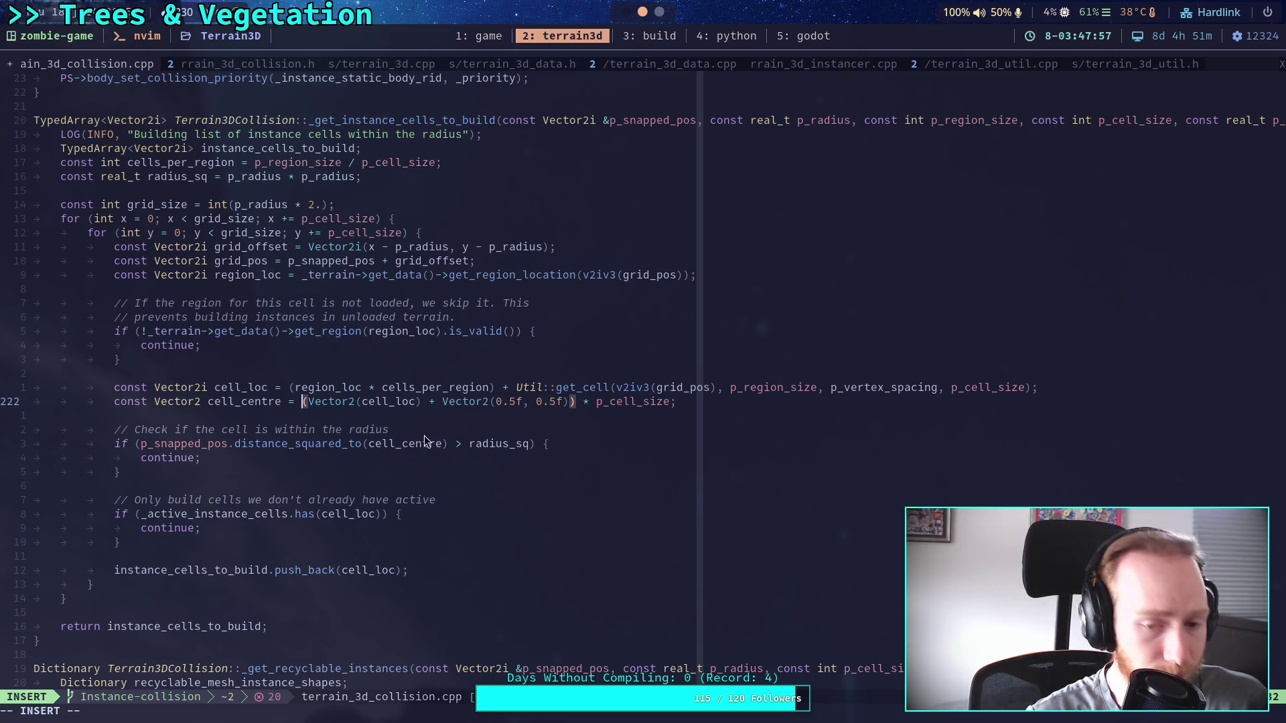
On line 248, remove the closing parenthesis, the p_vertex_spacing division and the extra '('.
left_click(455, 425)
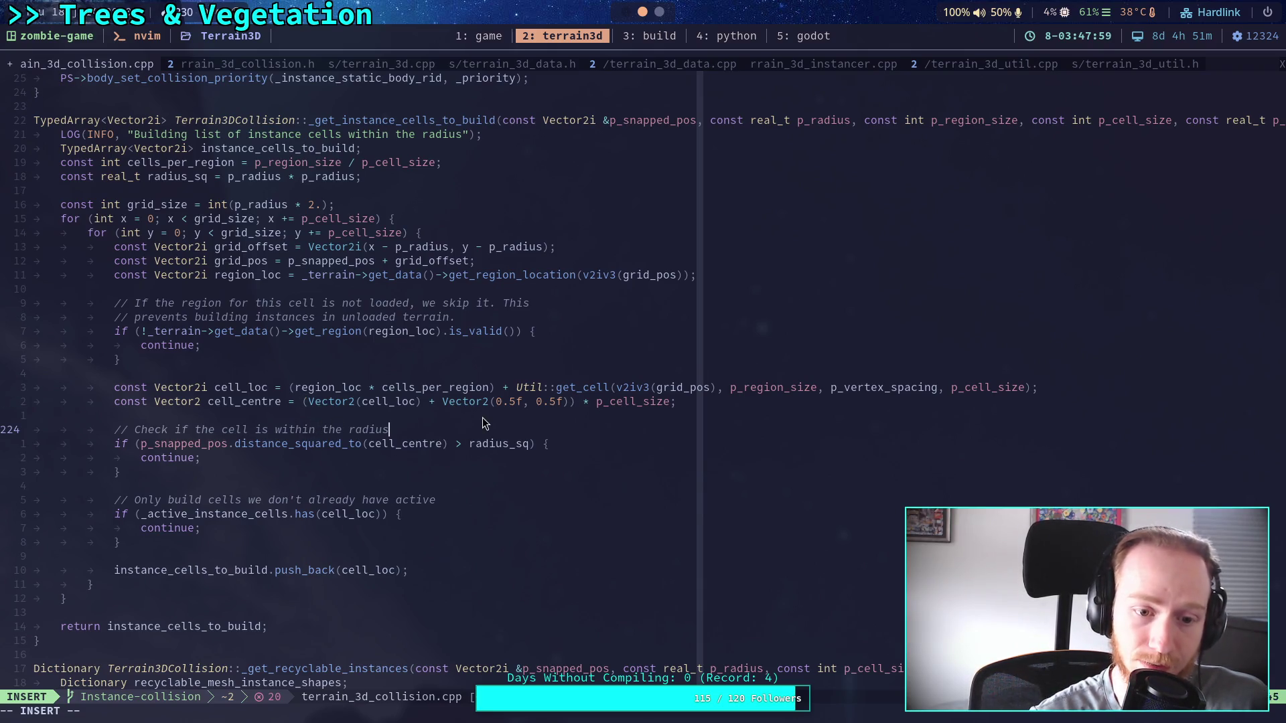
scroll(483, 419, "down", 12)
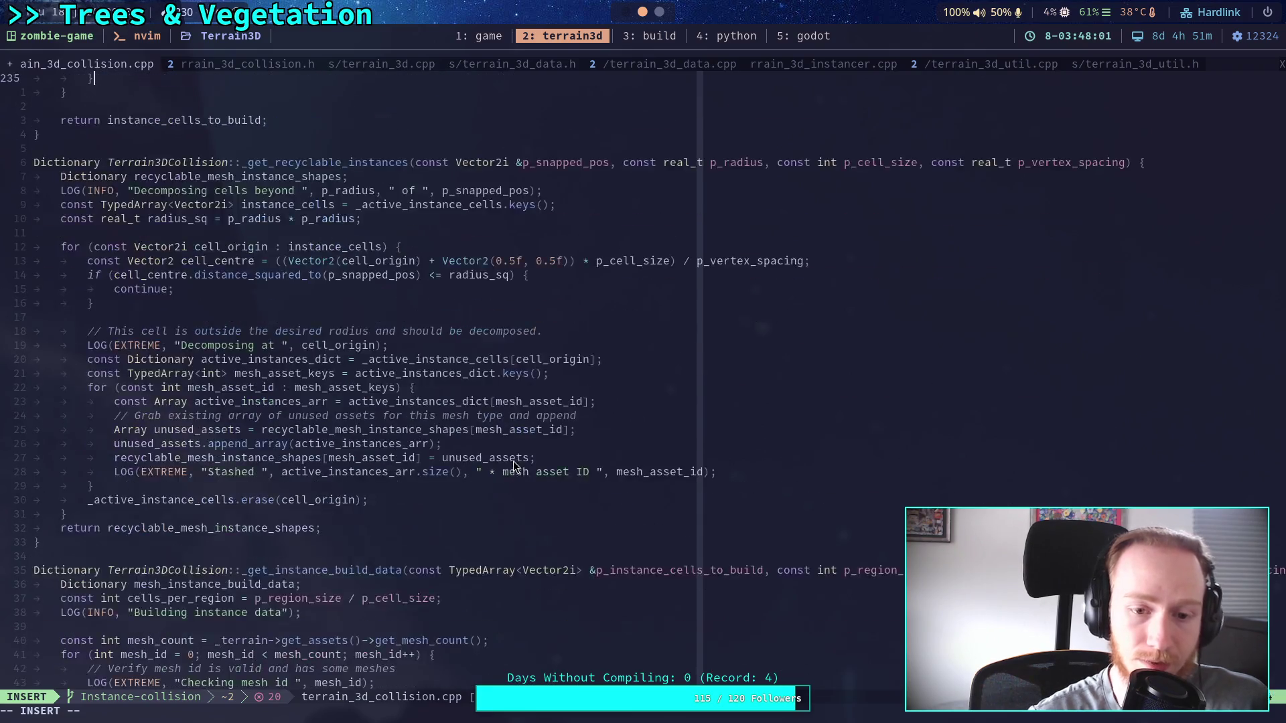
left_click(682, 262)
key("BackSpace")
left_click(796, 262)
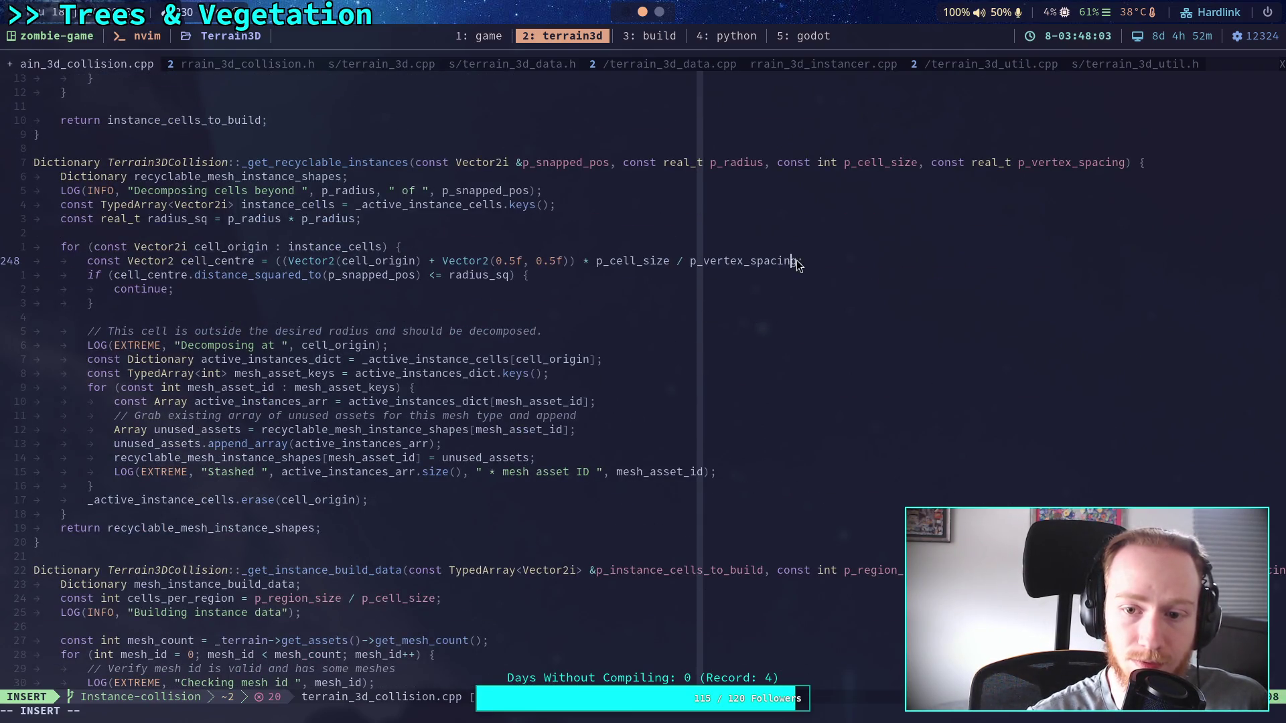
key("BackSpace")
key("BackSpace")
key("BackSpace")
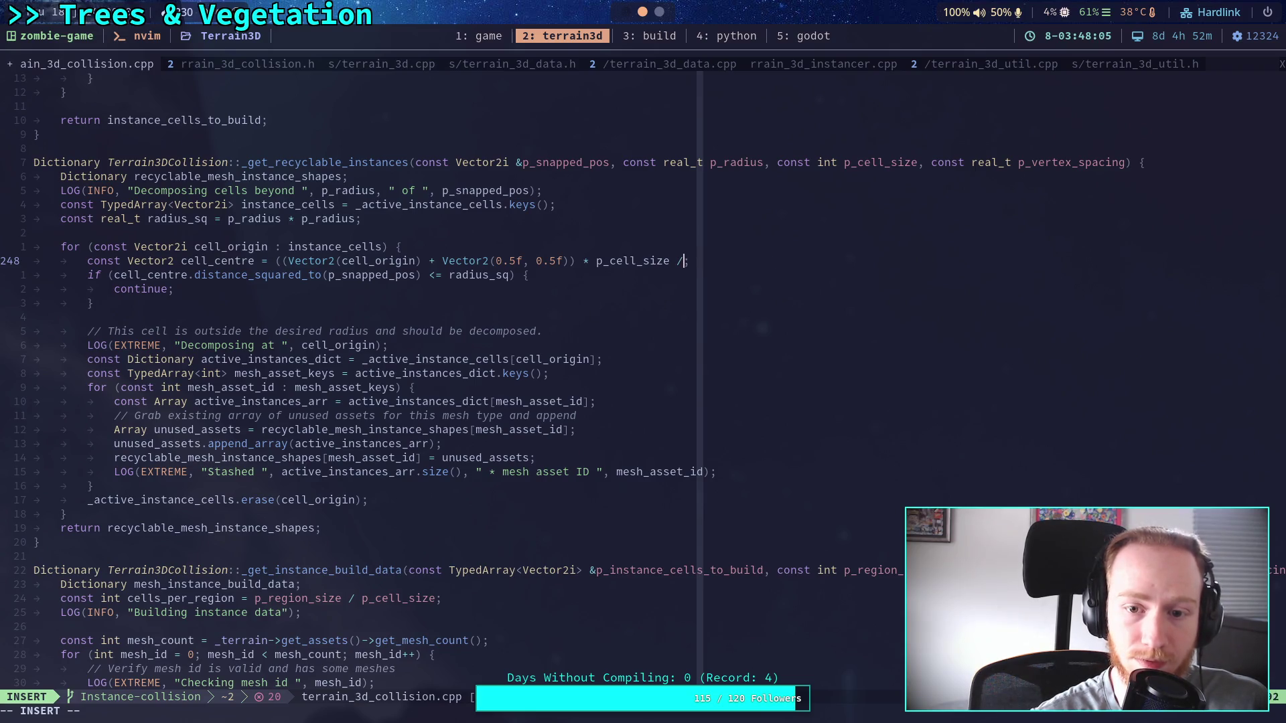
left_click(283, 261)
key("BackSpace")
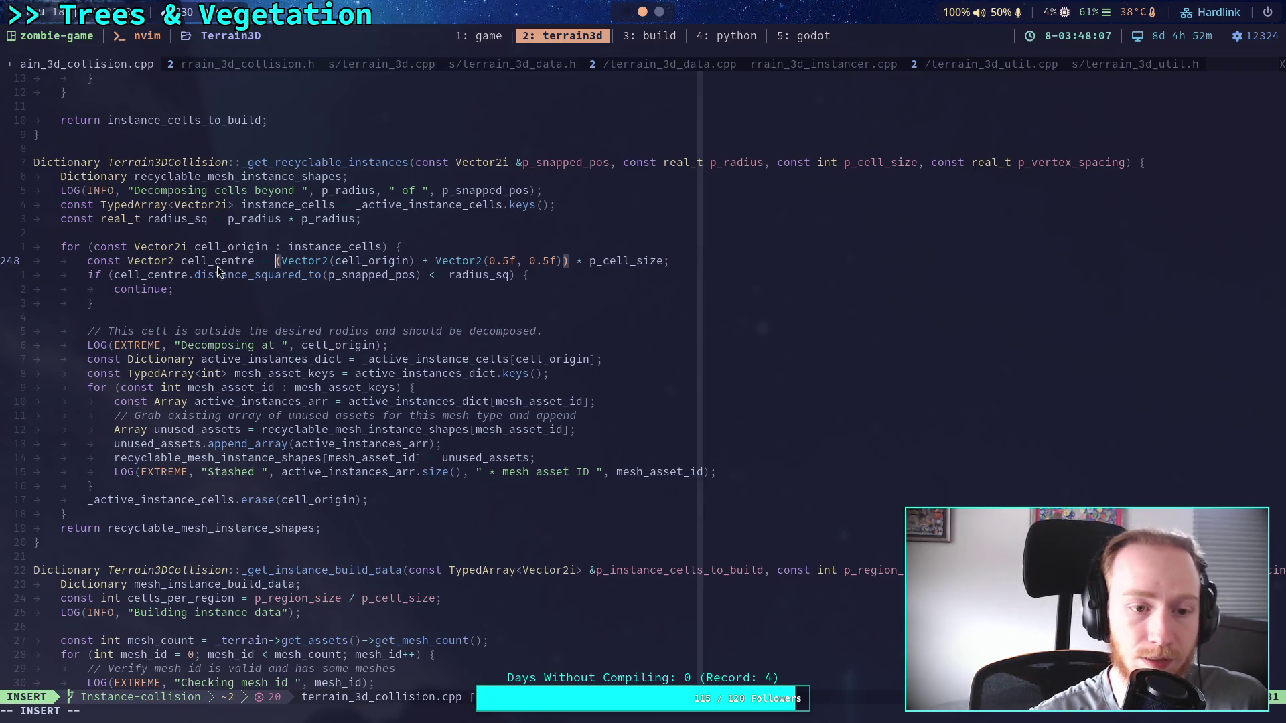
double_click(236, 265)
Save terrain_3d_collision.cpp with :w and recheck line 248.
scroll(445, 367, "up", 4)
left_click(383, 415)
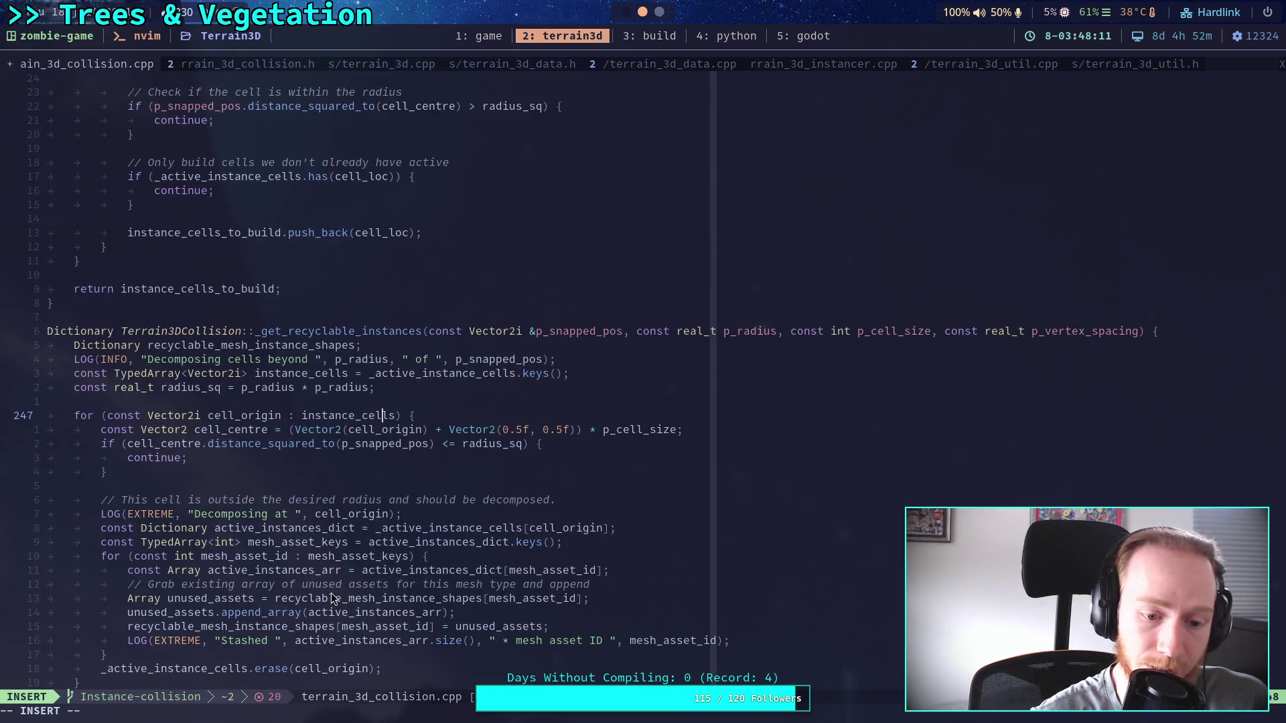
scroll(338, 561, "up", 10)
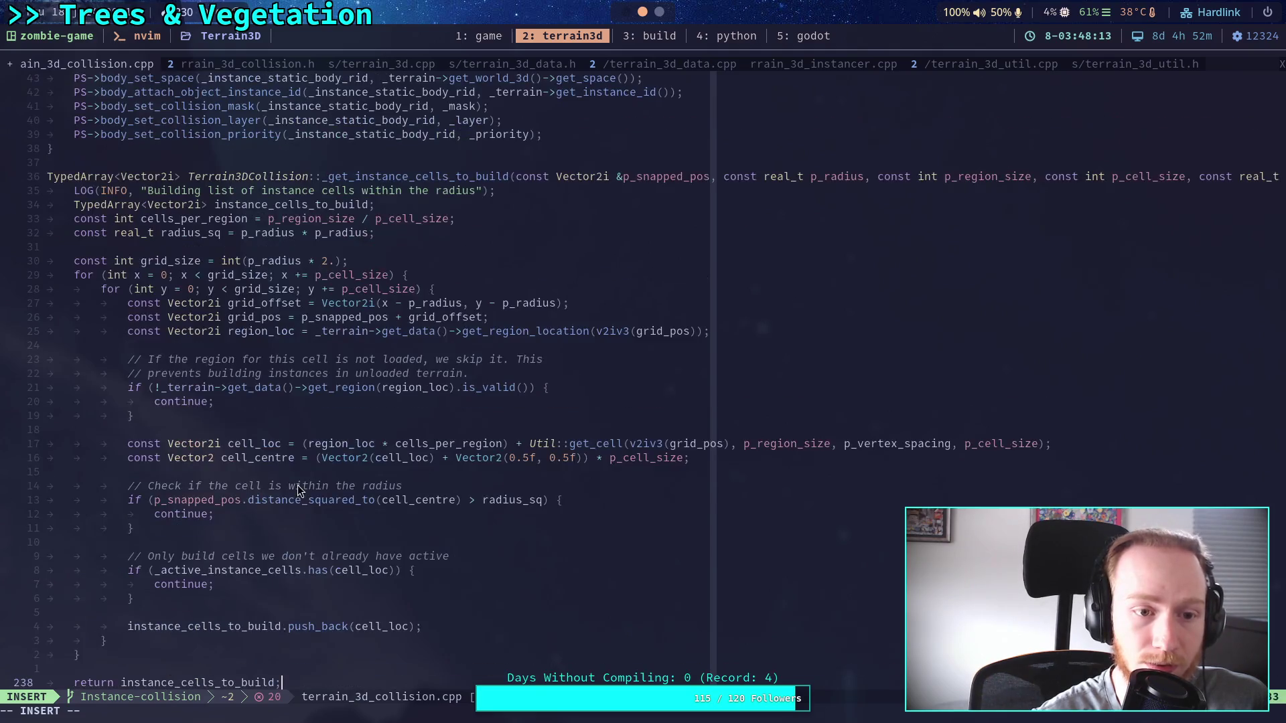
scroll(299, 490, "down", 1)
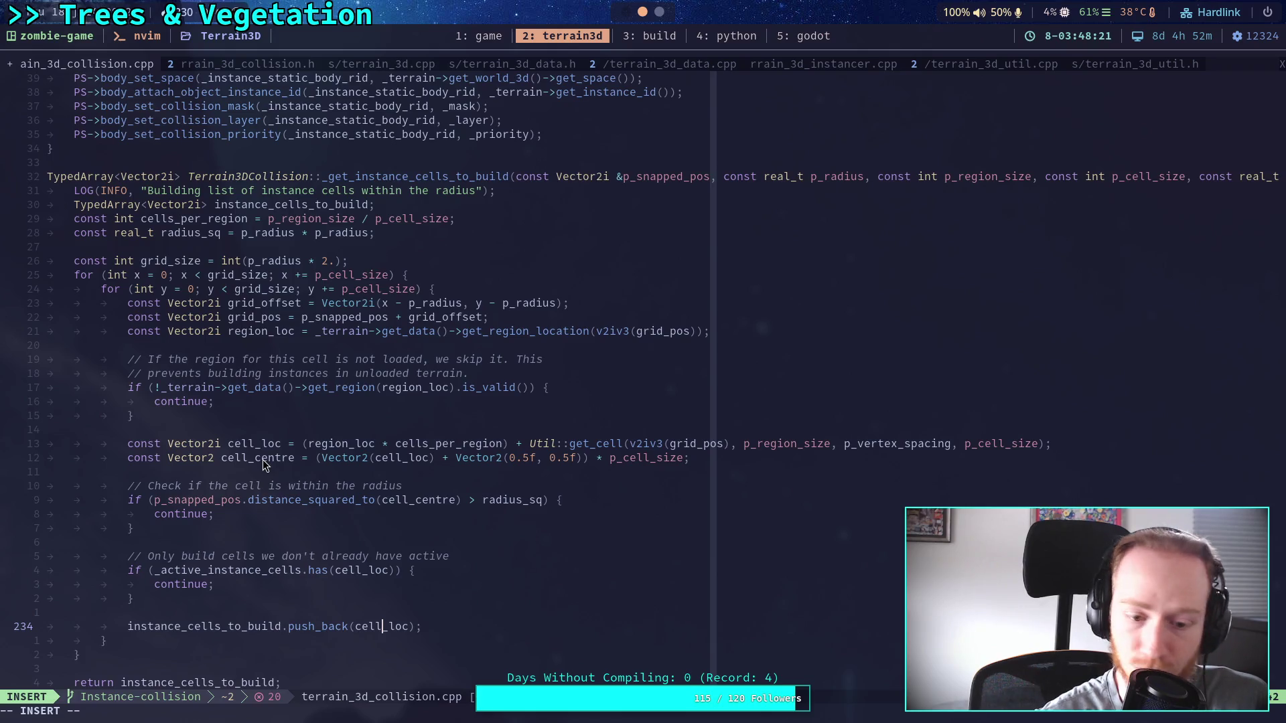
left_click(536, 472)
key("Escape")
type(":w")
key("Return")
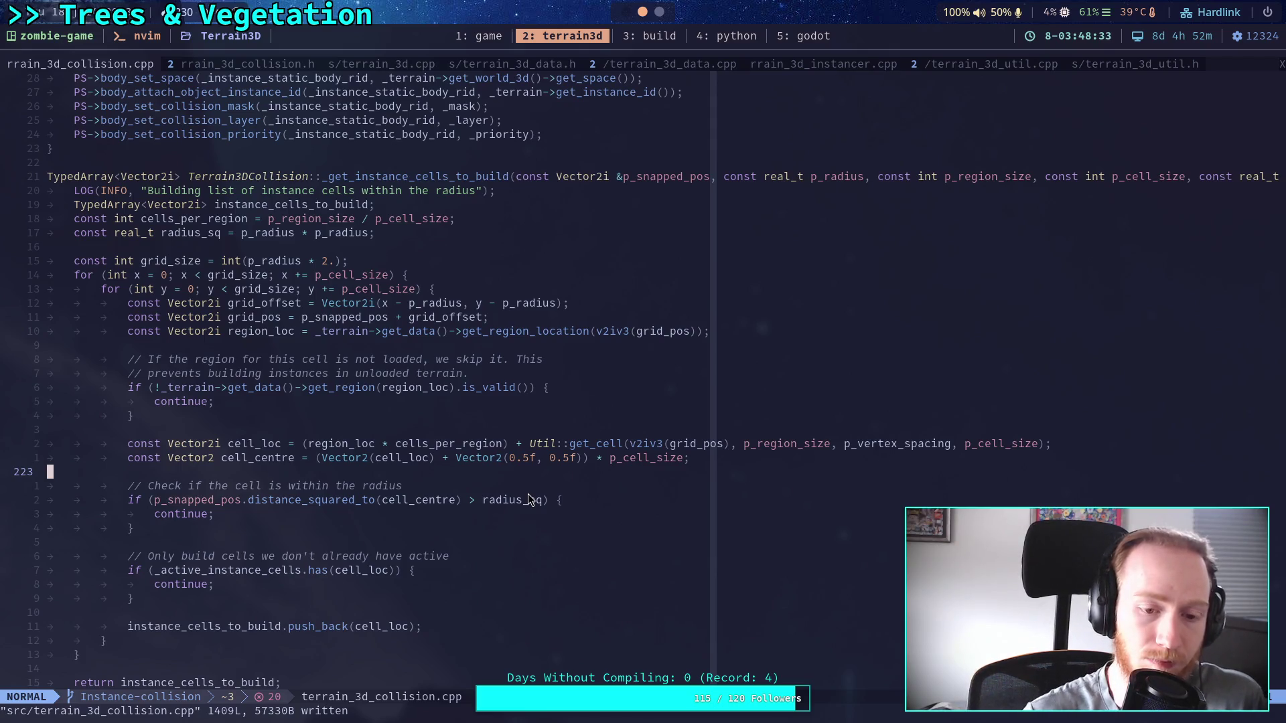
scroll(536, 494, "down", 5)
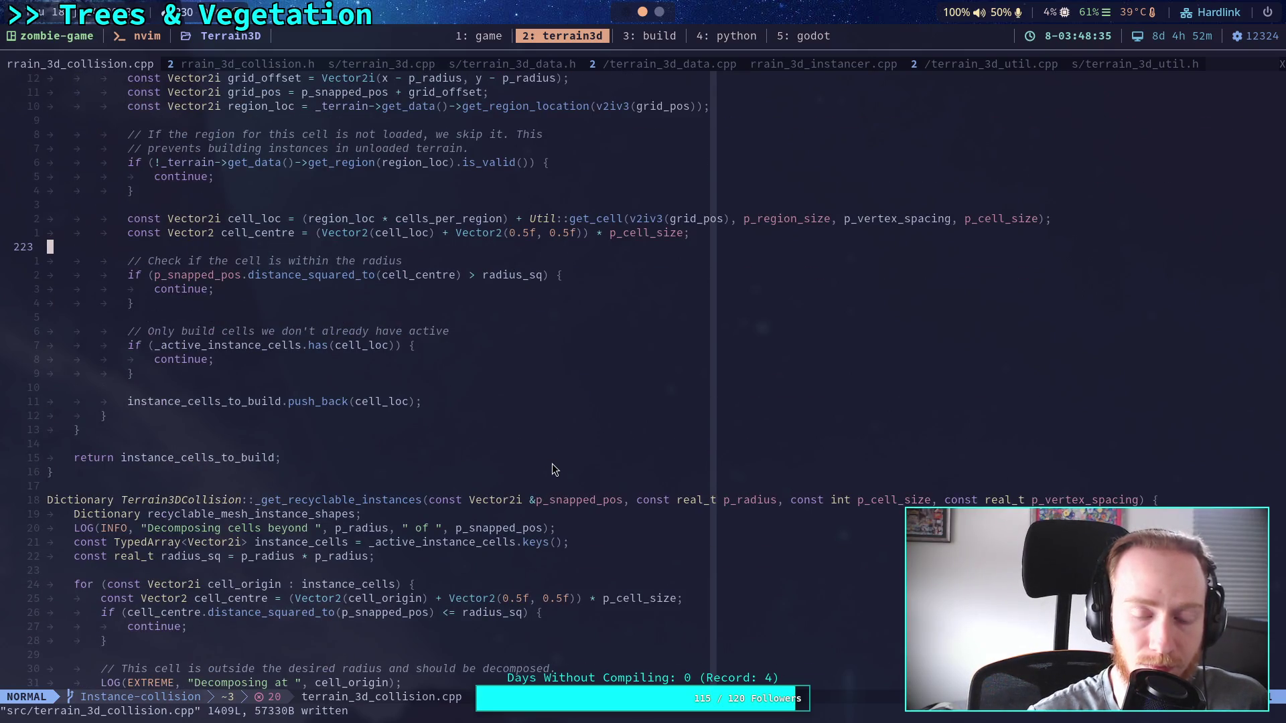
scroll(552, 463, "down", 15)
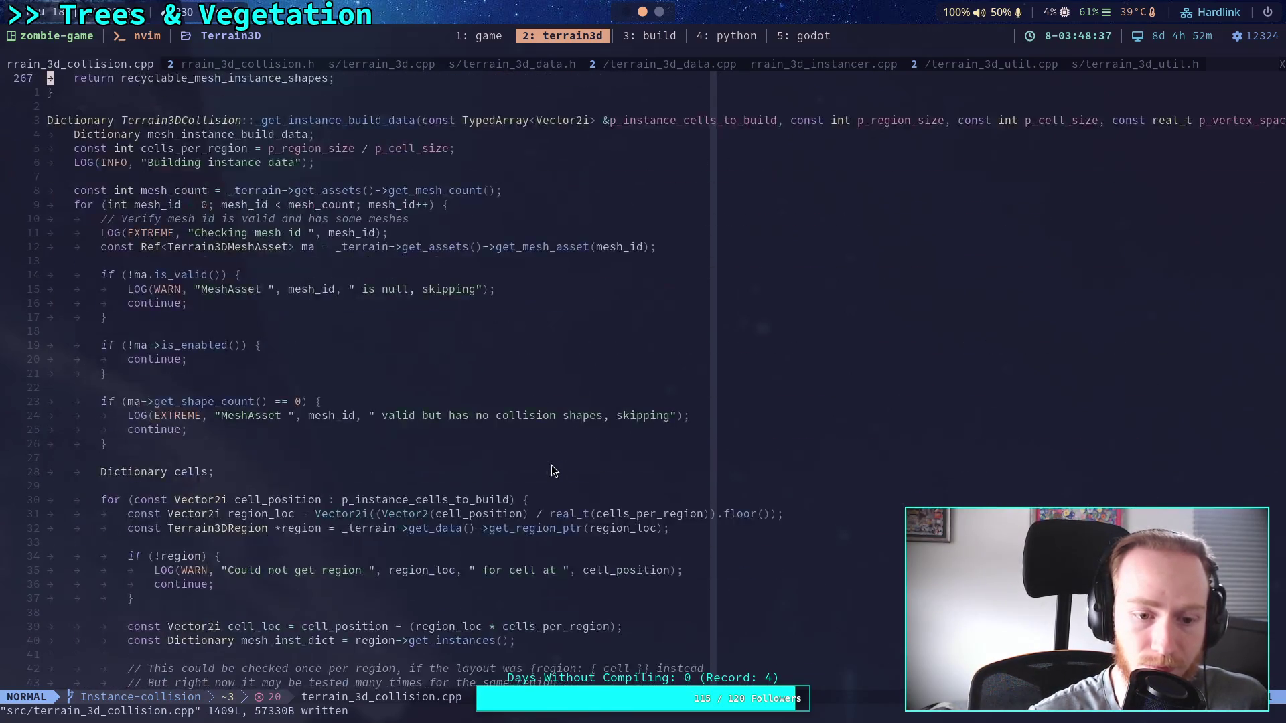
scroll(552, 465, "up", 5)
left_click(725, 374)
In the build shell, run git status and stage src/ with git add.
type(":w")
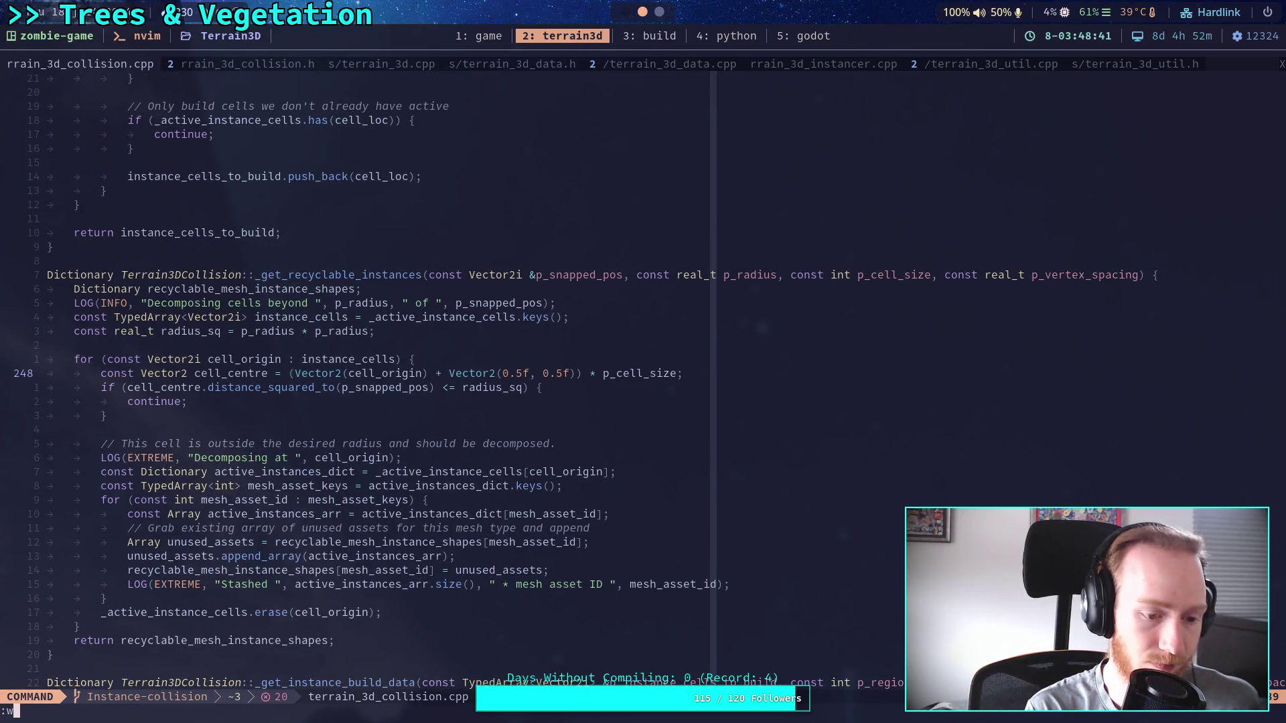
key("ctrl+b")
type("3D]$ g")
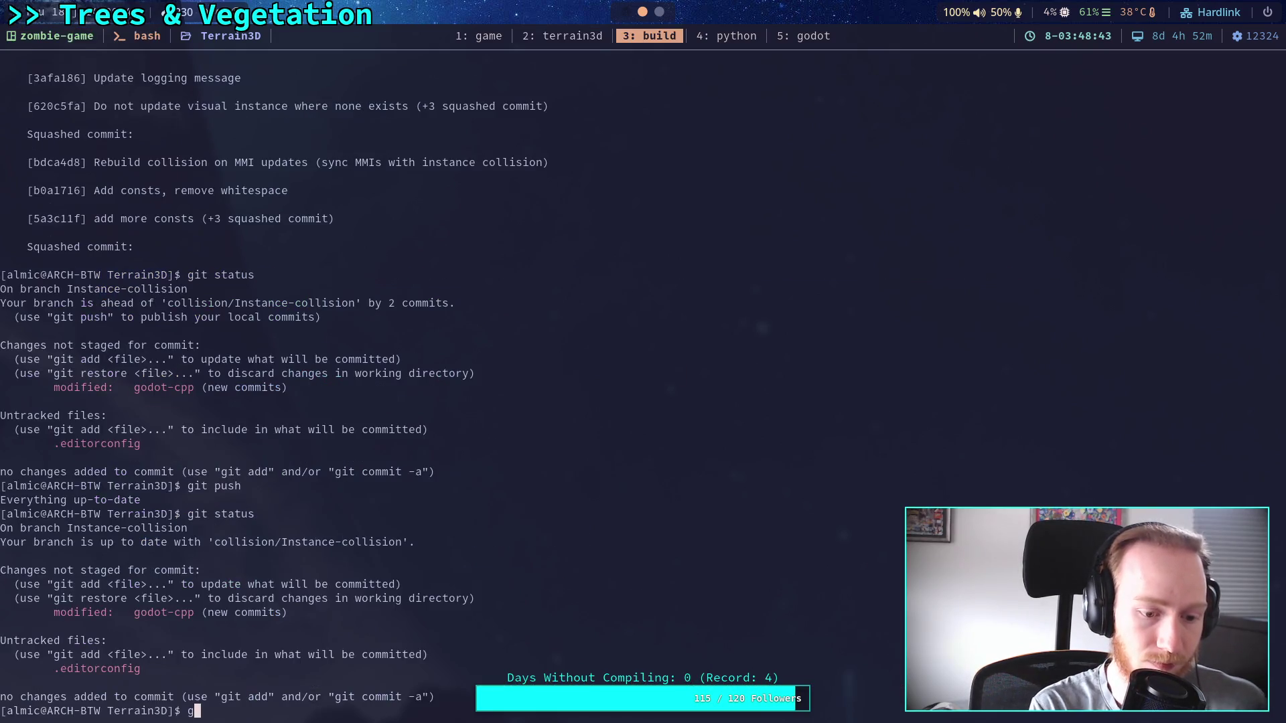
type("it status")
key("Return")
type("git ")
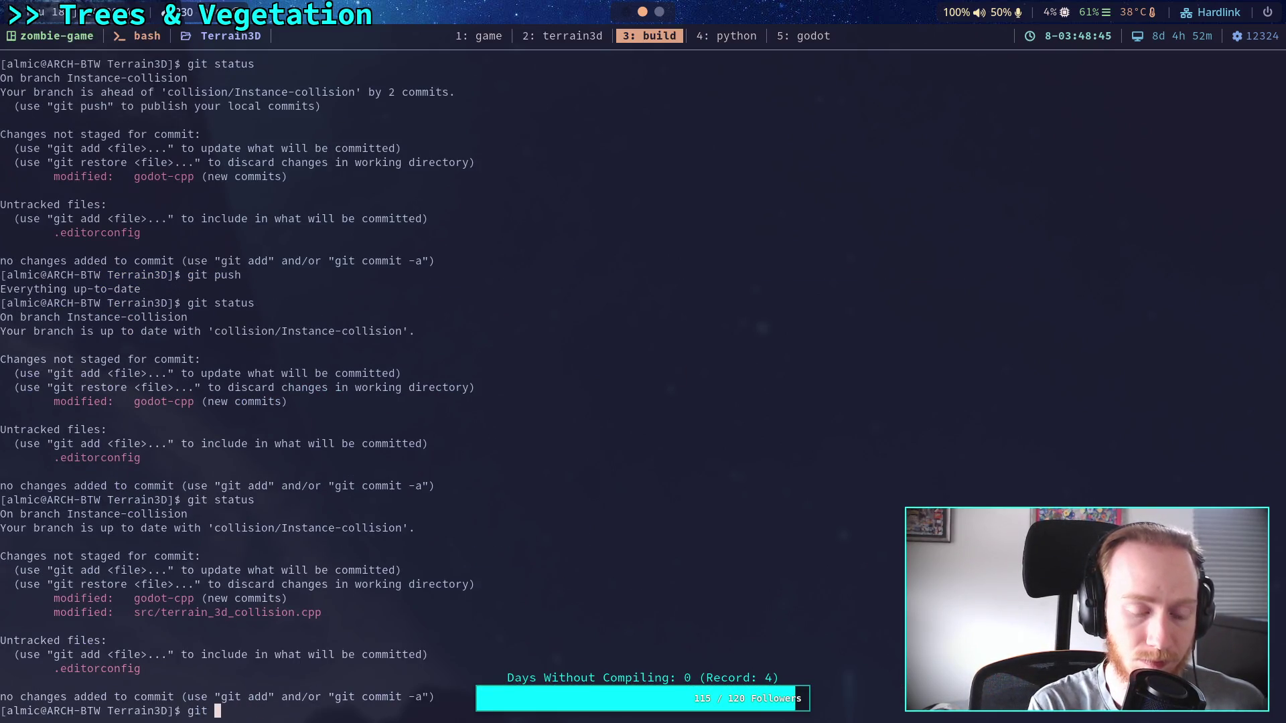
type("add src/")
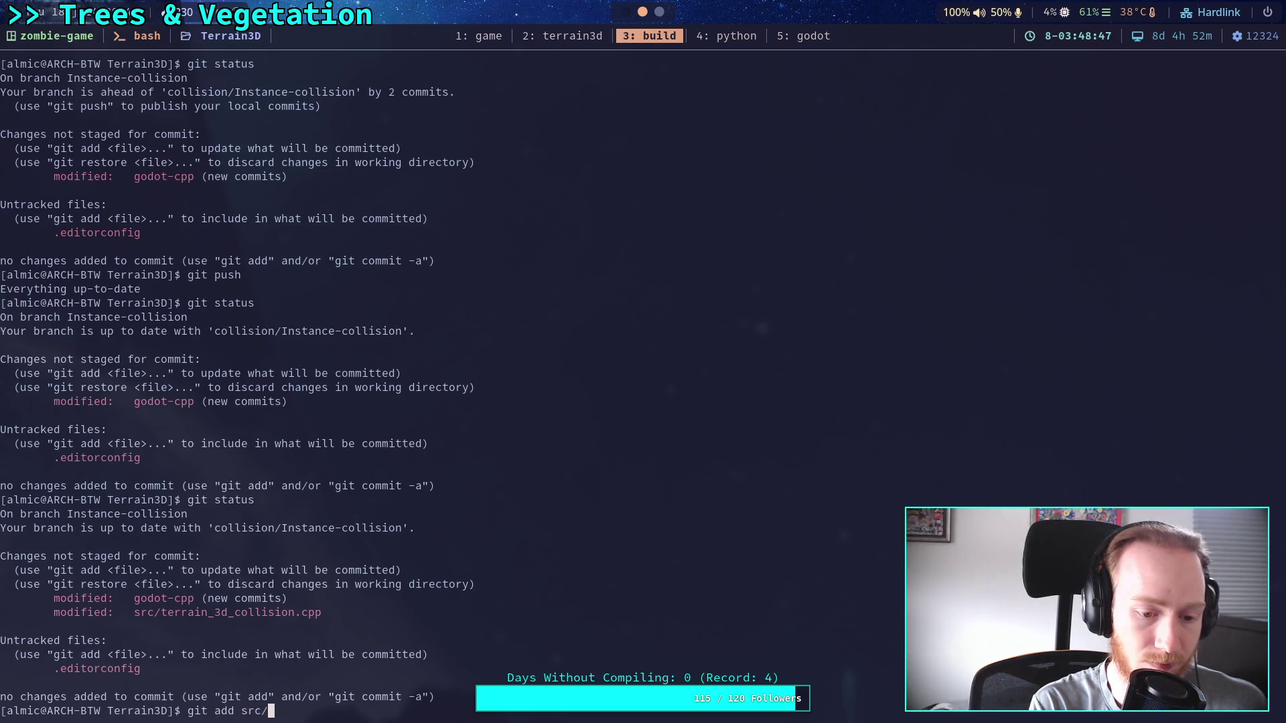
key("Return")
Review the staged changes with git diff --staged, then start git commit.
type("git diff --")
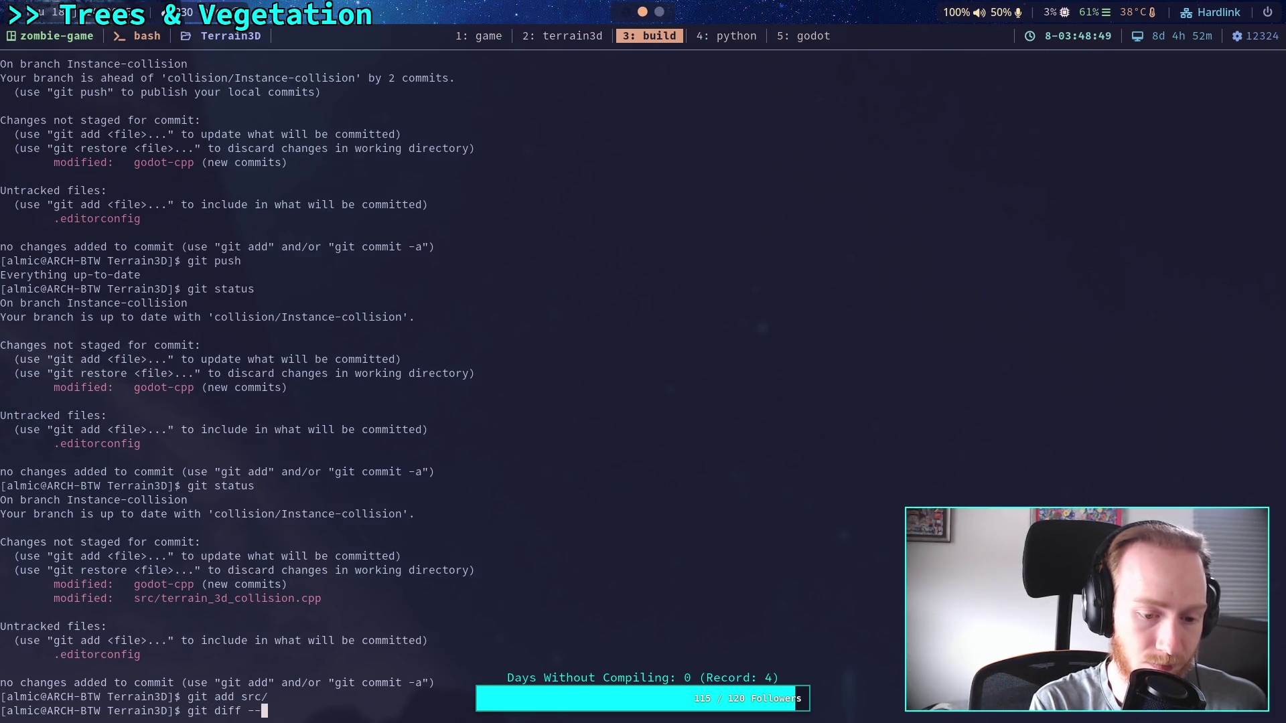
type("staged")
key("Return")
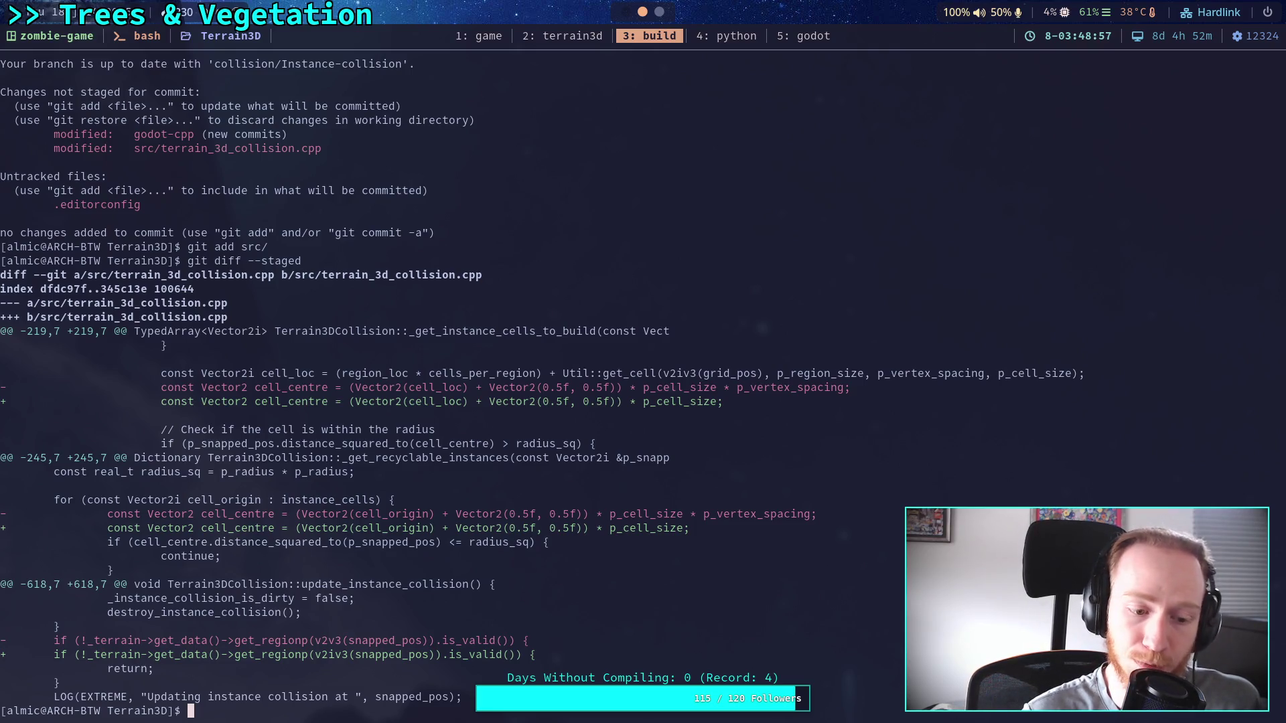
type("git commit")
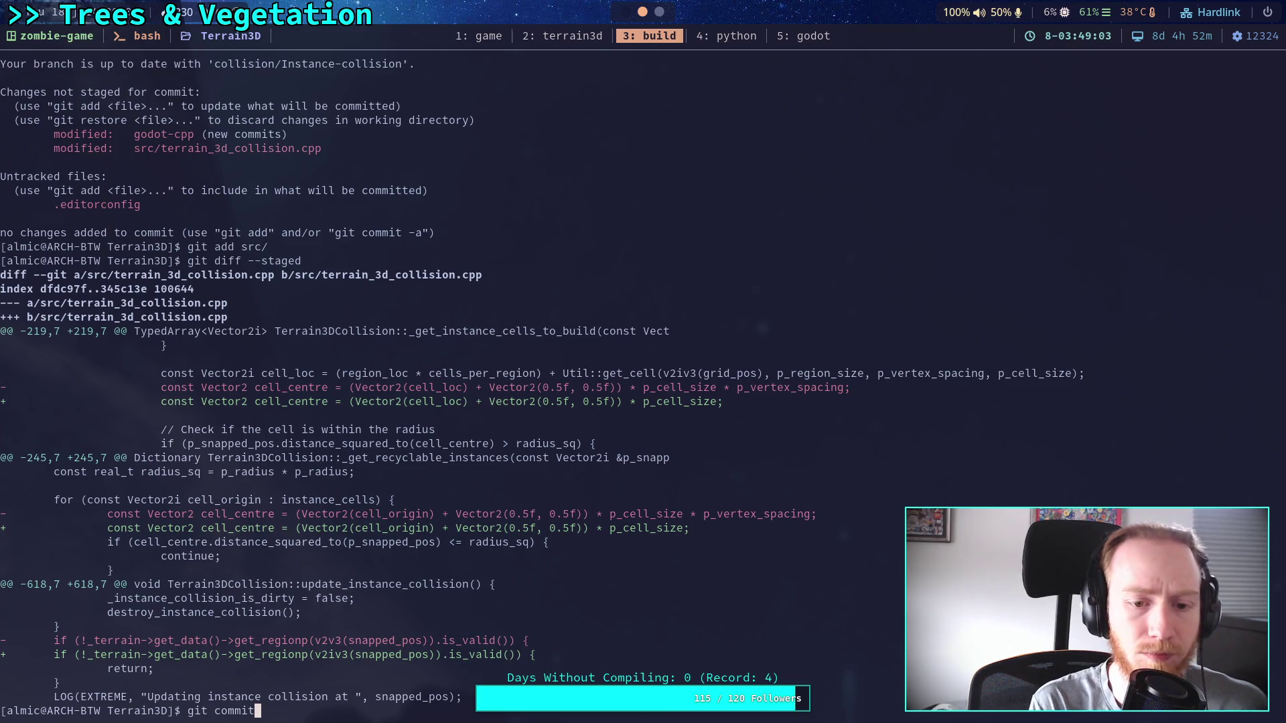
key("Return")
Write the commit title 'Fix distance check for dynamic instance collision'.
type("i")
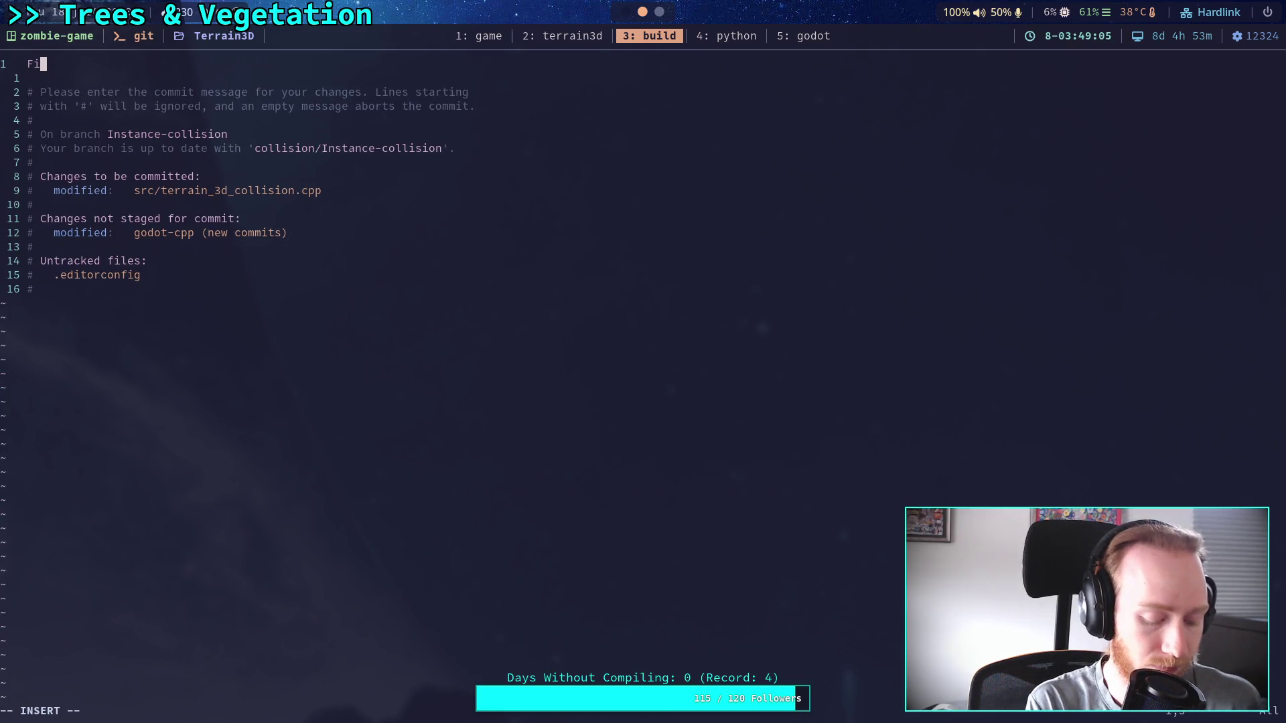
type("Fix vertex spacing")
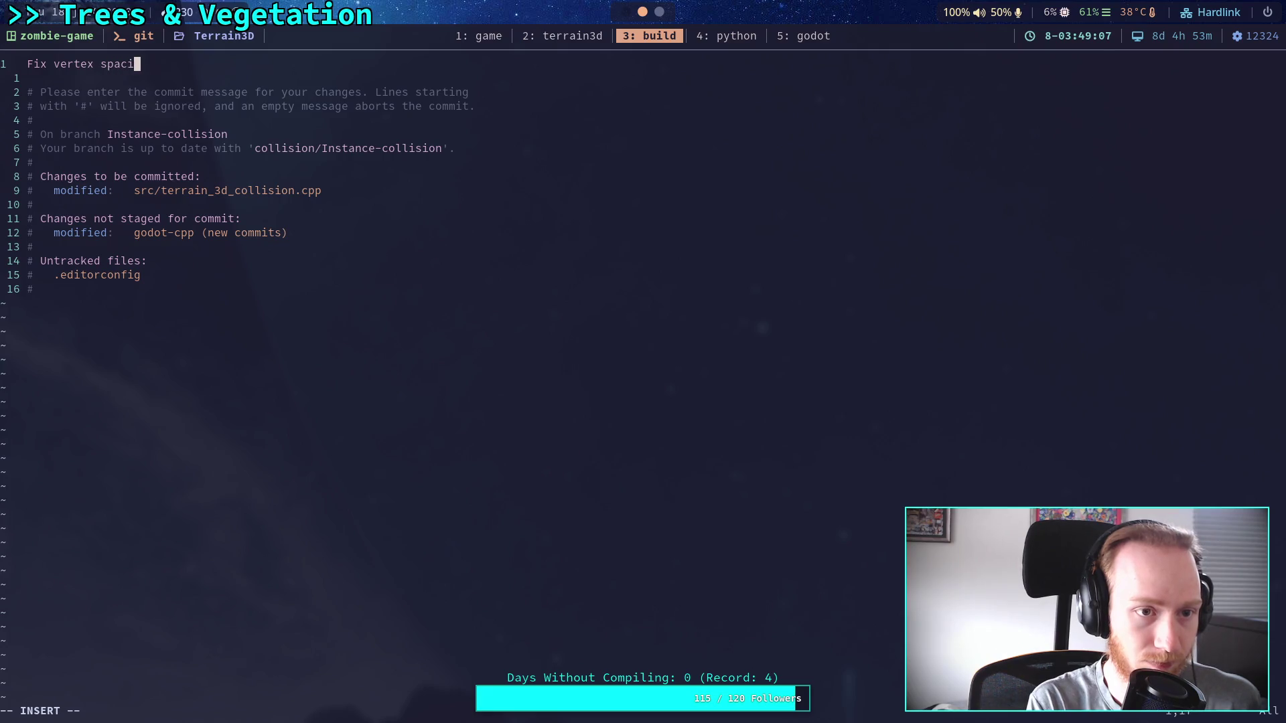
key("BackSpace")
key("BackSpace")
key("BackSpace")
type("distance check for")
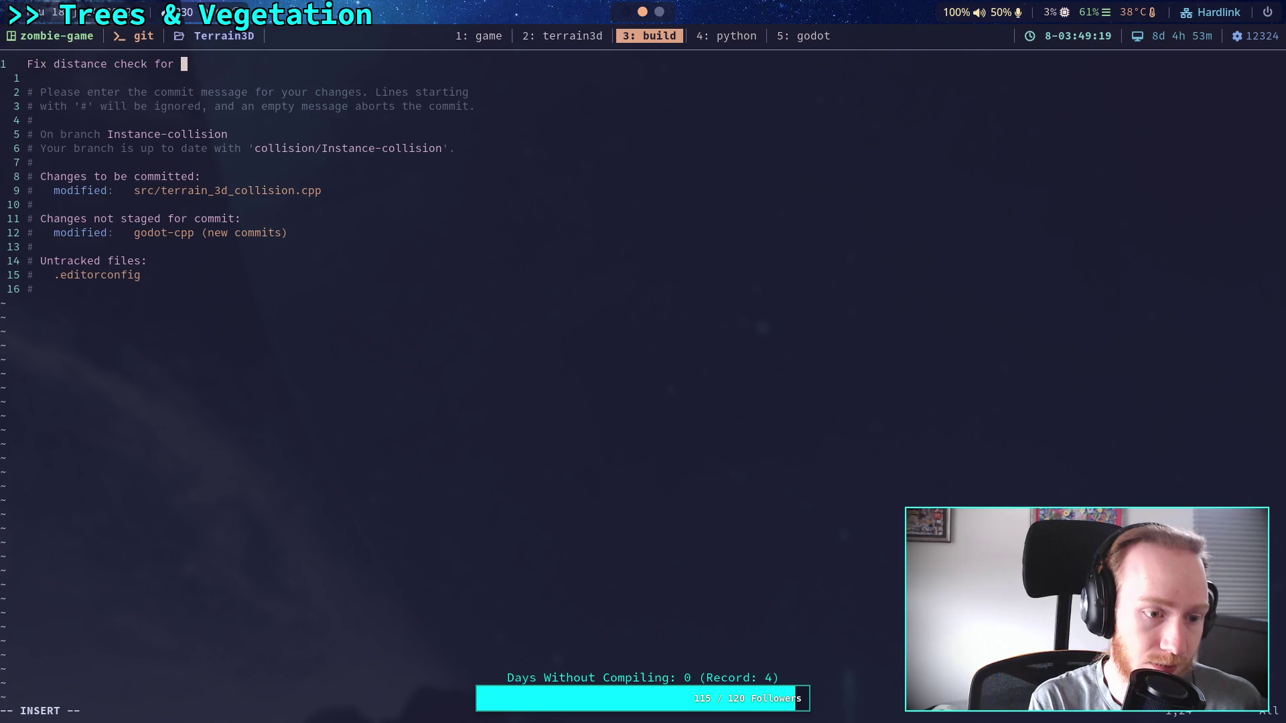
type("instance col")
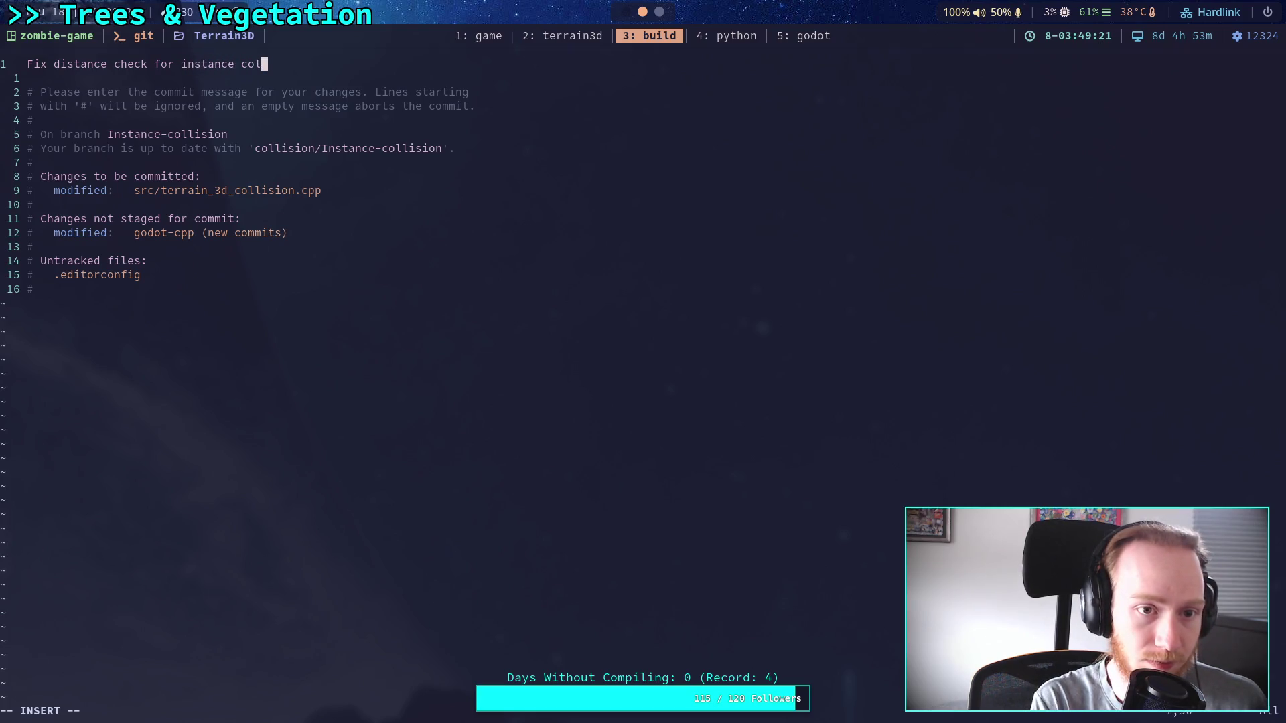
type("lision")
key("Left")
key("Left")
key("Left")
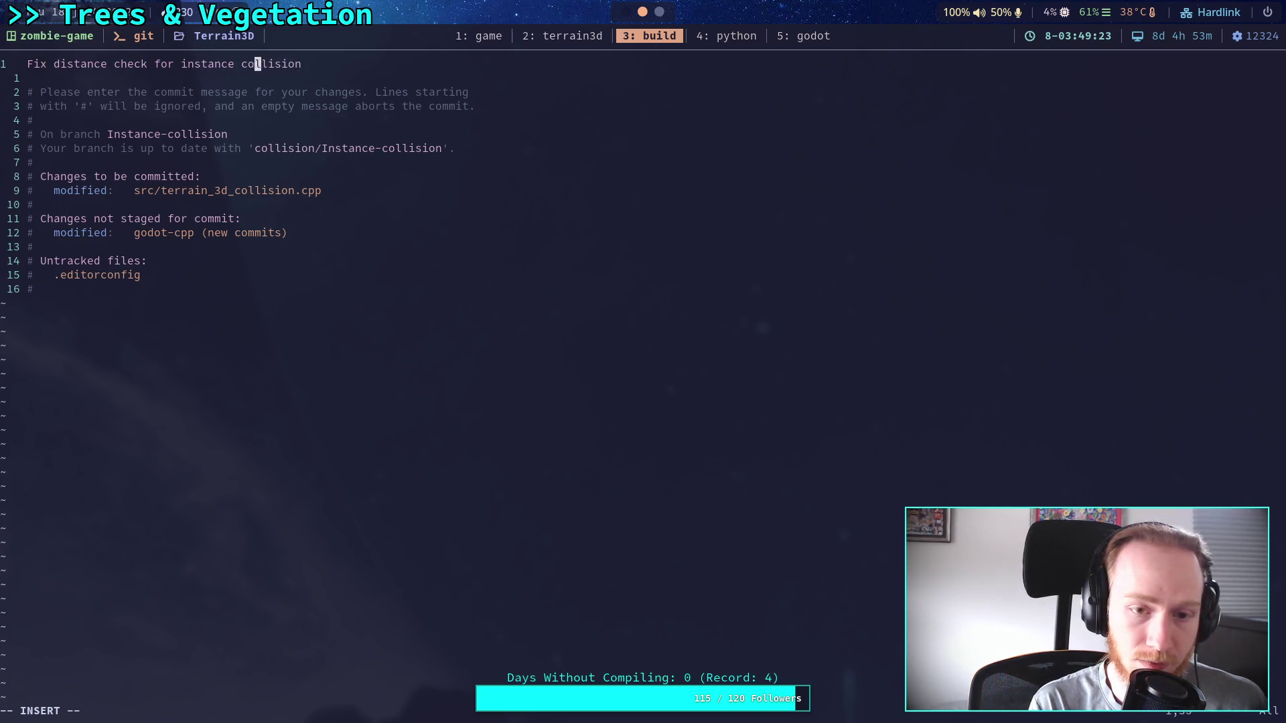
key("Left")
key("Left")
type("dynam")
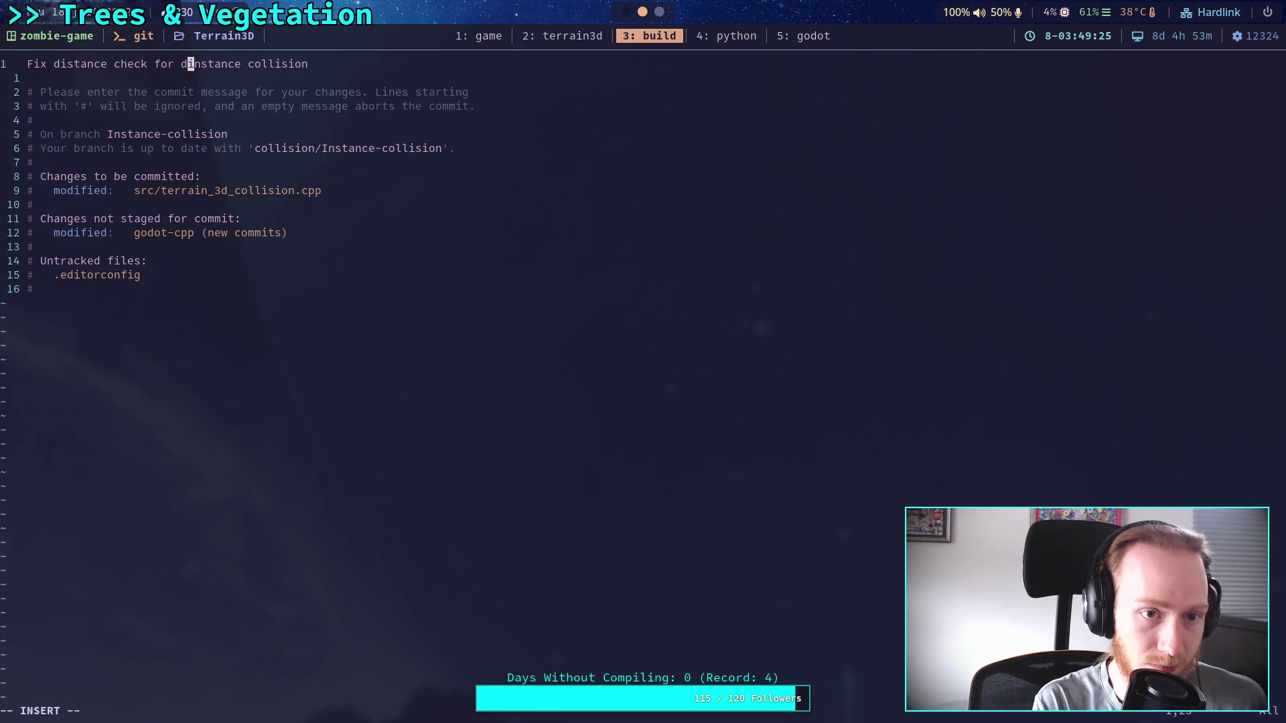
type("ic")
key("Escape")
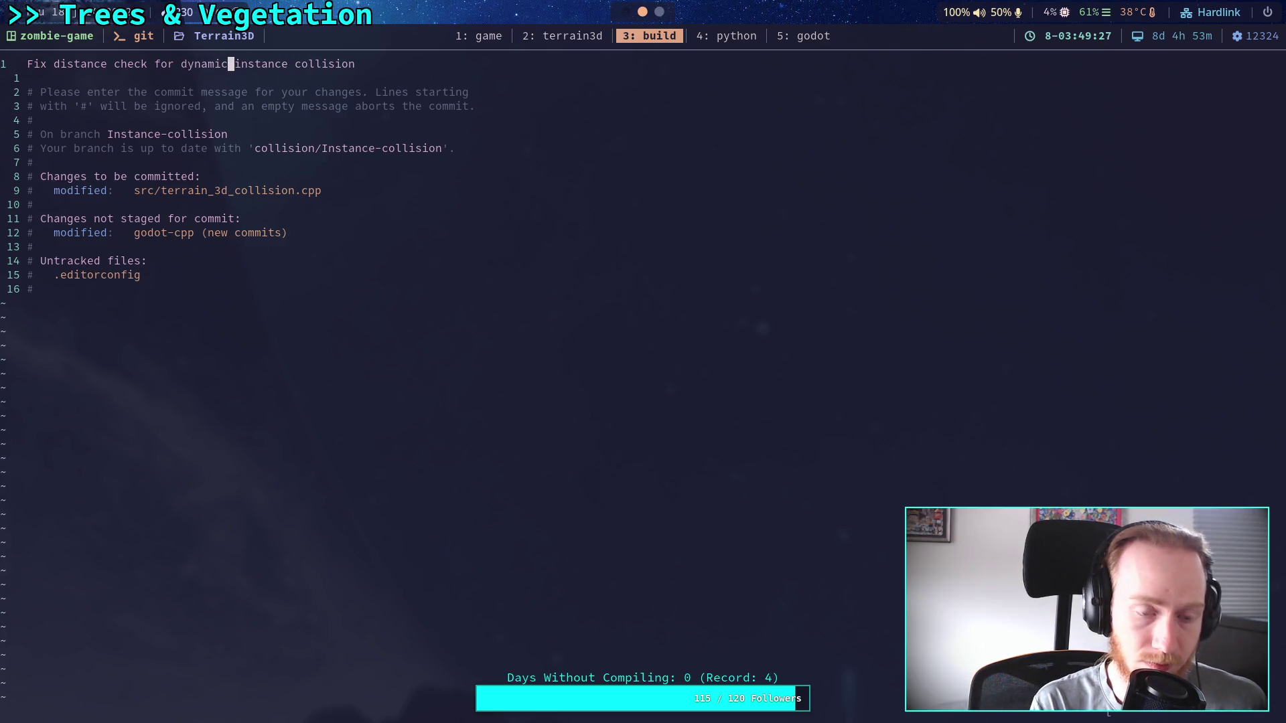
Add a body bullet explaining vertex spacing was already factored out by snapped_pos.
key("o")
key("Return")
type("- Vertex spacing was mista")
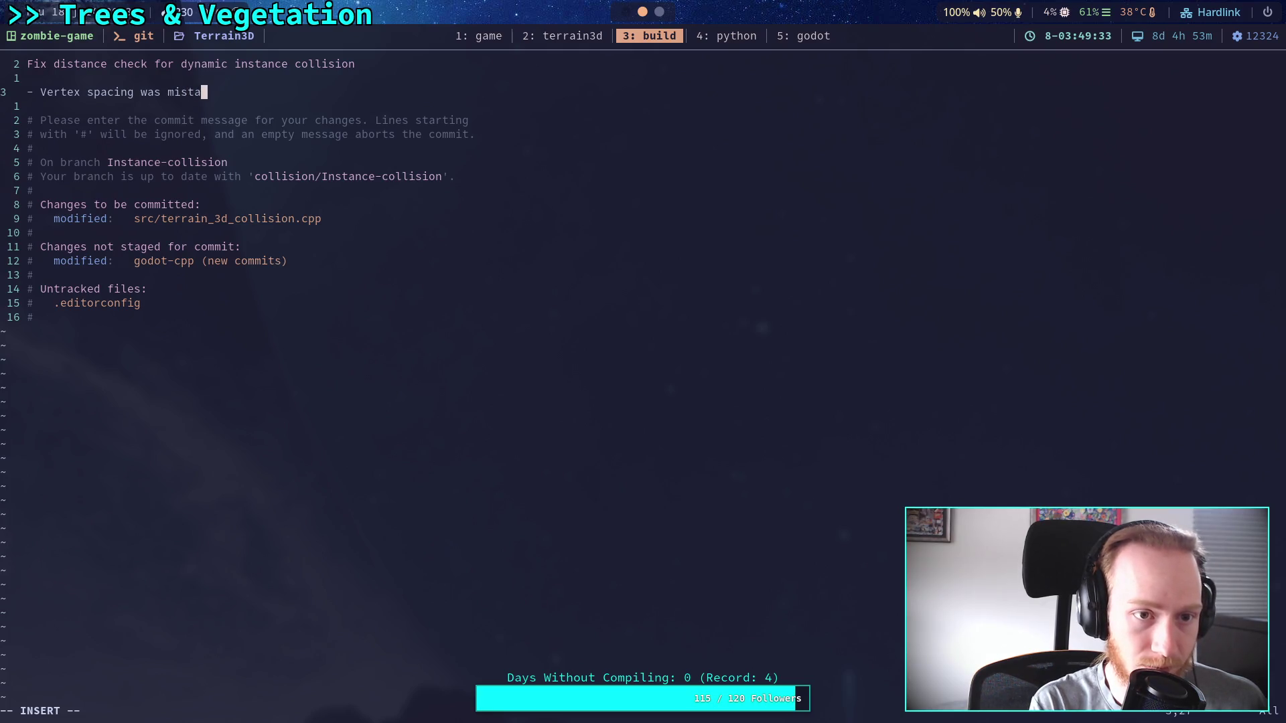
type("kenly ")
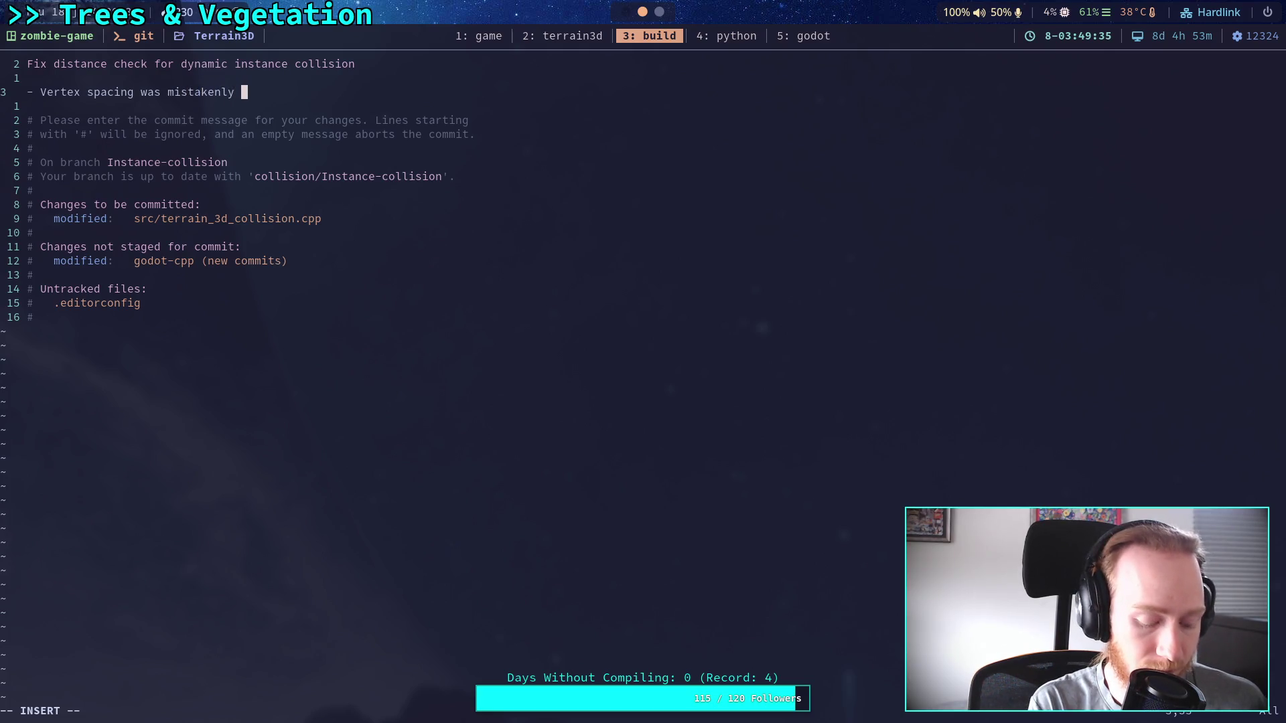
type("factored i")
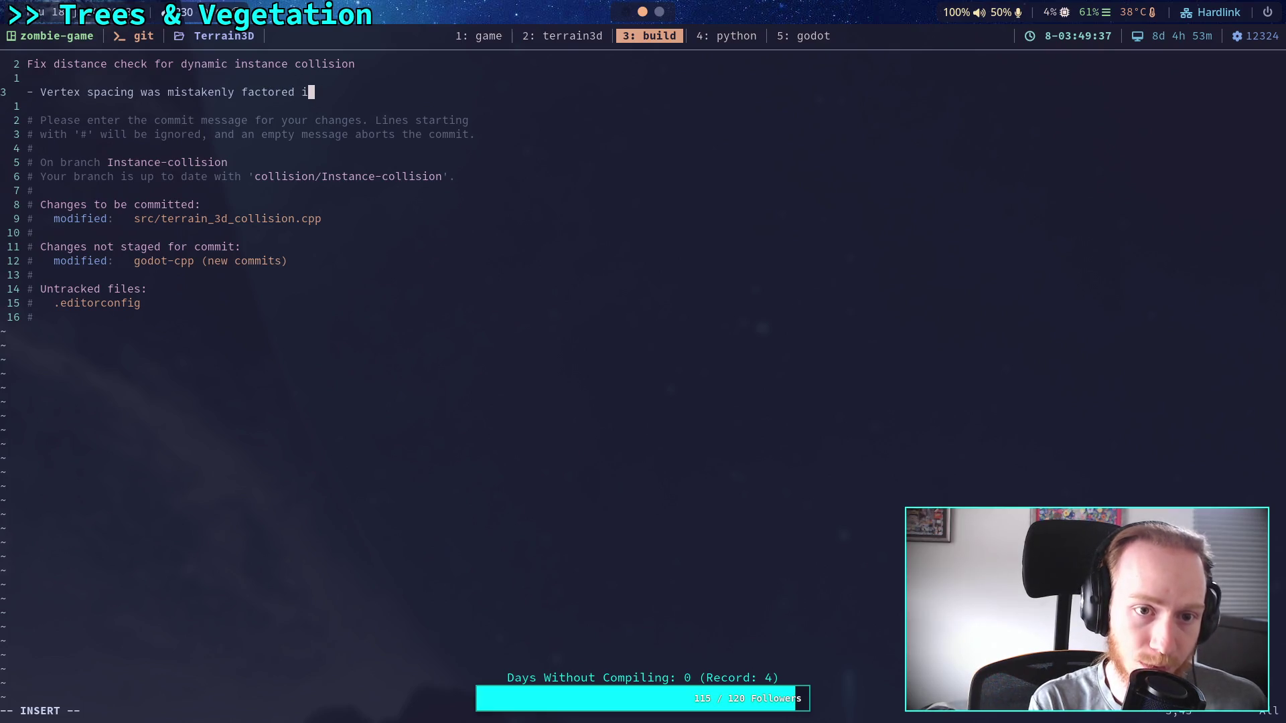
type("n to the distance")
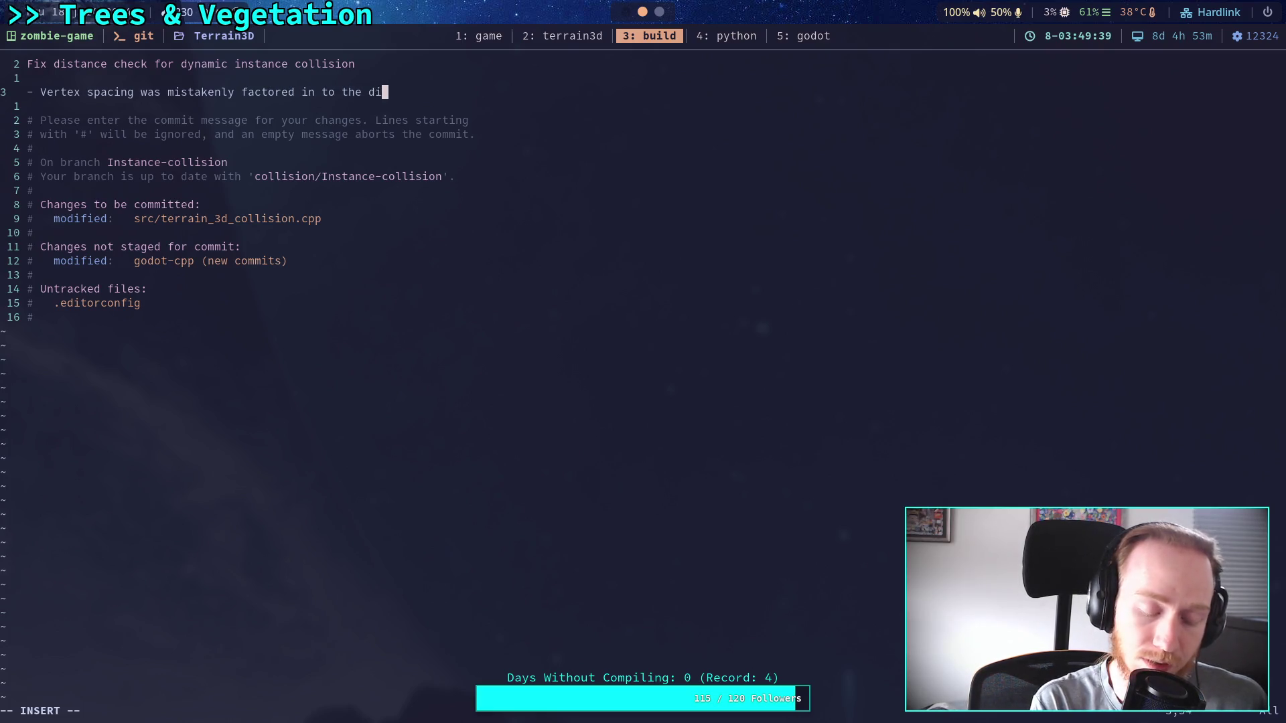
key("Return")
type("check")
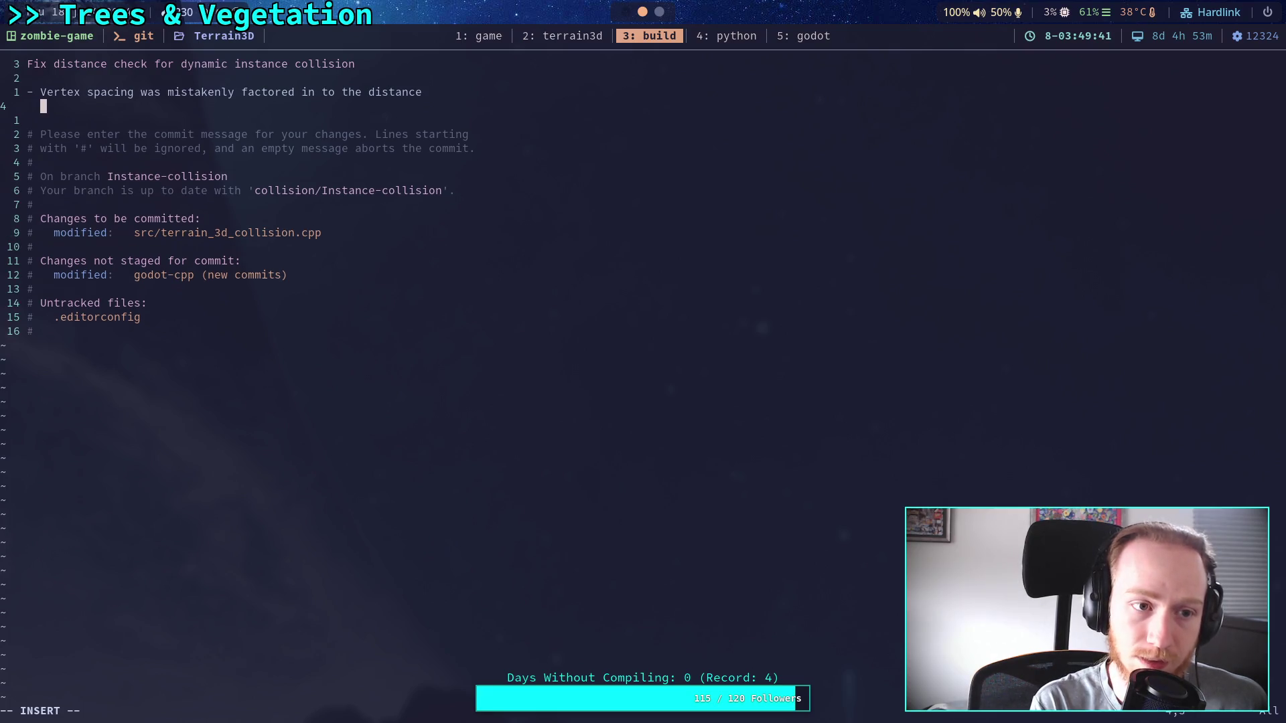
type(", w")
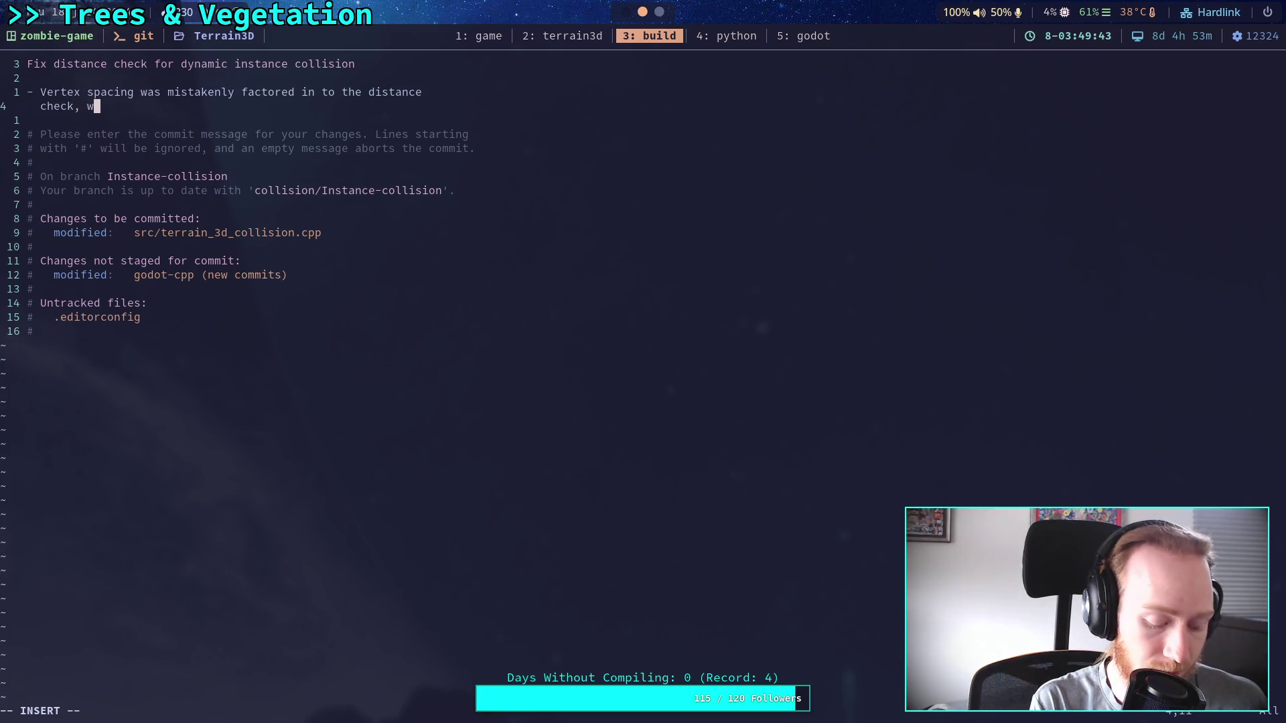
type("hen it was alr")
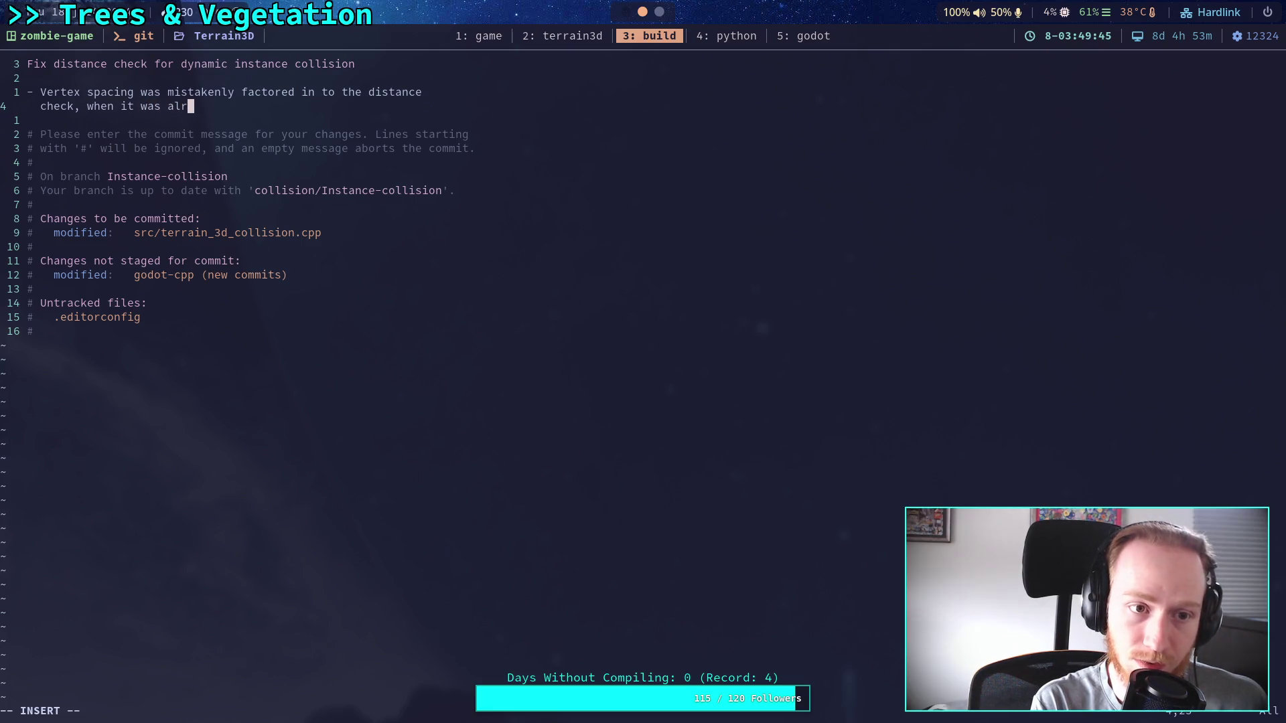
type("eady f")
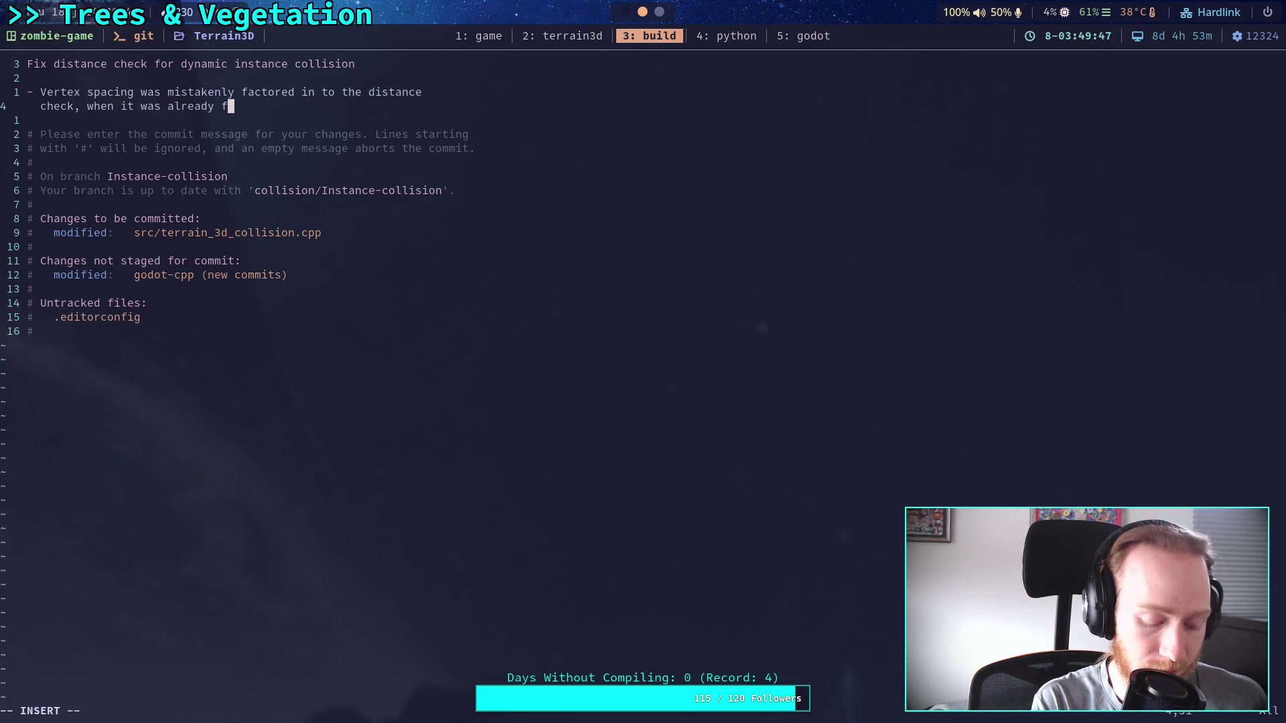
type("actored out b")
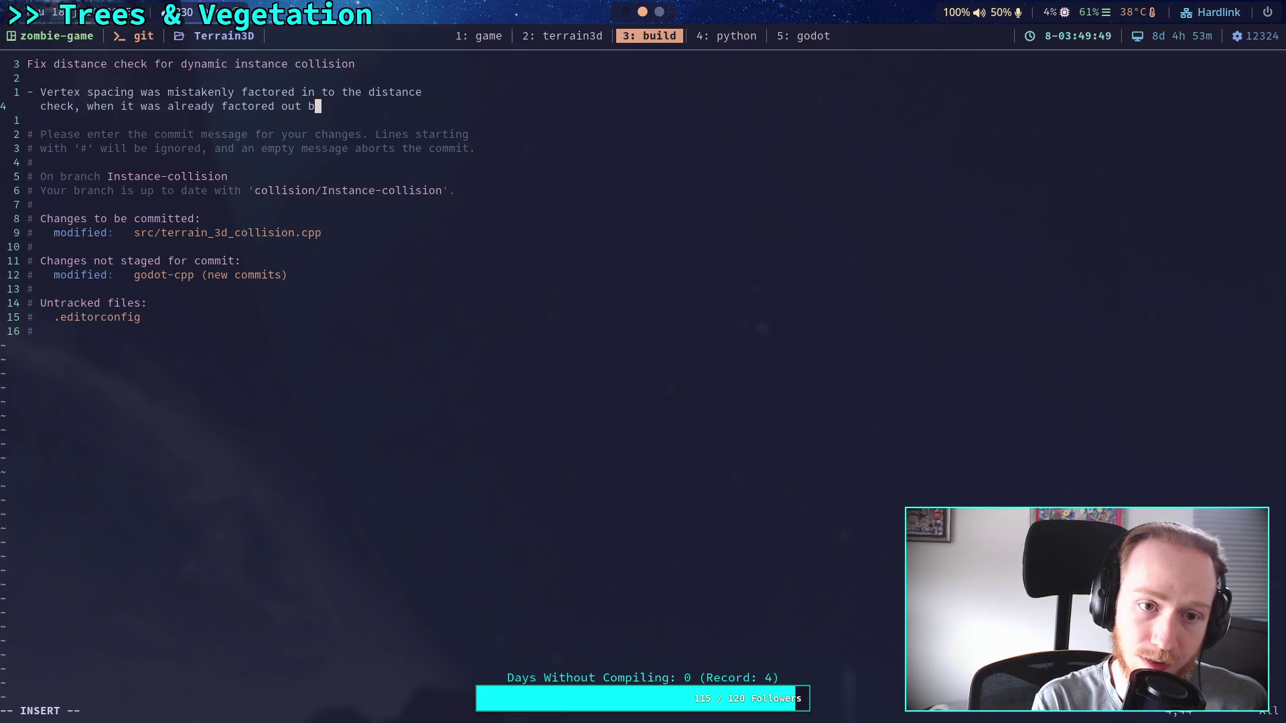
type("y the snapped posi")
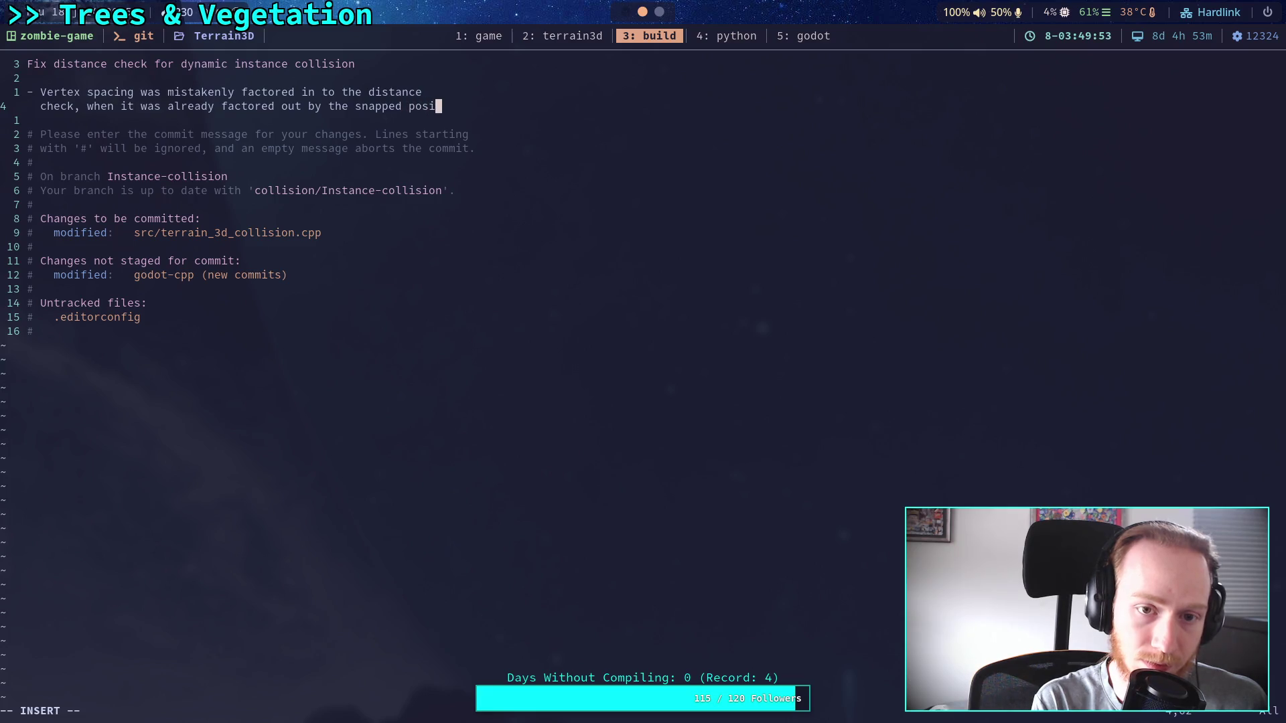
key("BackSpace")
key("BackSpace")
key("BackSpace")
type("_")
key("BackSpace")
type("_pos")
key("Left")
key("Left")
key("Left")
key("BackSpace")
key("BackSpace")
key("BackSpace")
key("Escape")
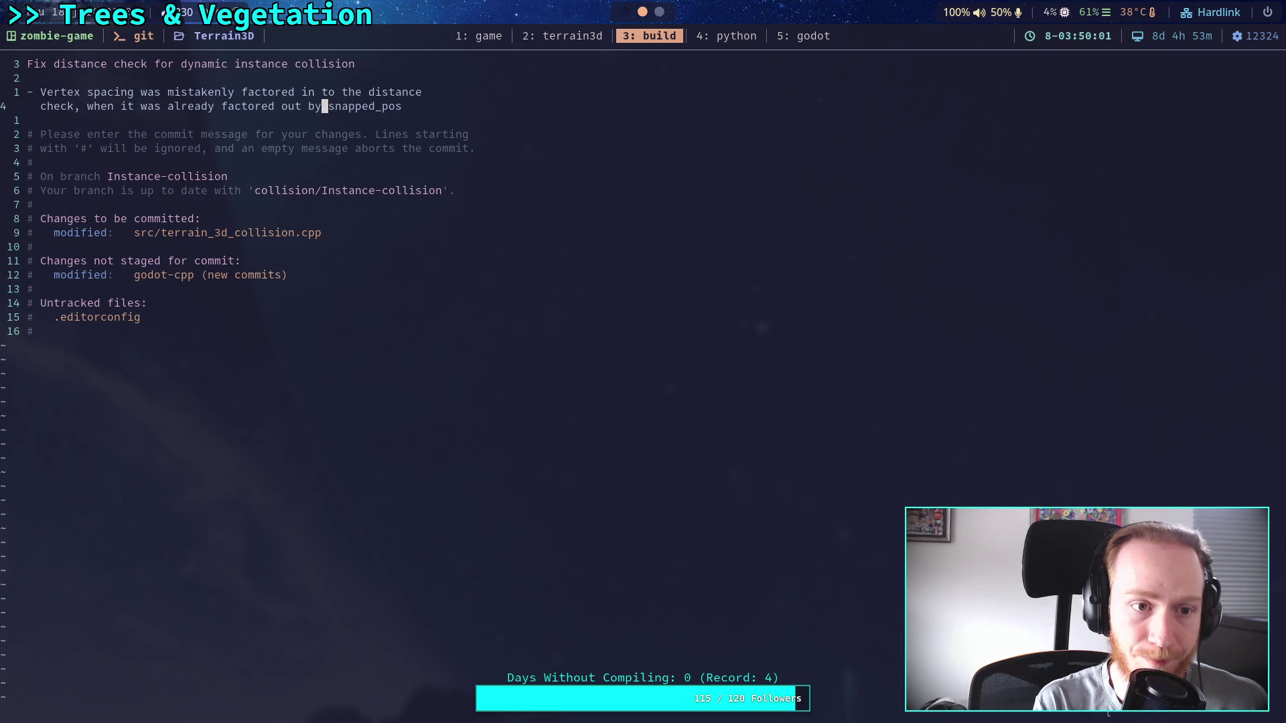
Save the commit message with :w and quit with :wqa.
type(":w")
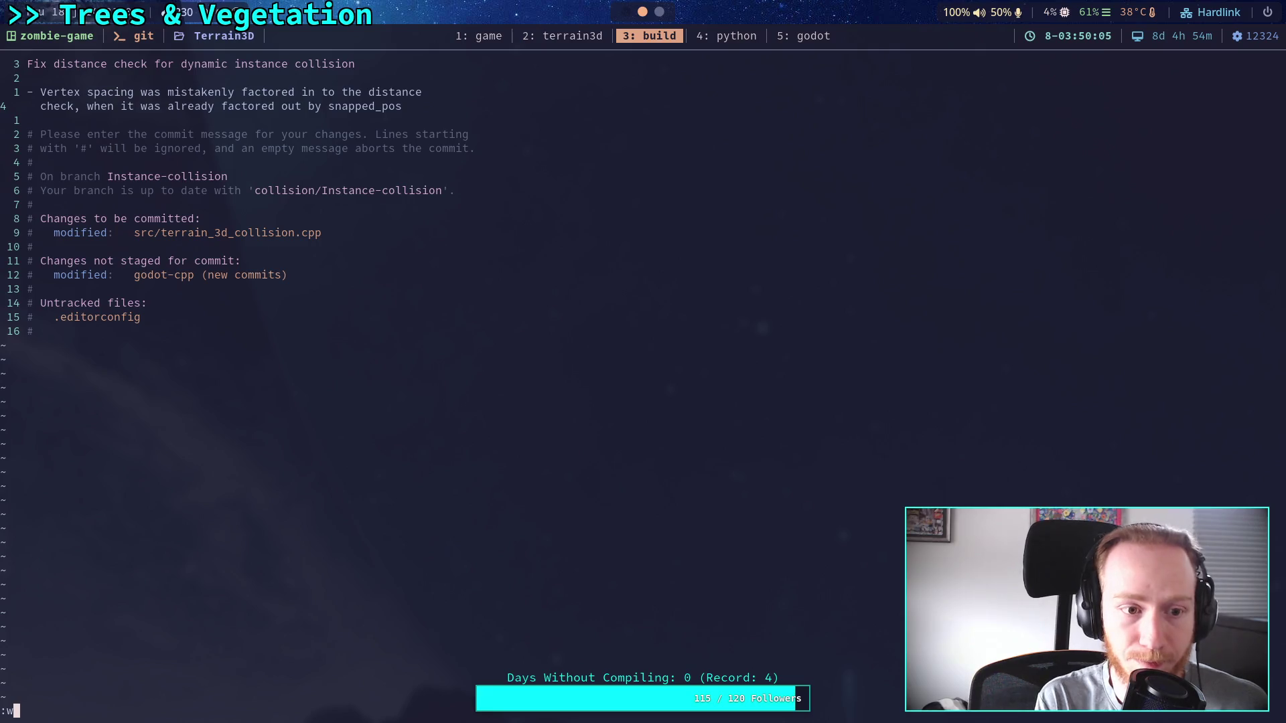
key("Return")
type(":wa")
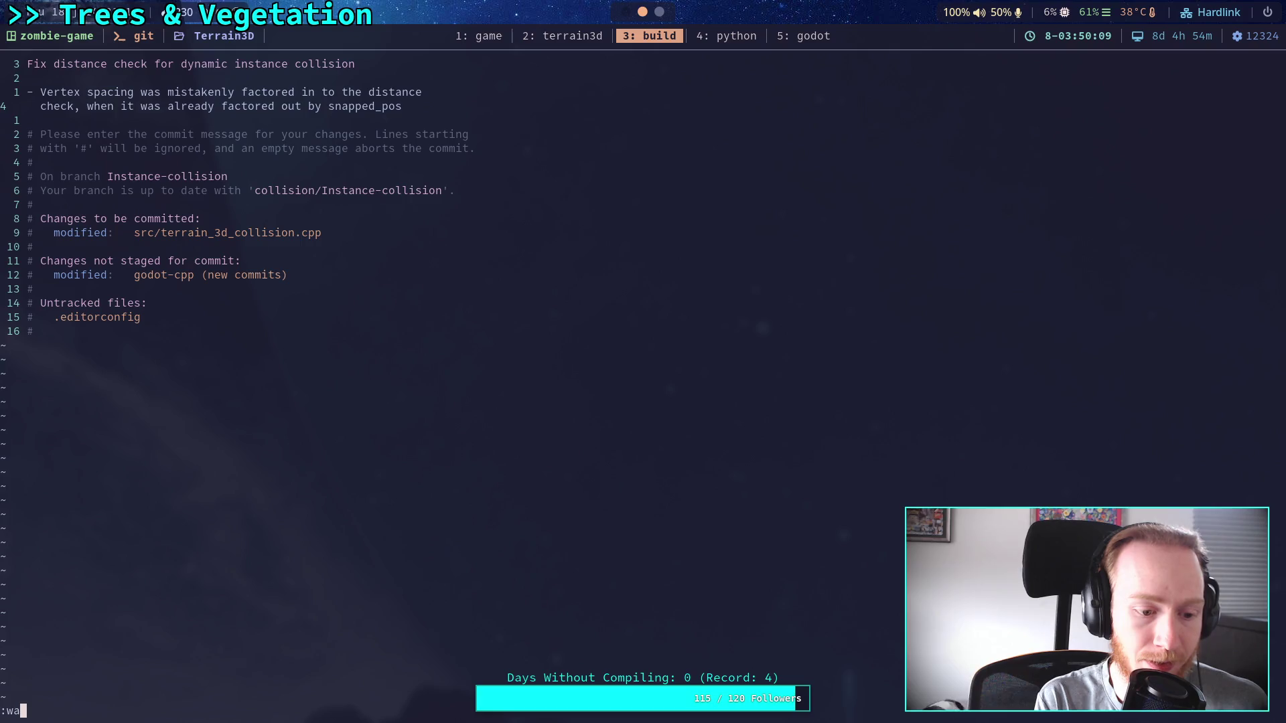
key("BackSpace")
type("qa")
key("Return")
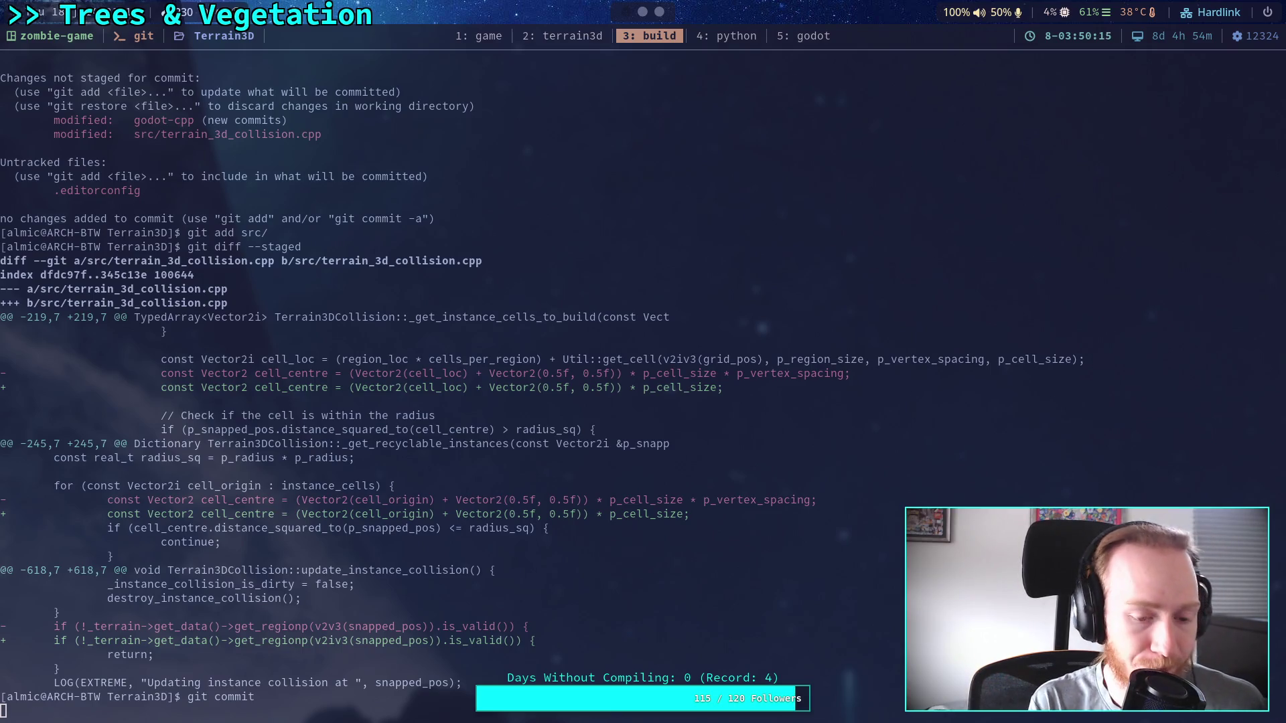
Check git status and switch to the zombie-game branch.
type("git status")
key("Return")
type("git ")
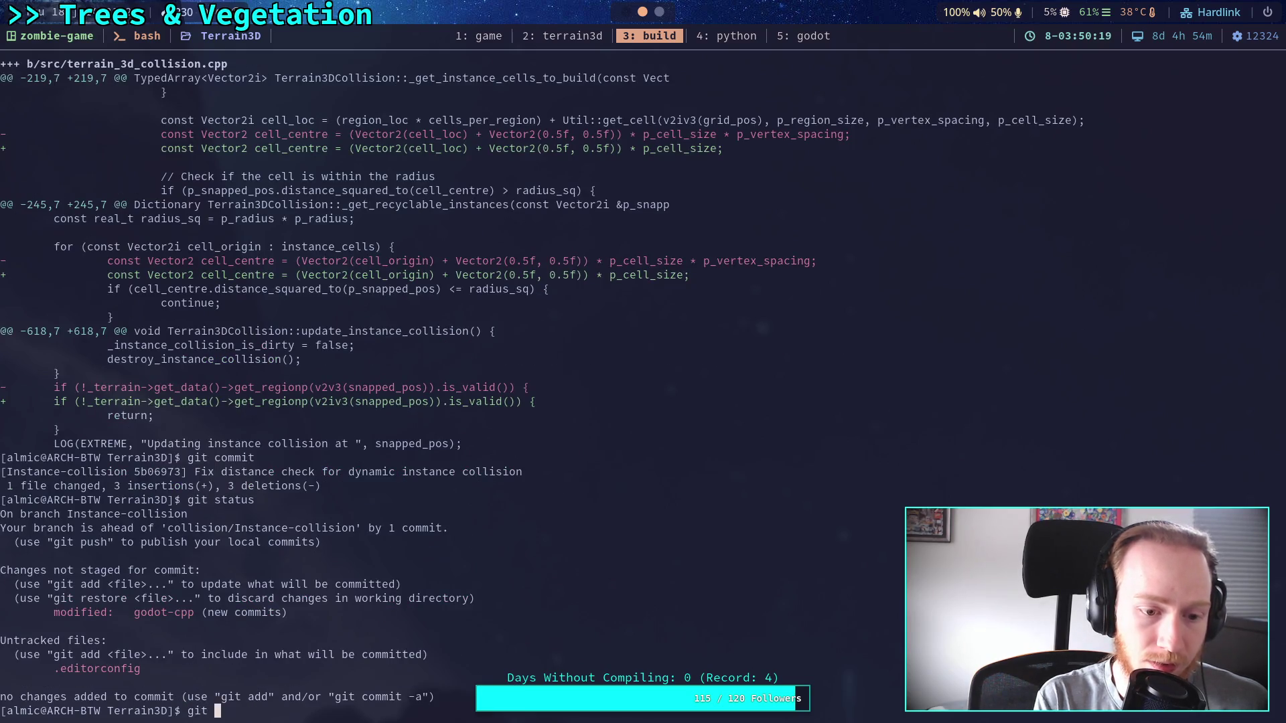
type("switch zombie-game")
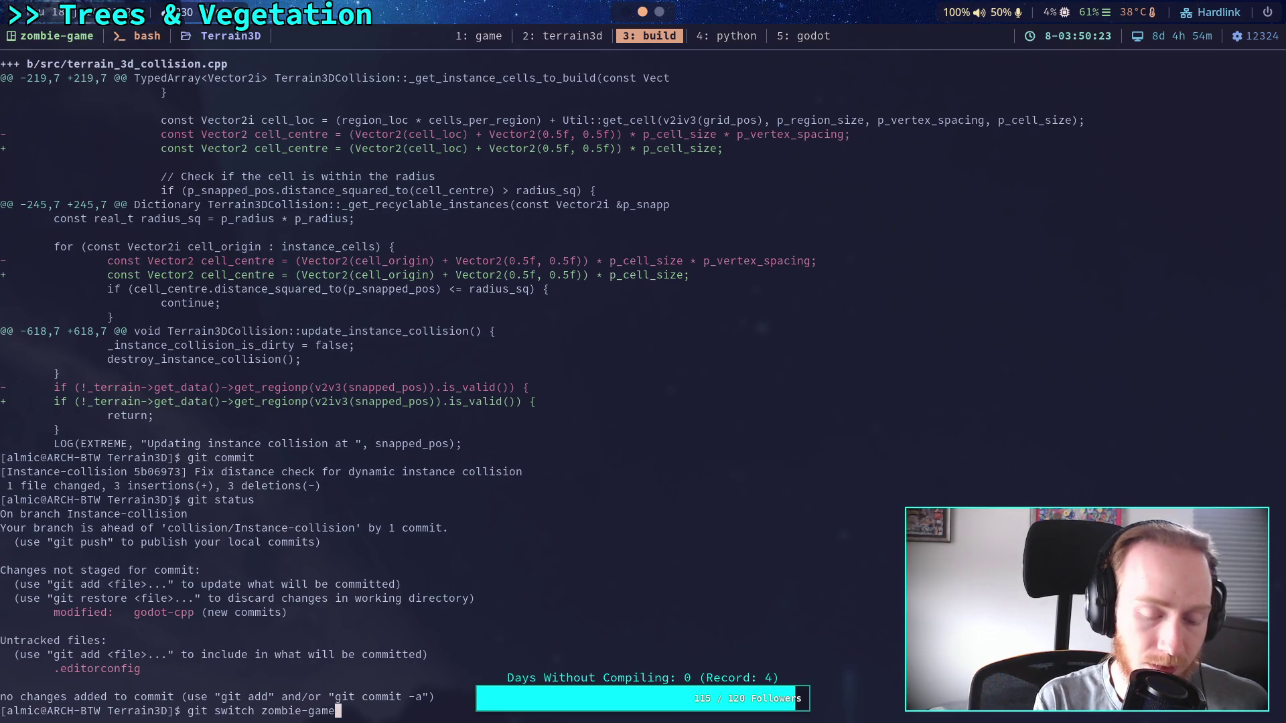
key("Return")
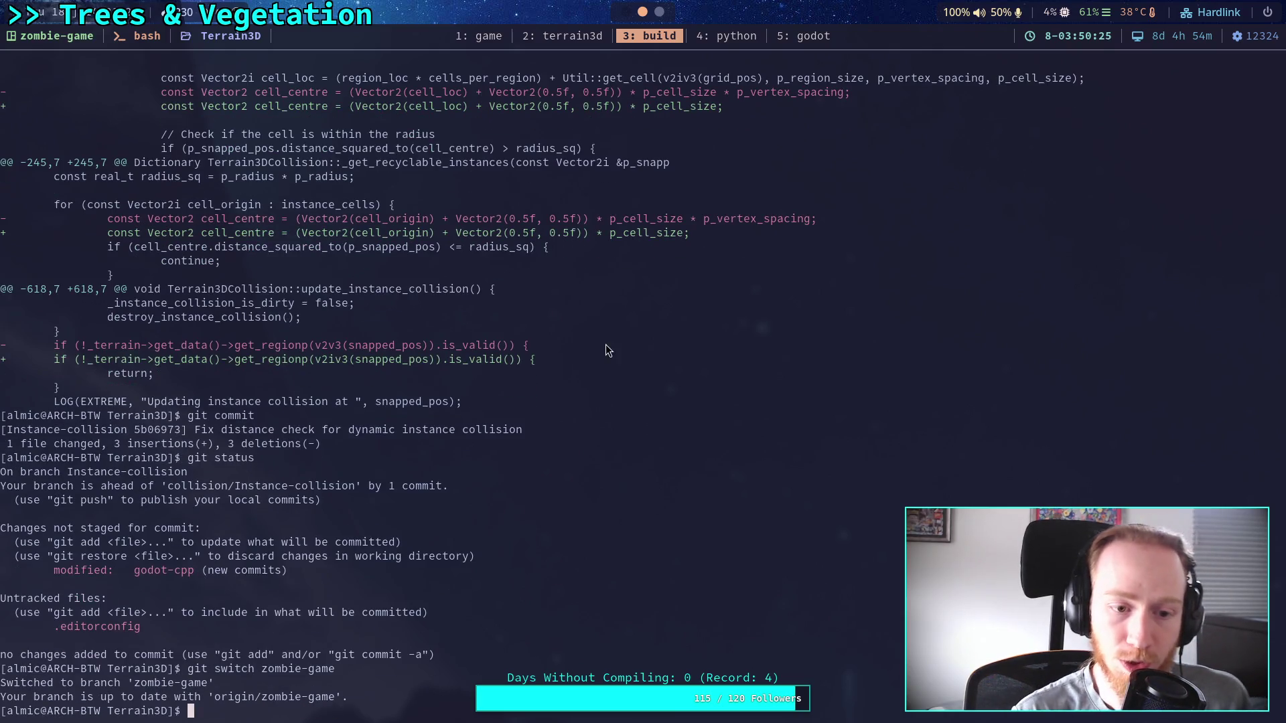
Cherry-pick commit 5b06973 onto zombie-game using the copied hash.
left_click(142, 430)
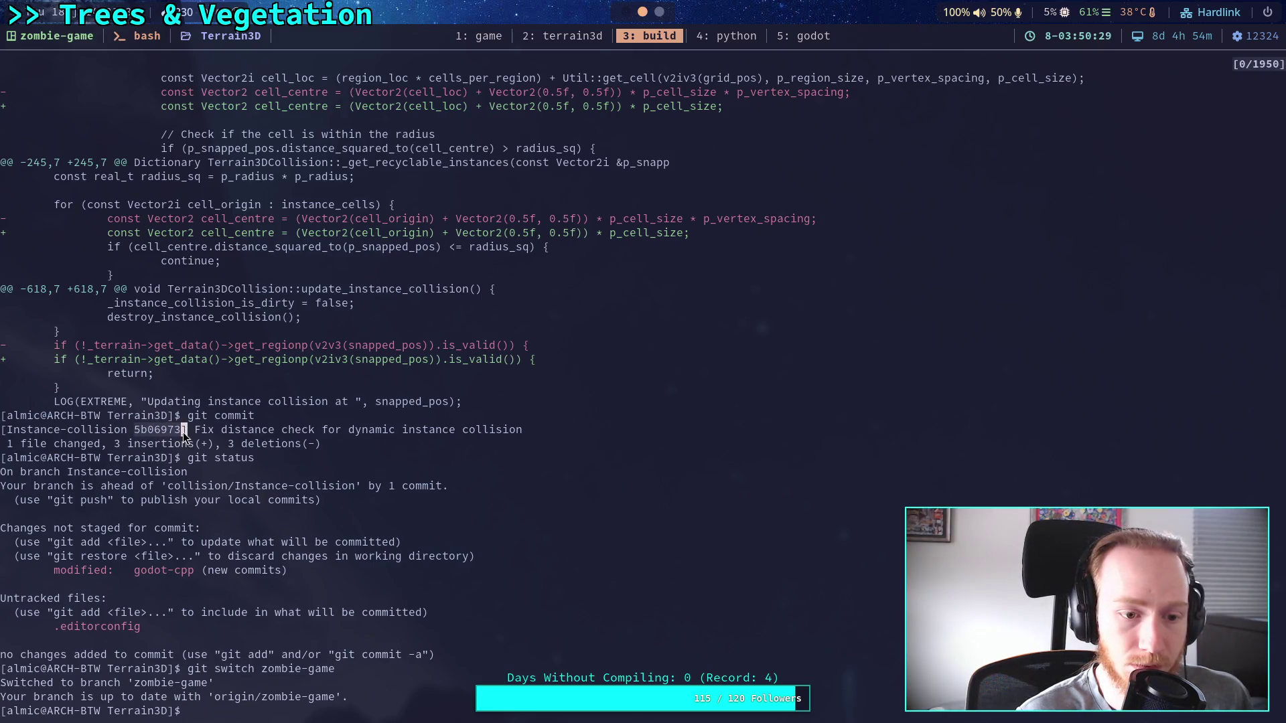
double_click(181, 431)
type("git cherry-pcik")
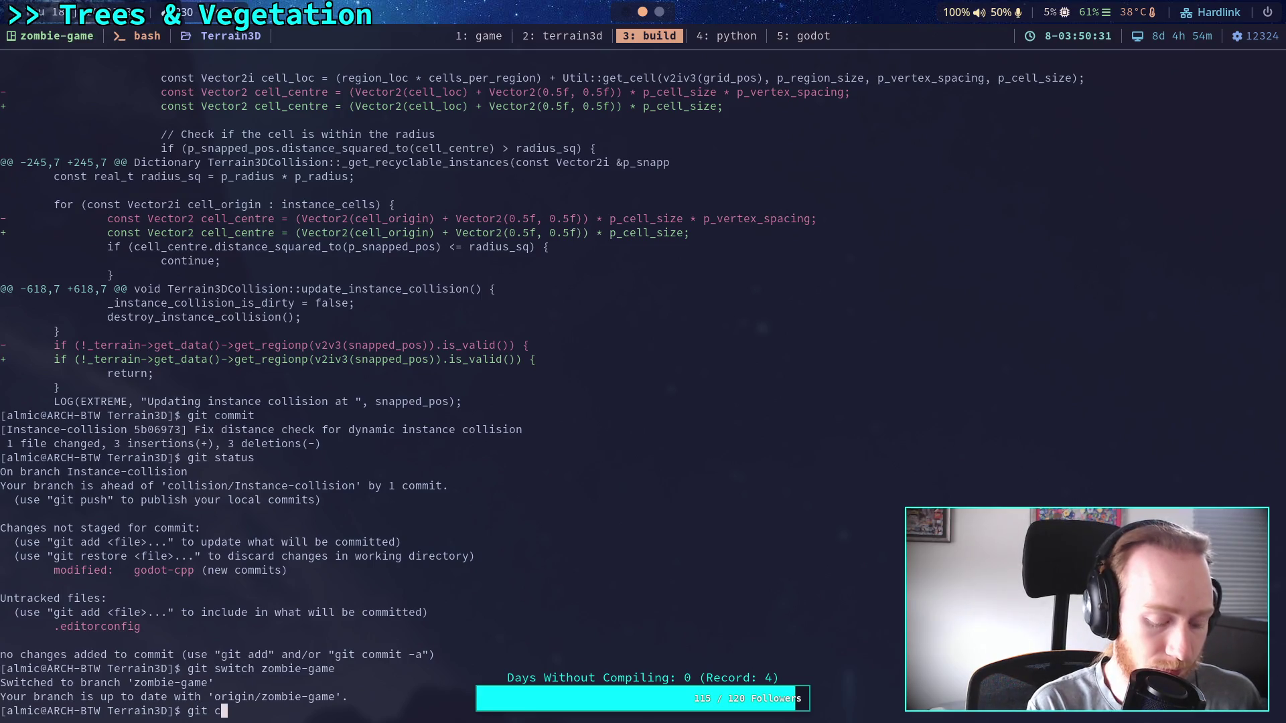
key("BackSpace")
key("BackSpace")
key("BackSpace")
type("ick")
type("5b06973")
key("Return")
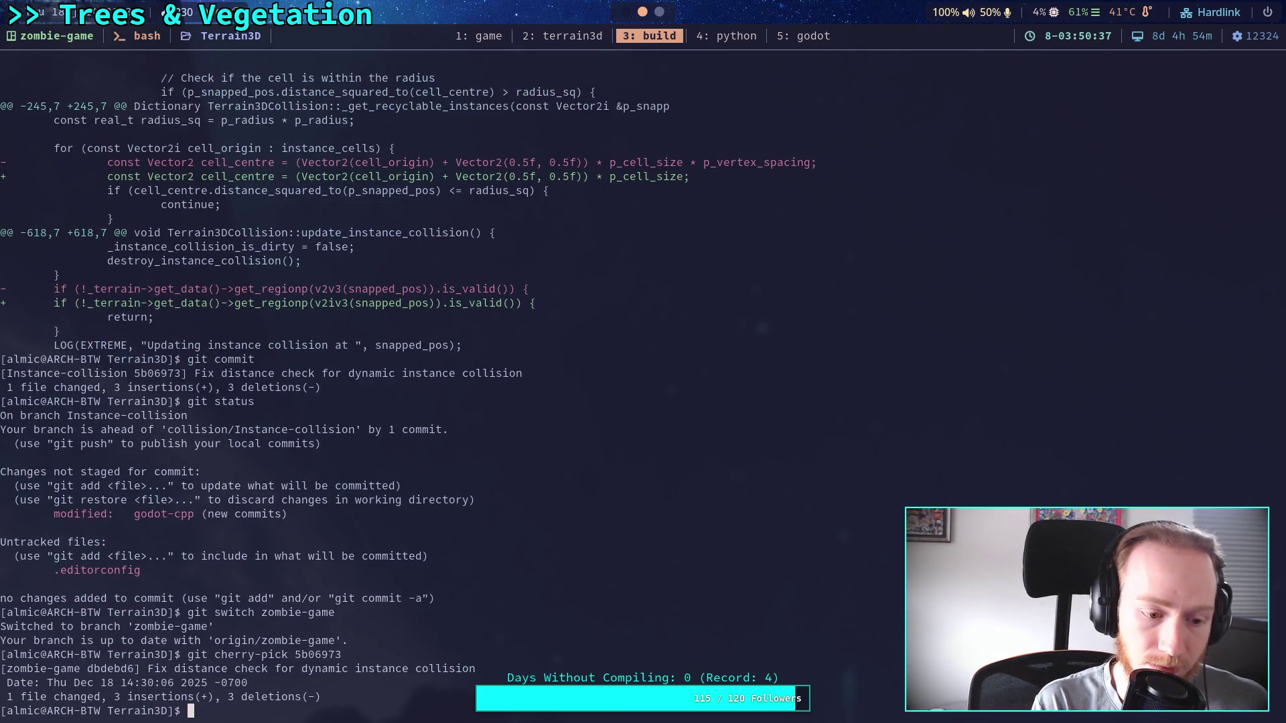
type("./")
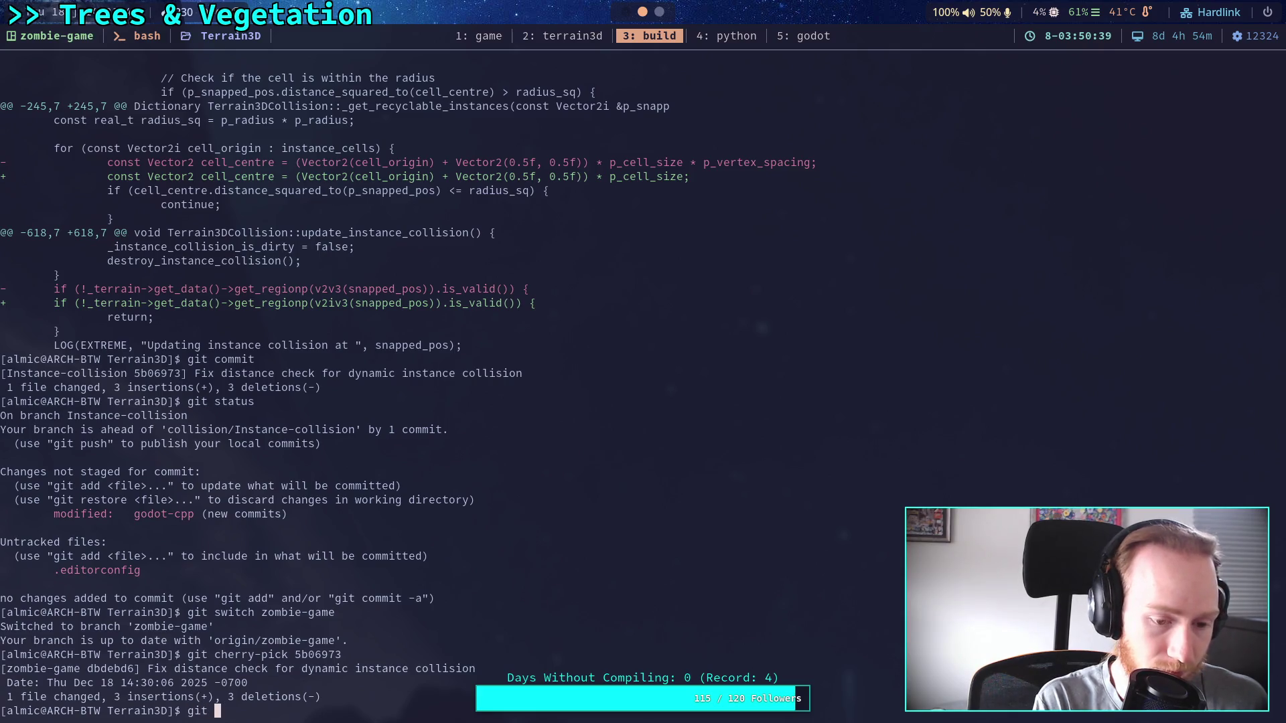
type("build ")
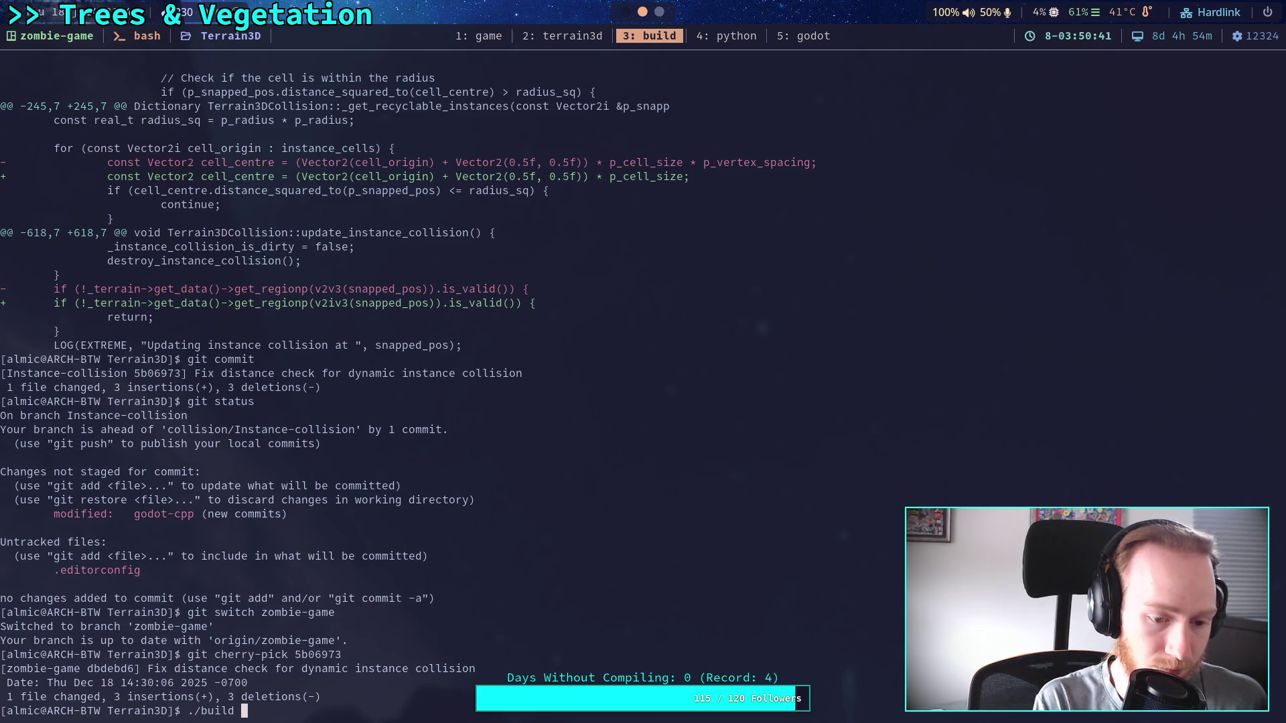
type("-a")
Run ./build -a to compile both release and debug Terrain3D libraries.
key("Return")
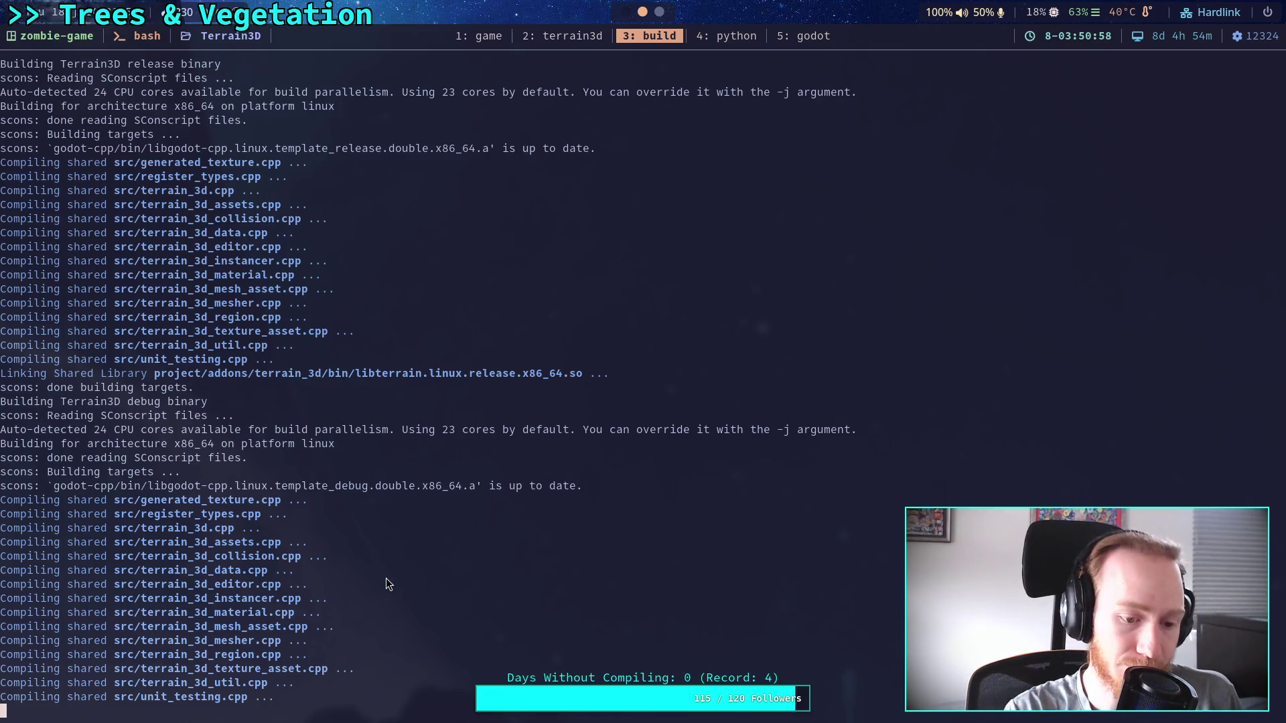
left_click(567, 39)
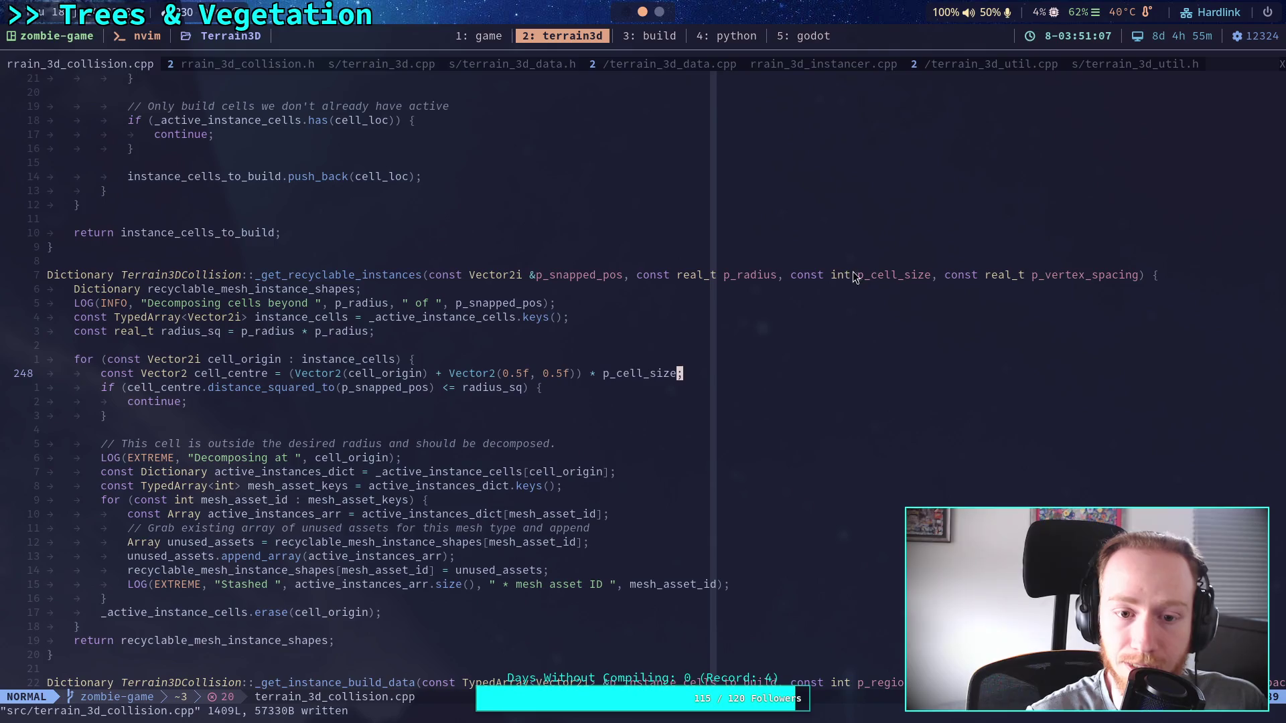
left_click(1012, 274)
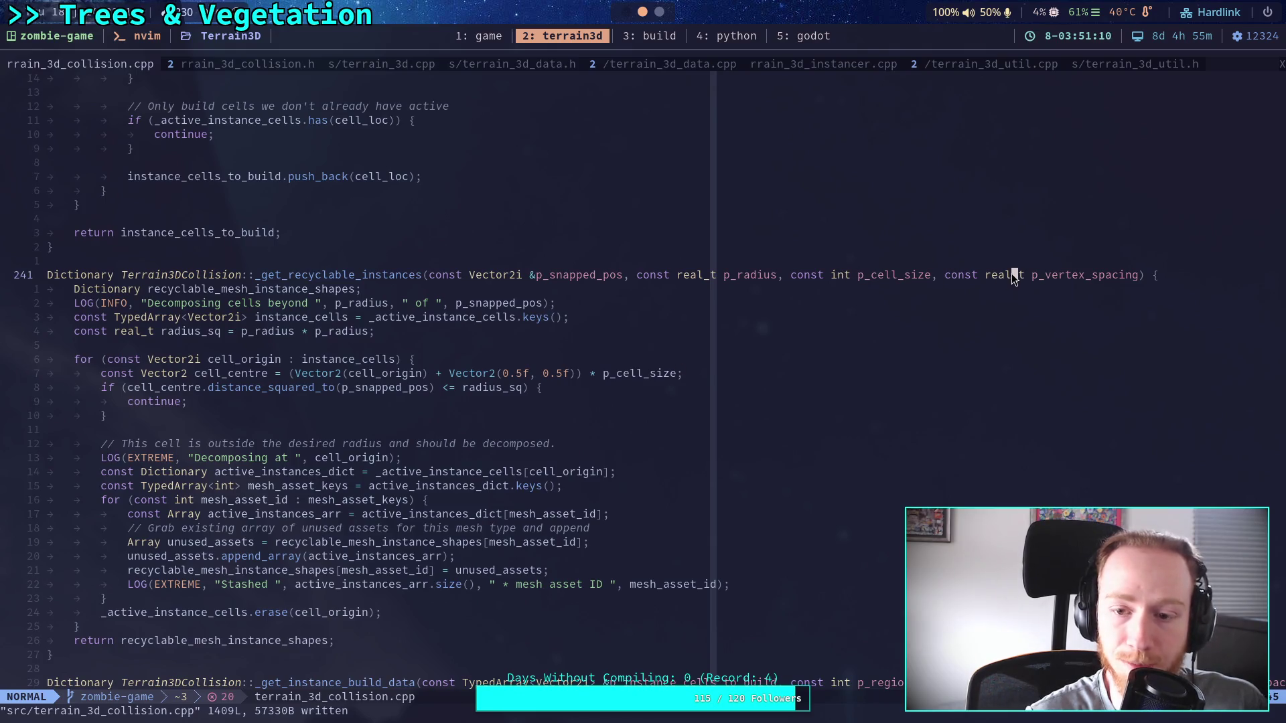
type("/p")
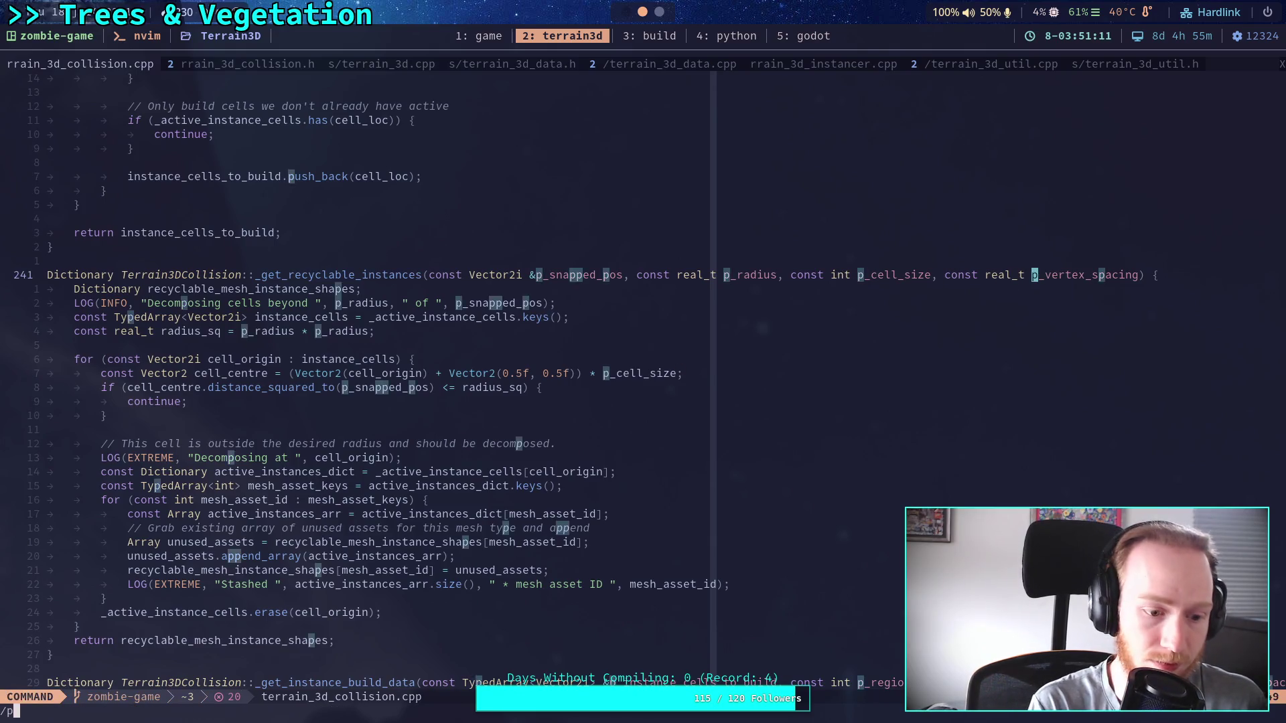
type("_vertex_spacing")
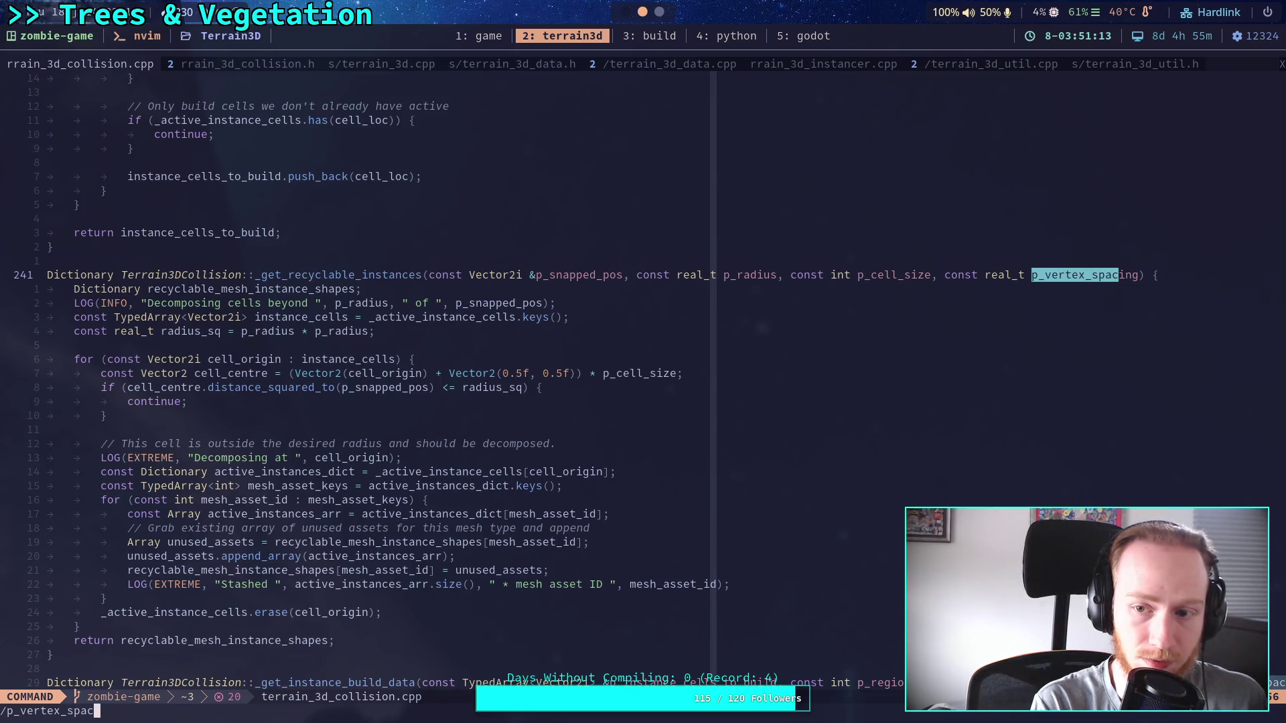
key("Return")
left_click_drag(936, 280, 1103, 275)
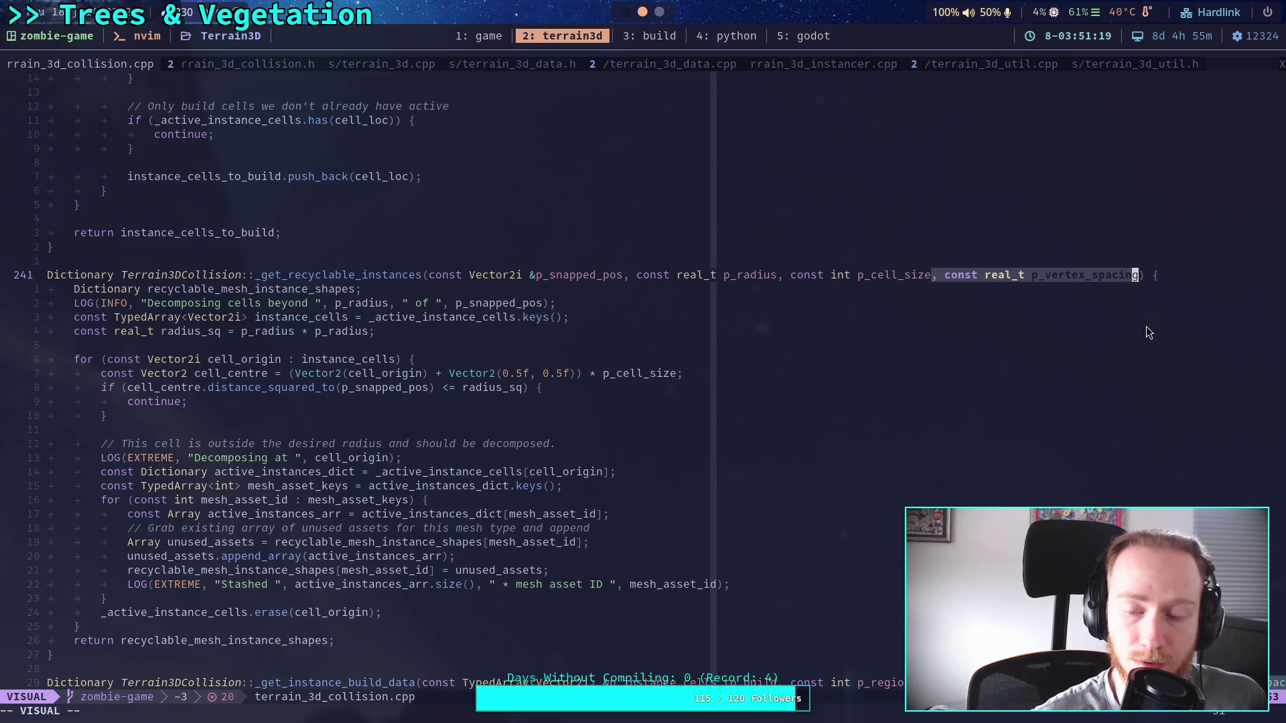
left_click(1122, 343)
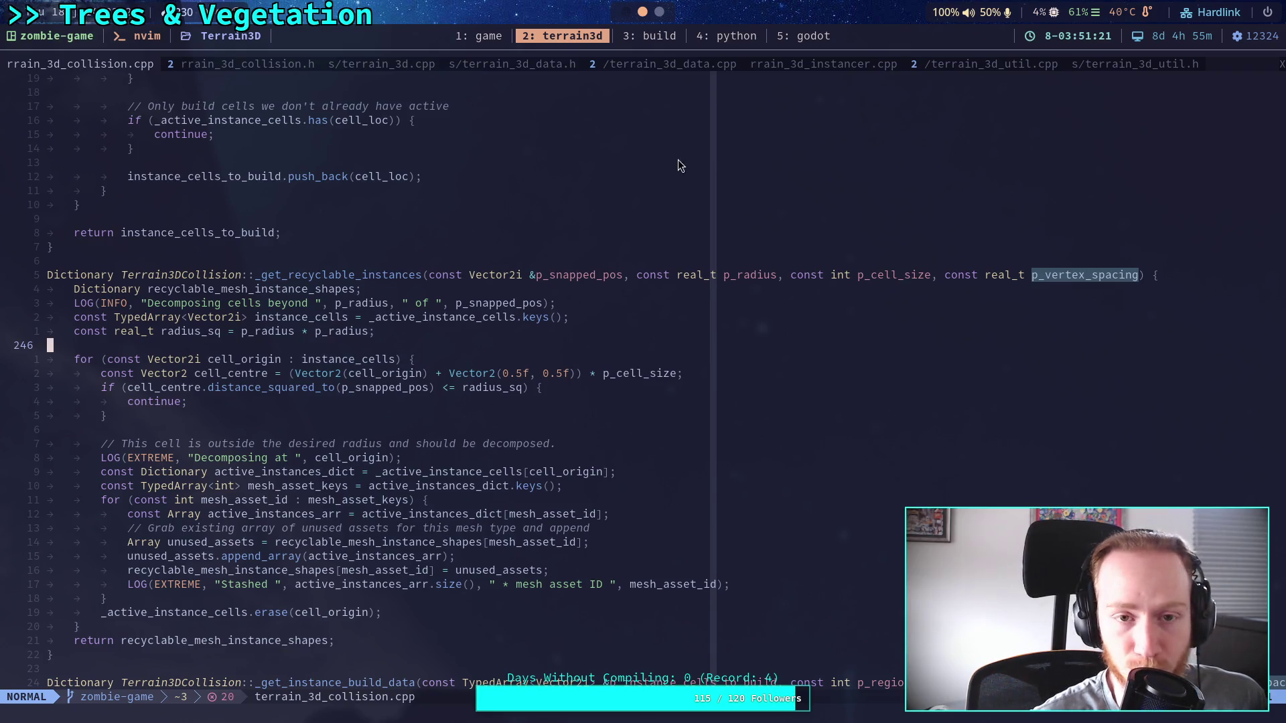
left_click(658, 37)
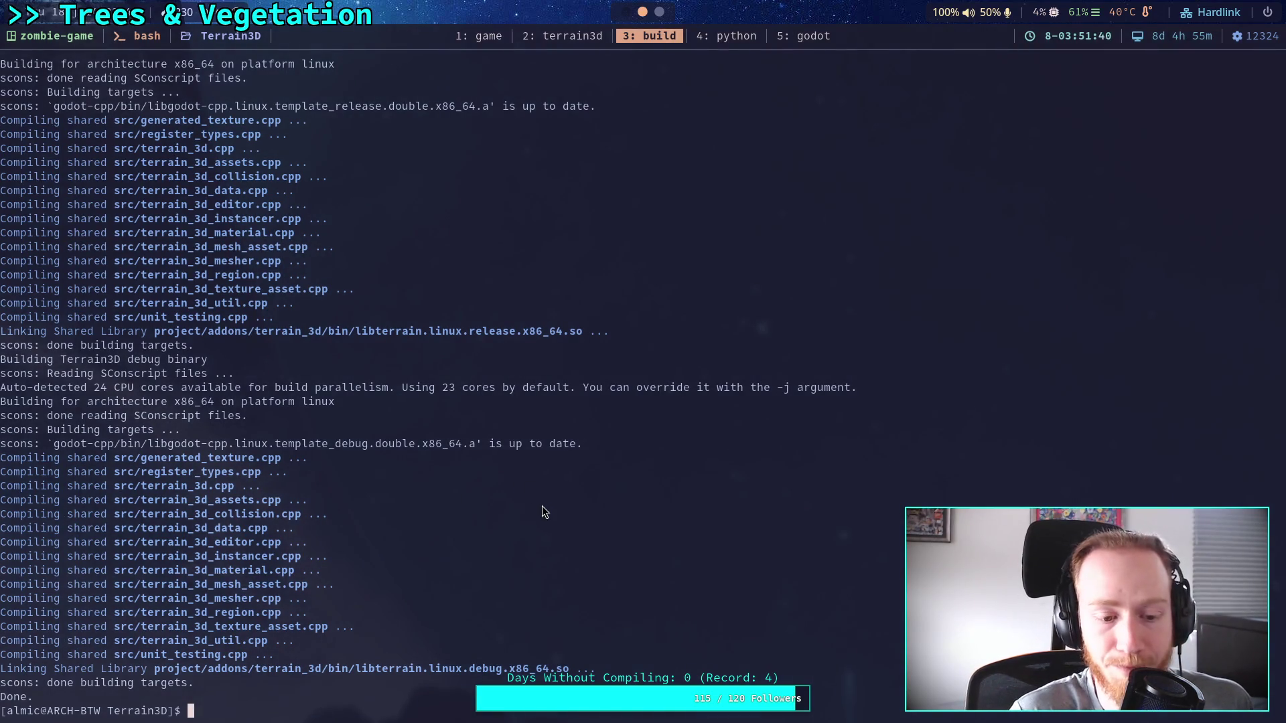
Open Zombie Game for editing, fly the camera toward the town, and show the scene tree.
left_click(902, 170)
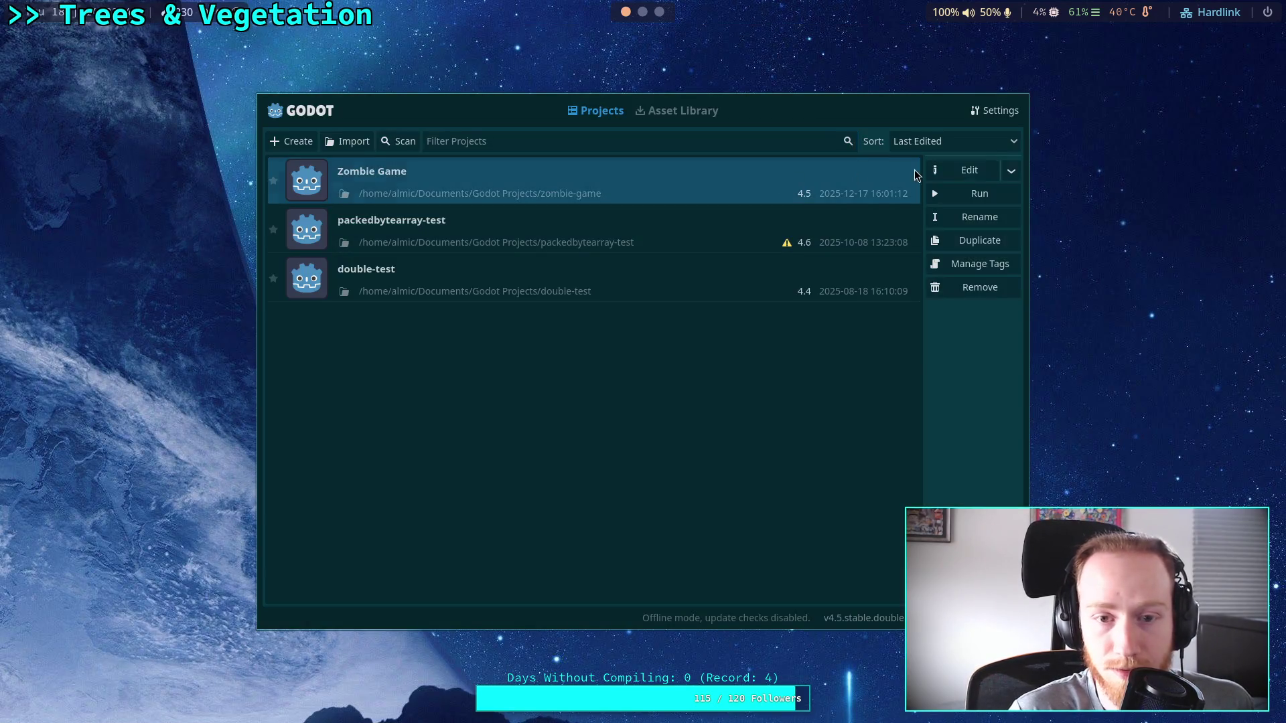
left_click(969, 170)
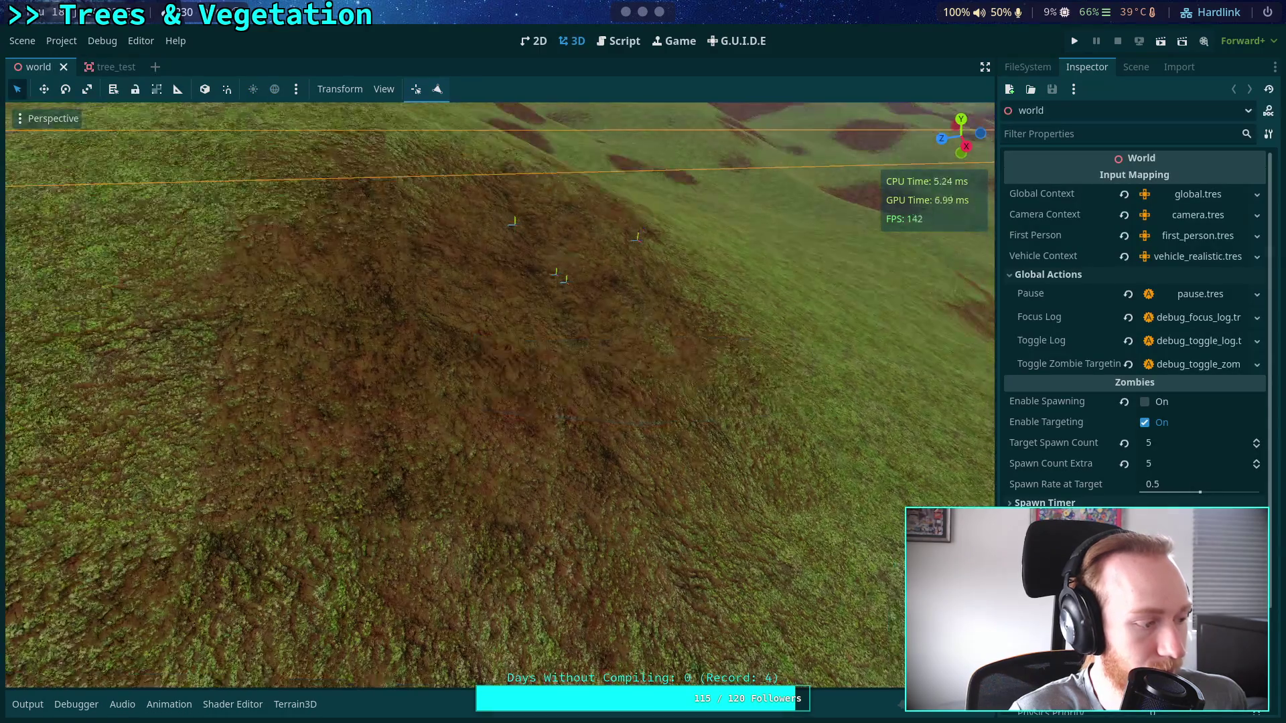
key("shift+f")
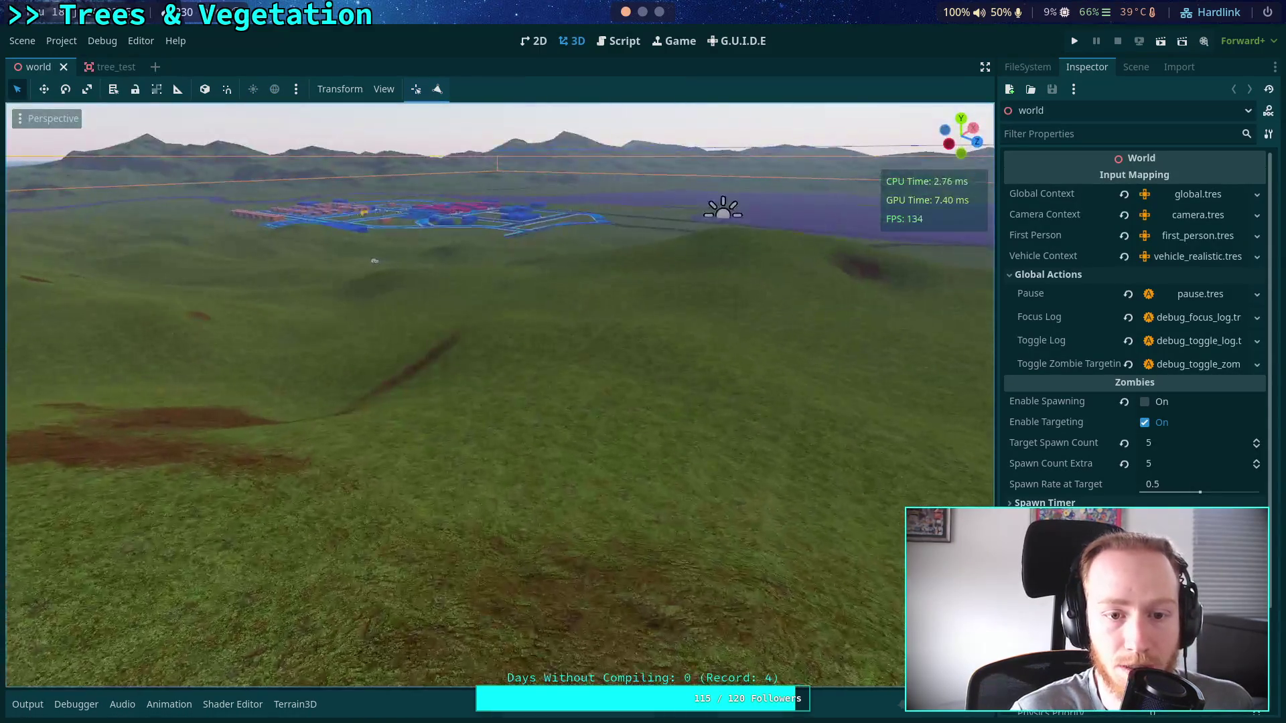
key("w")
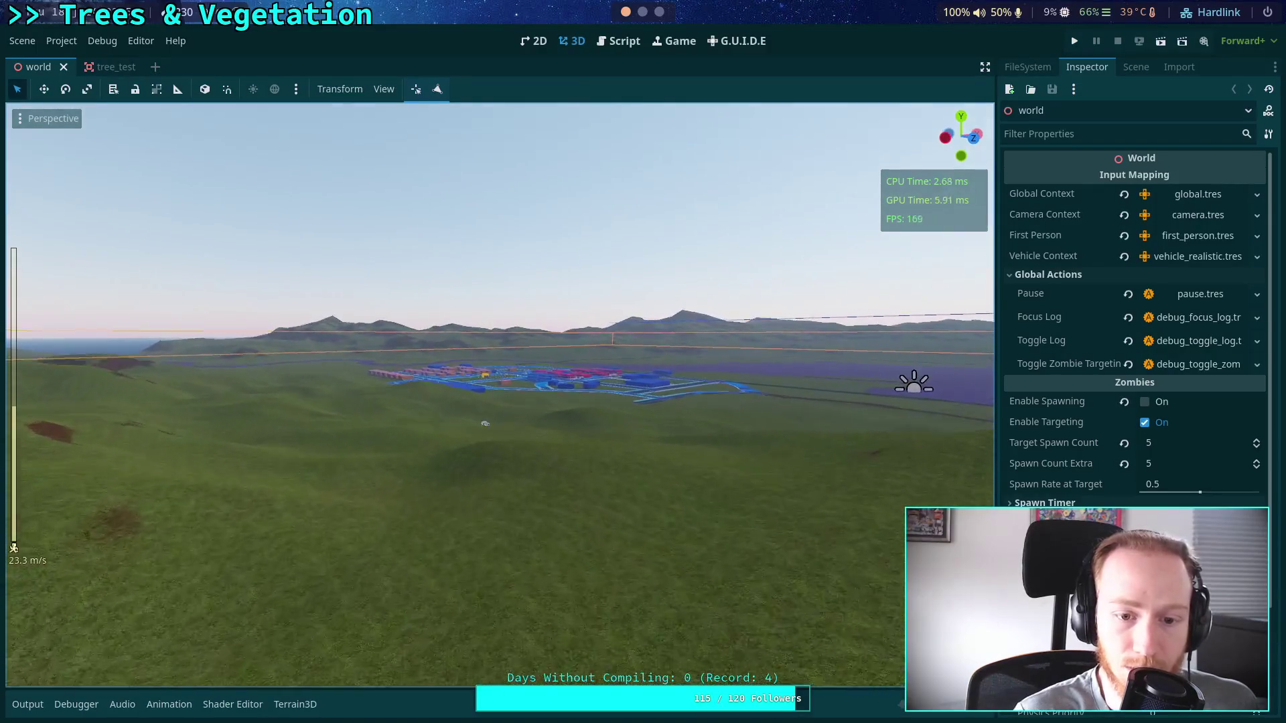
key("w")
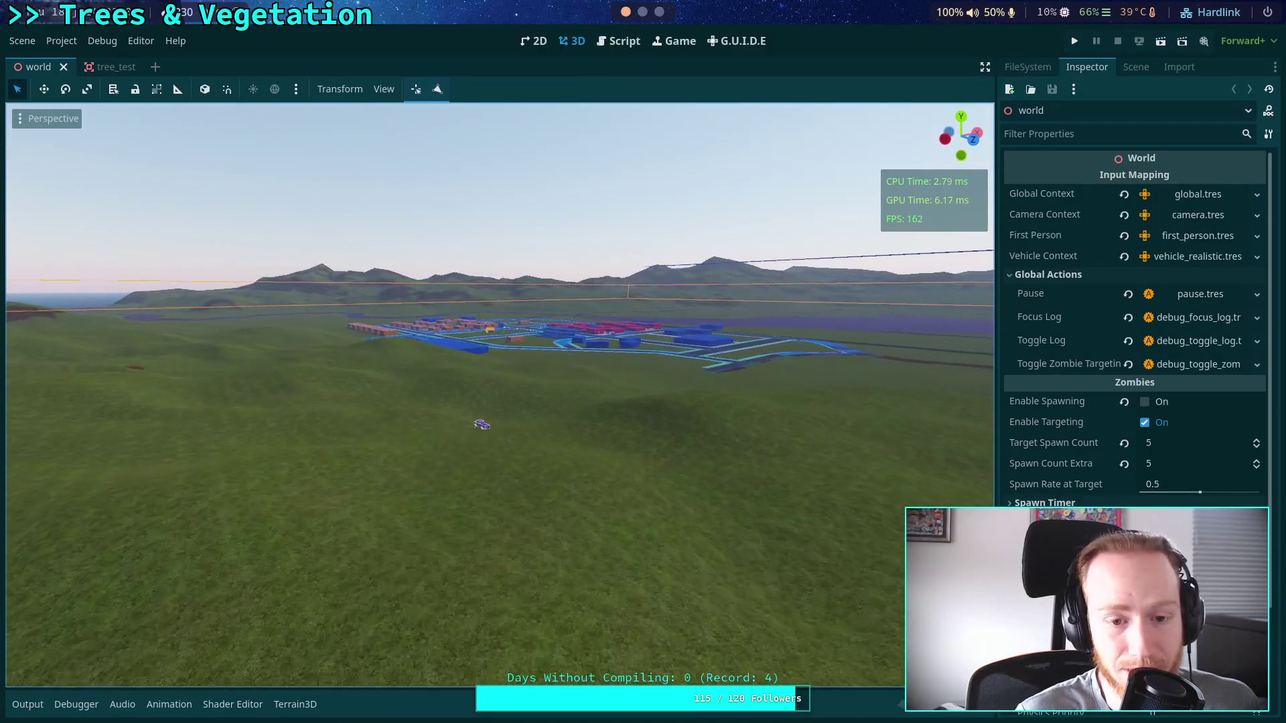
key("w")
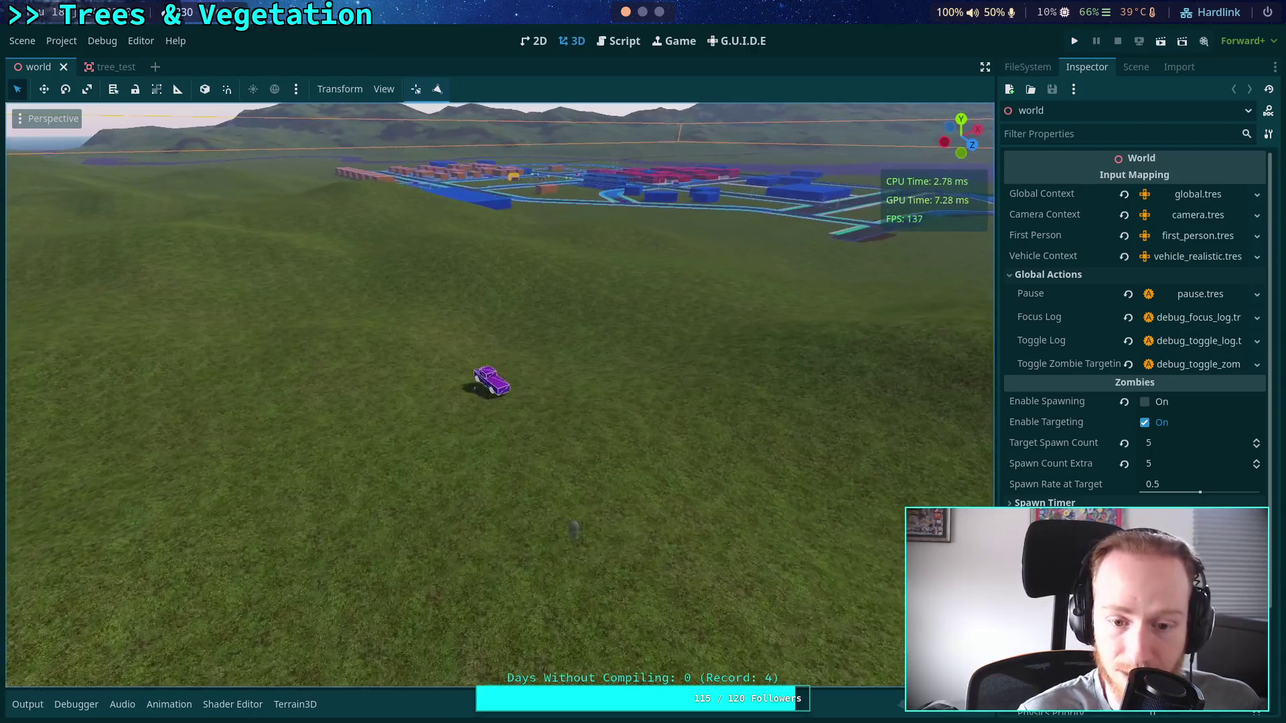
key("d")
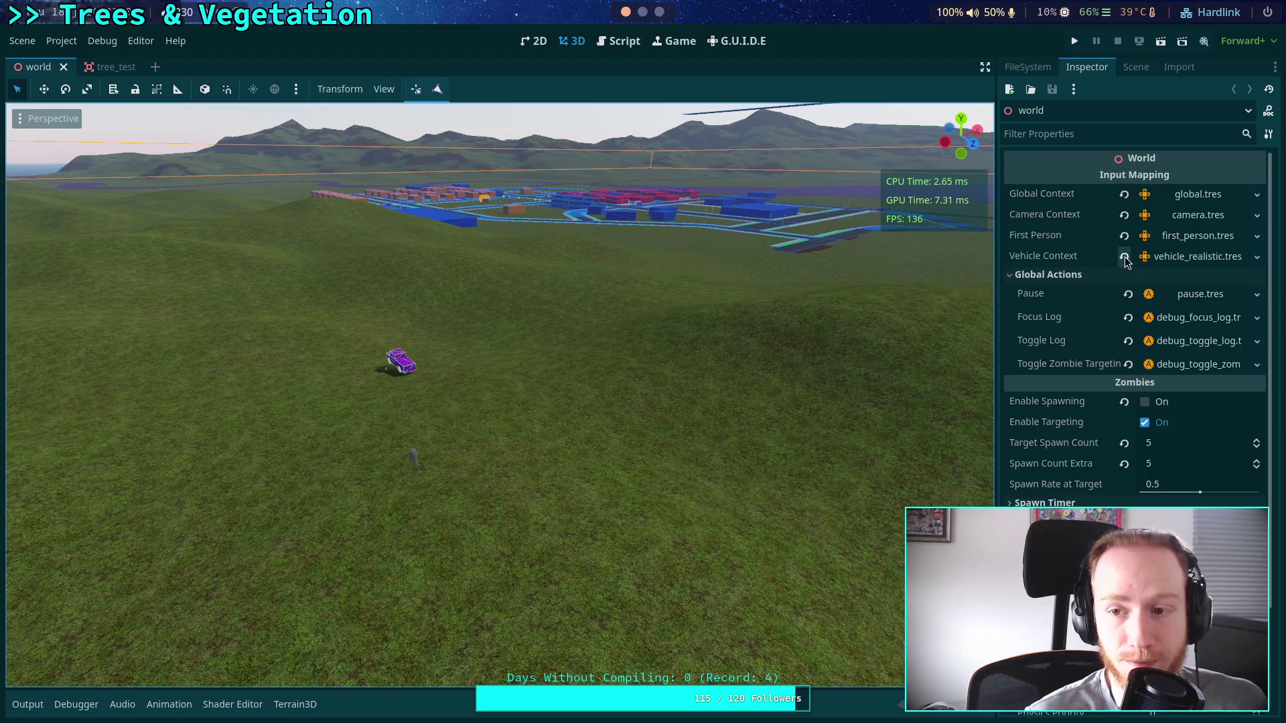
left_click(1136, 69)
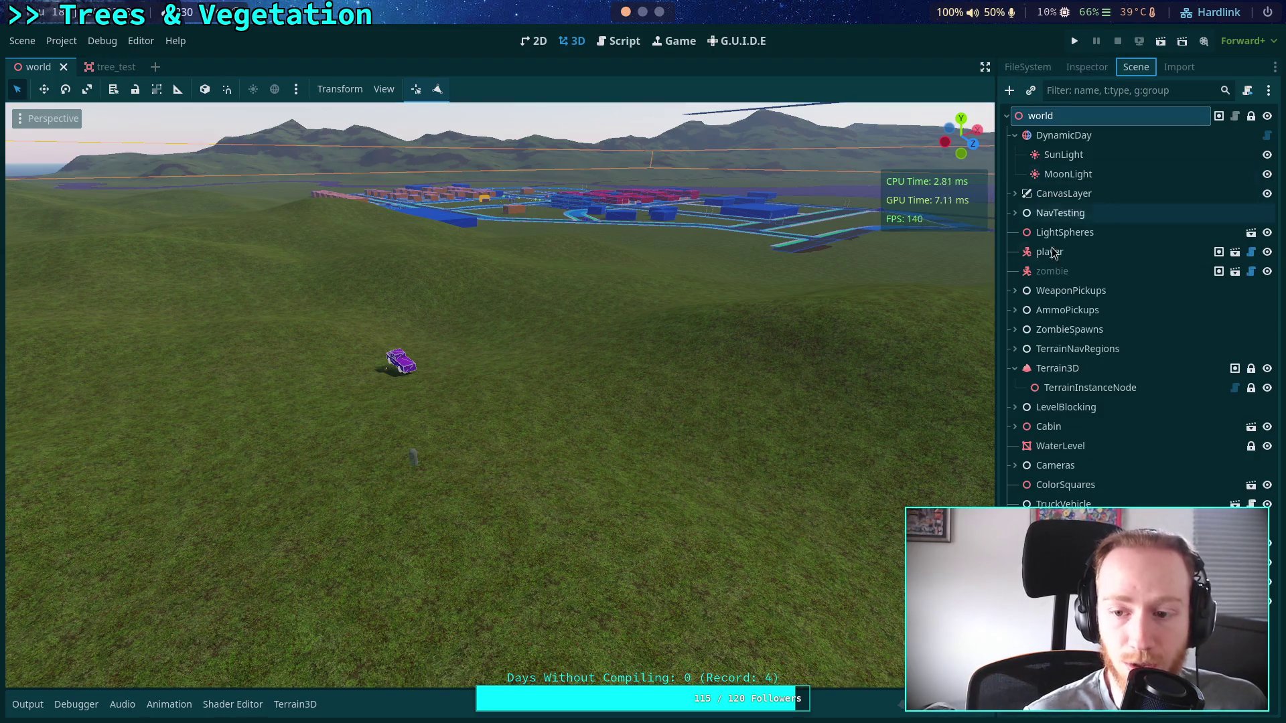
Select the Terrain3D node and review its properties, leaving Vertex Spacing at 1.0.
left_click(1099, 365)
left_click(1082, 70)
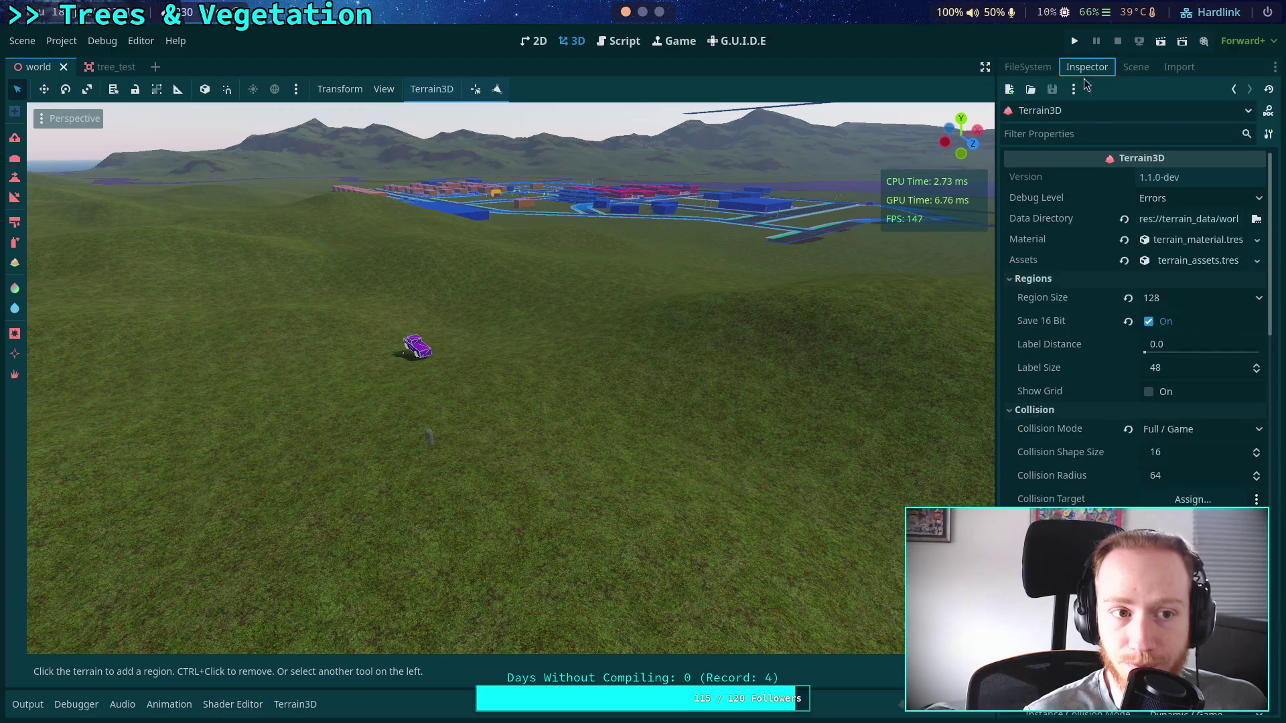
left_click(27, 705)
left_click(27, 704)
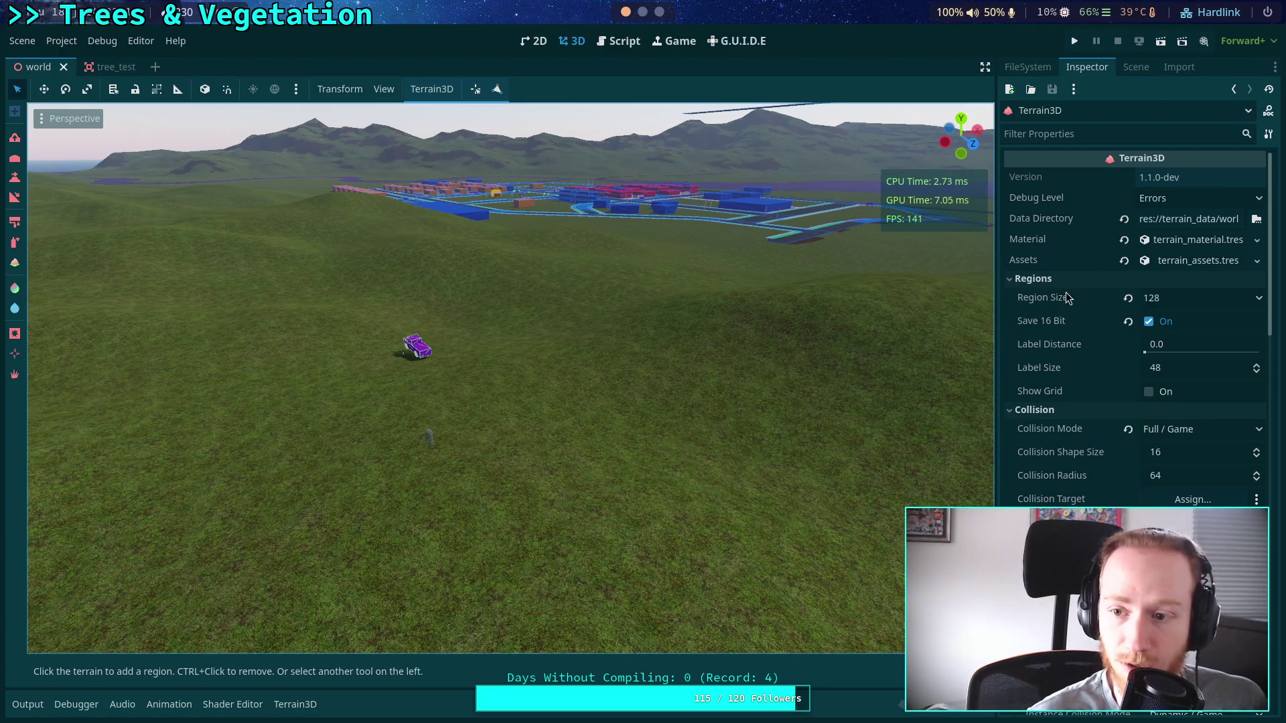
scroll(1075, 328, "down", 3)
scroll(1132, 416, "down", 2)
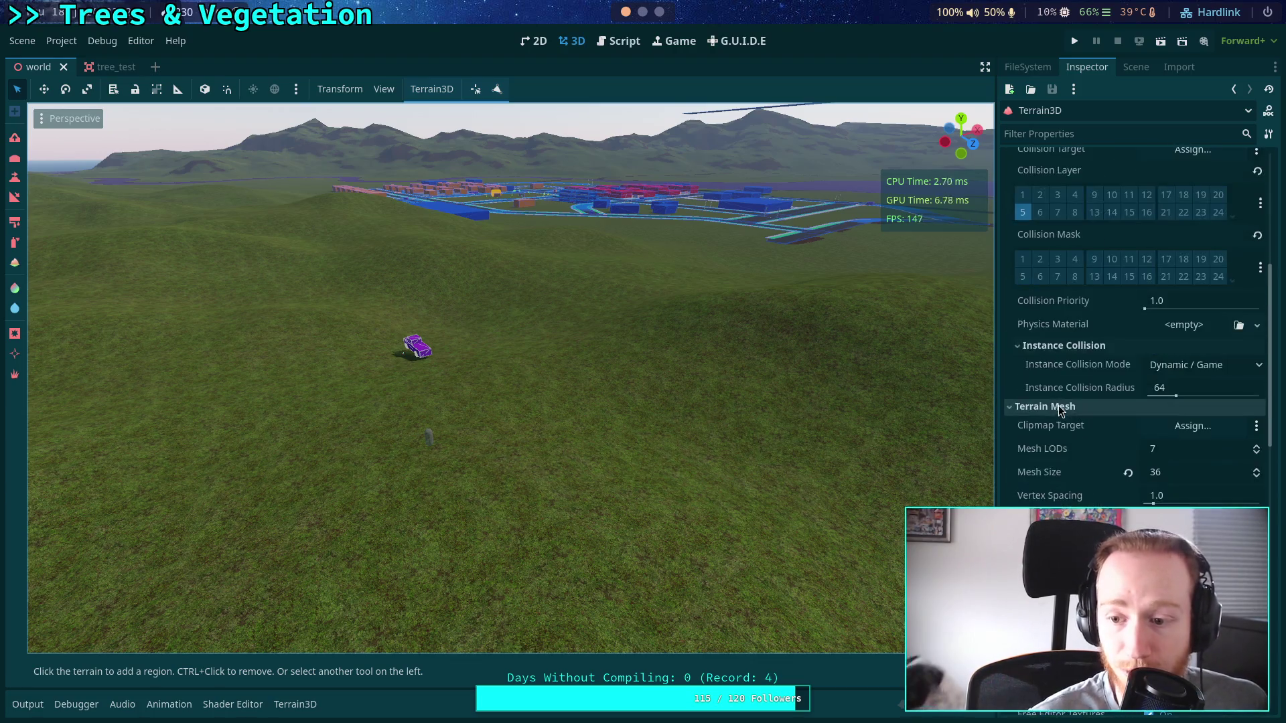
left_click(1190, 499)
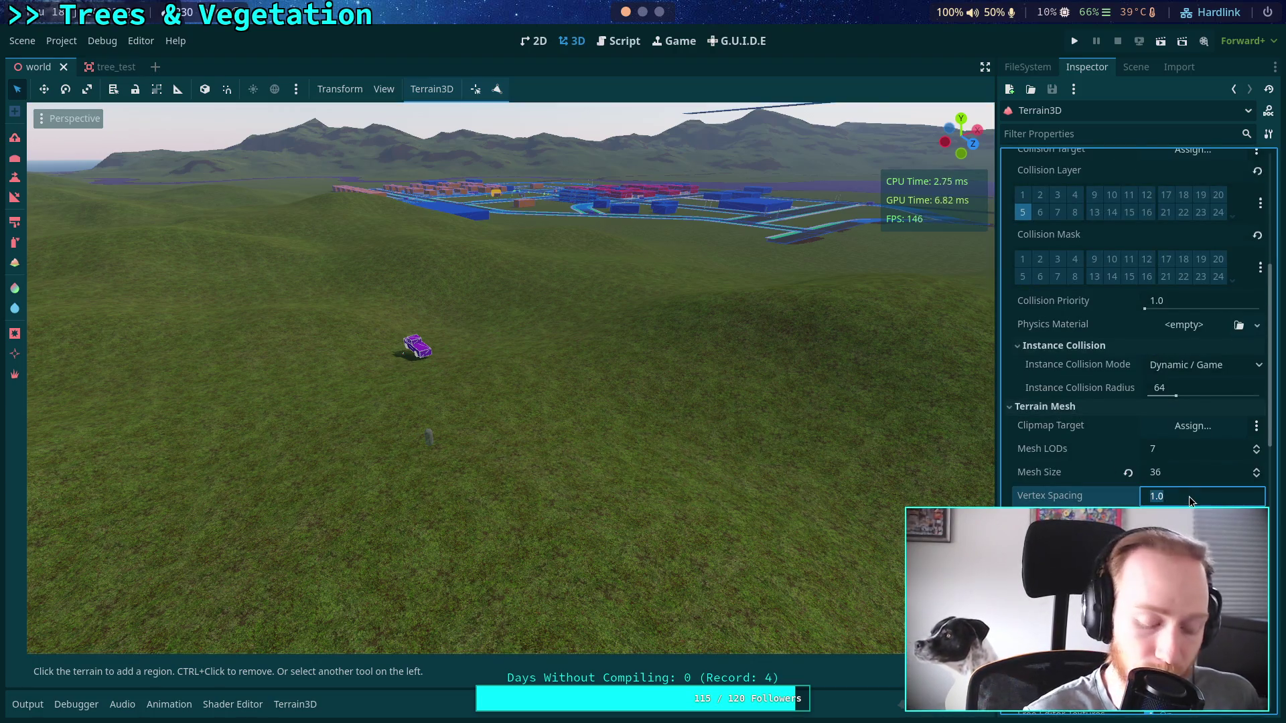
left_click(777, 355)
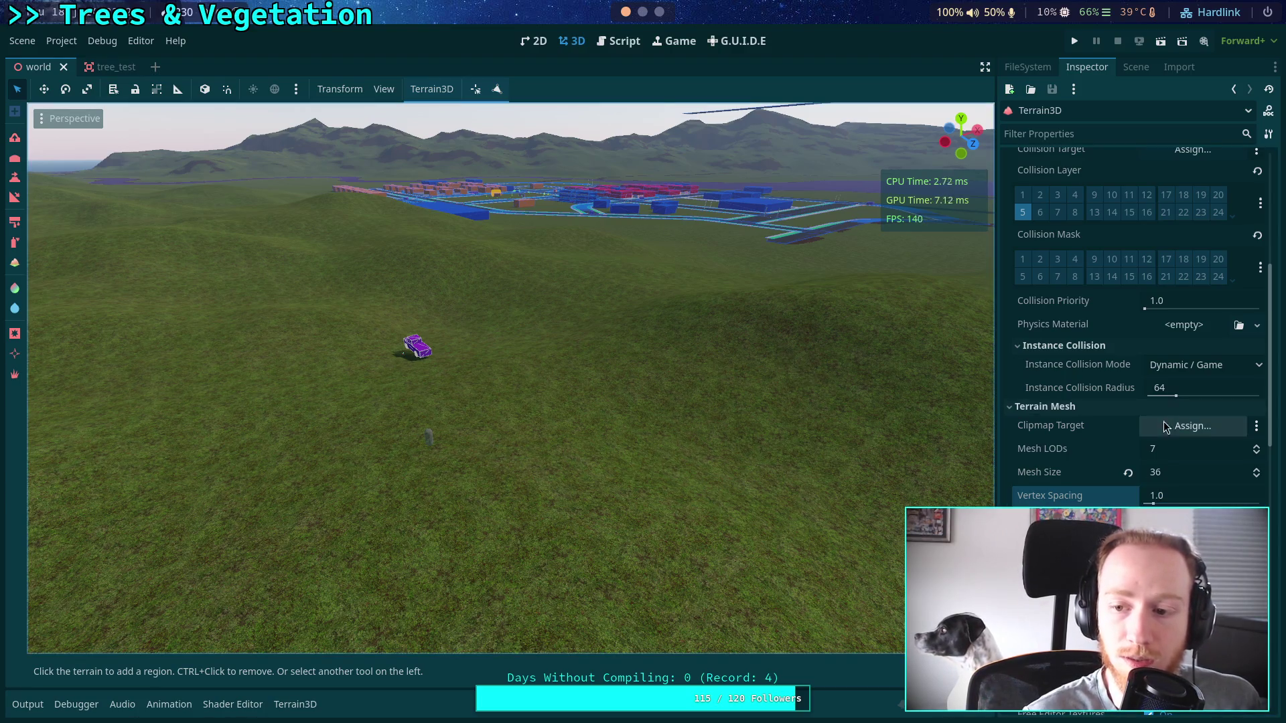
Confirm the Instance Collision Mode dropdown stays on Dynamic / Game, then return to the terminal.
left_click(1258, 366)
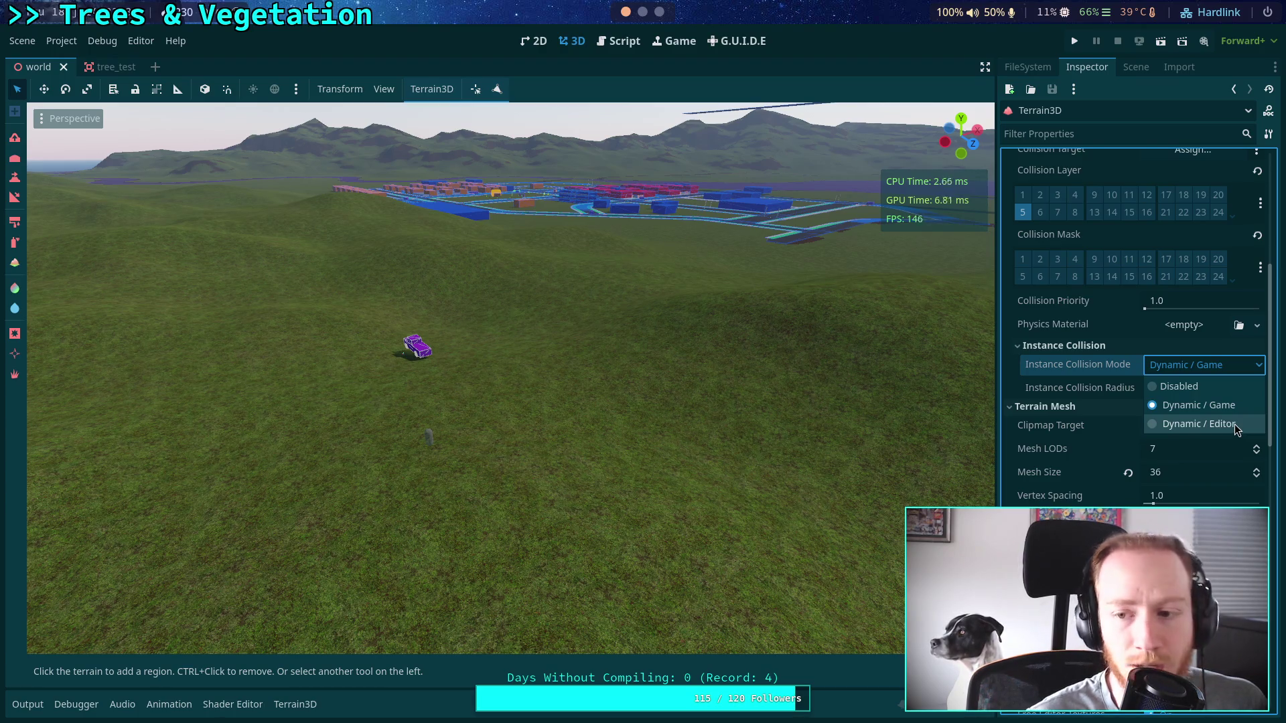
left_click(1105, 370)
mouse_move(1107, 369)
left_click(1209, 367)
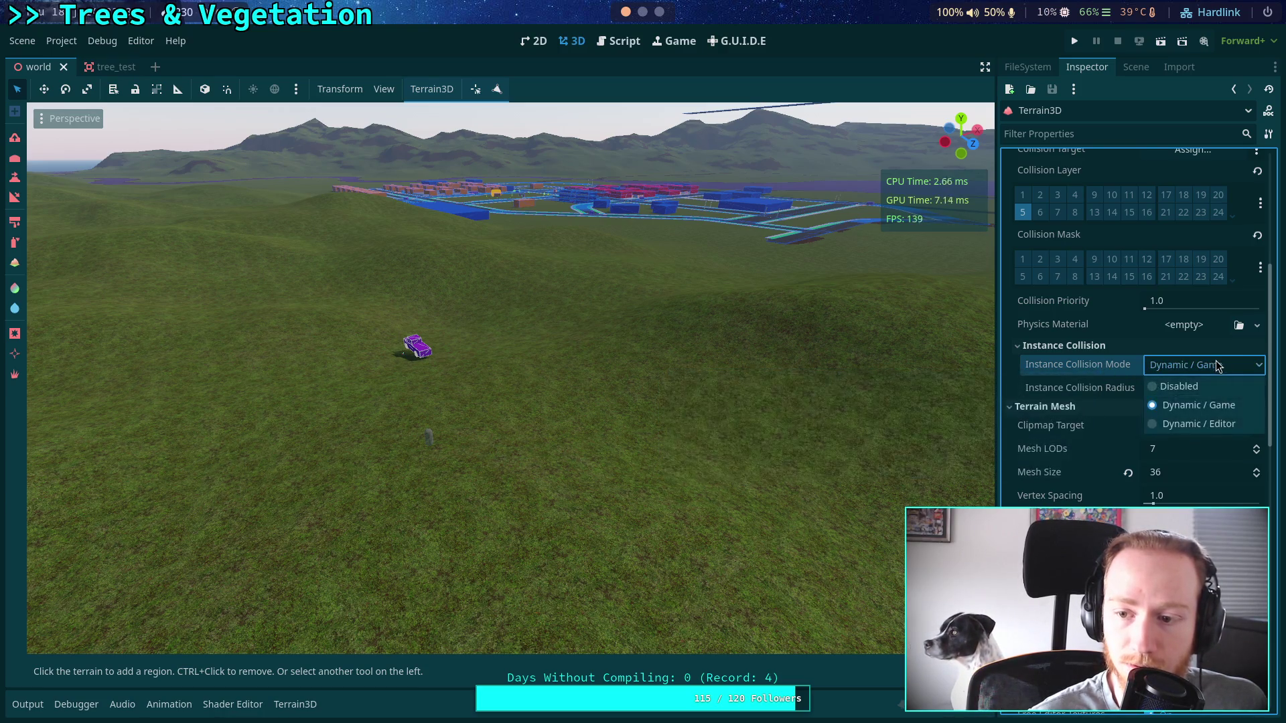
left_click(1219, 367)
mouse_move(1083, 365)
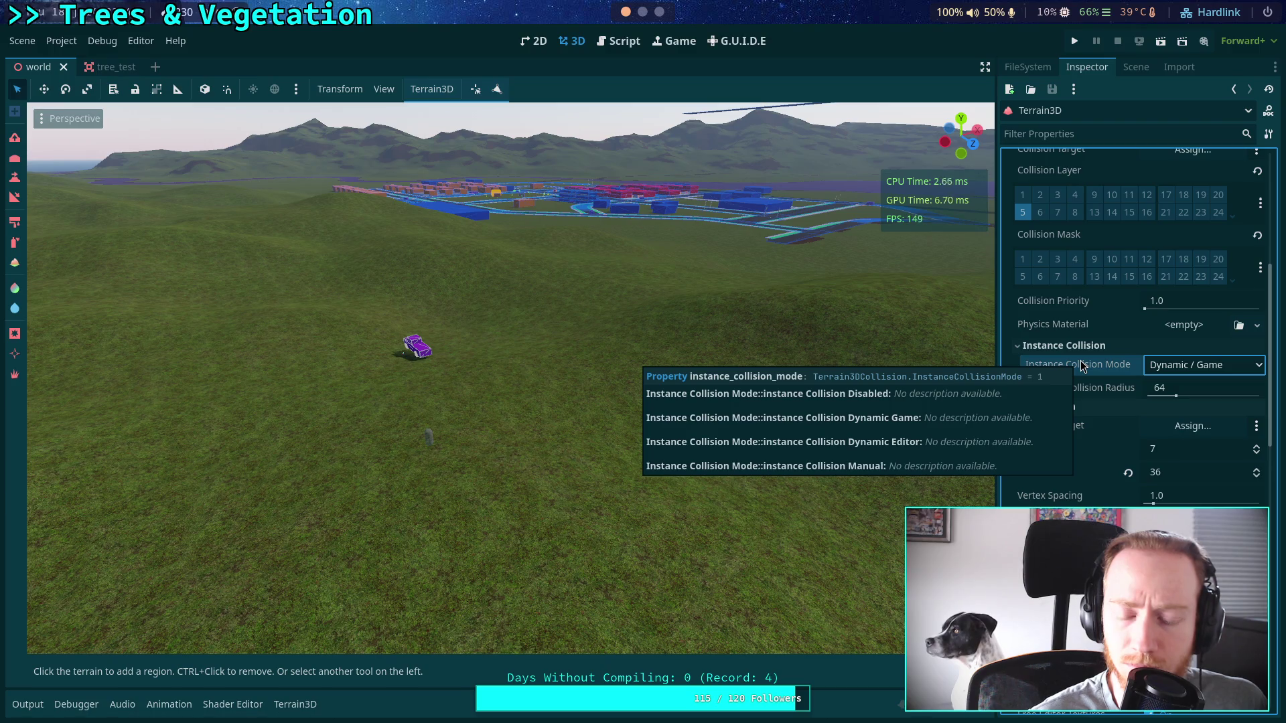
left_click(1219, 368)
left_click(1223, 370)
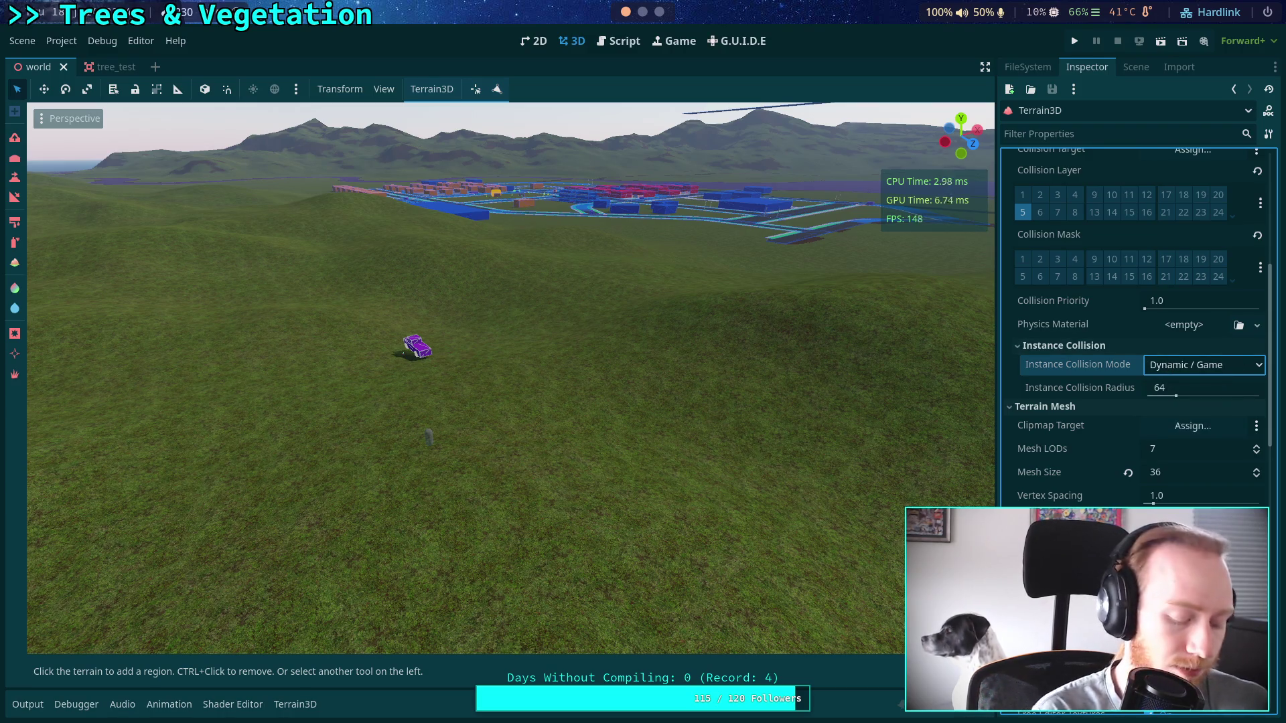
key("super+1")
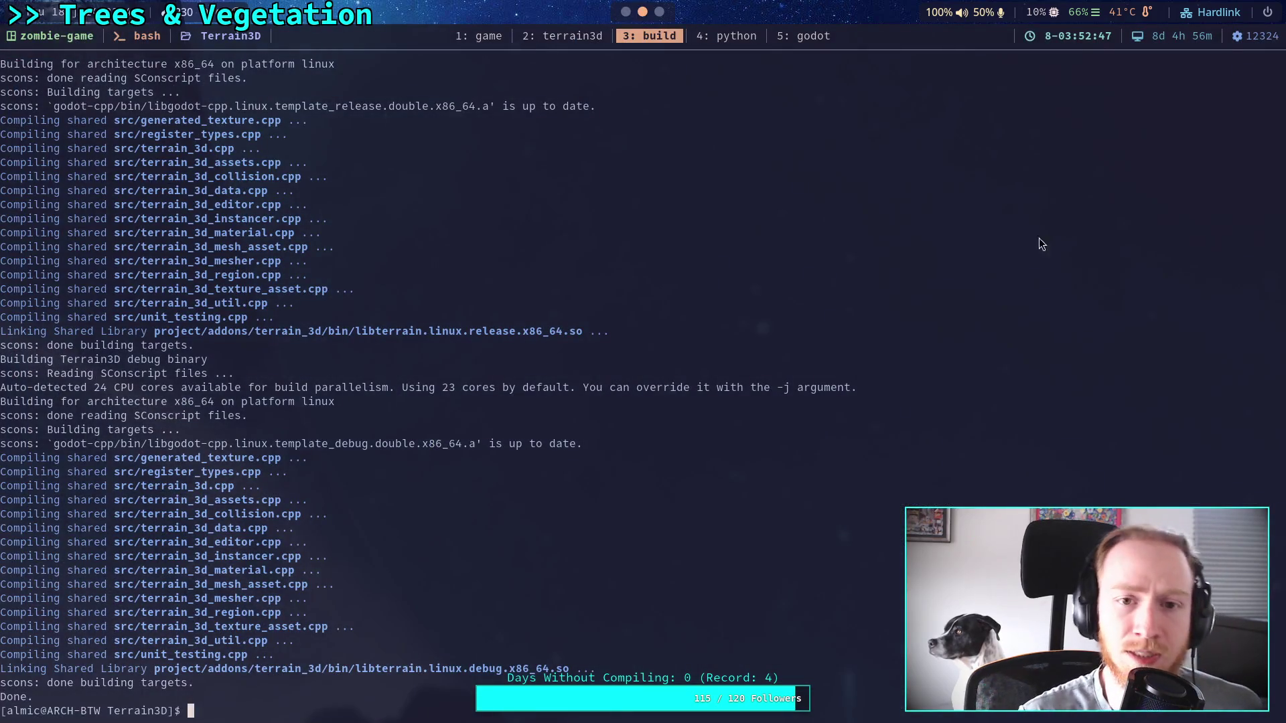
Return to terrain_3d_collision.cpp and scroll down to its property bindings.
left_click(564, 38)
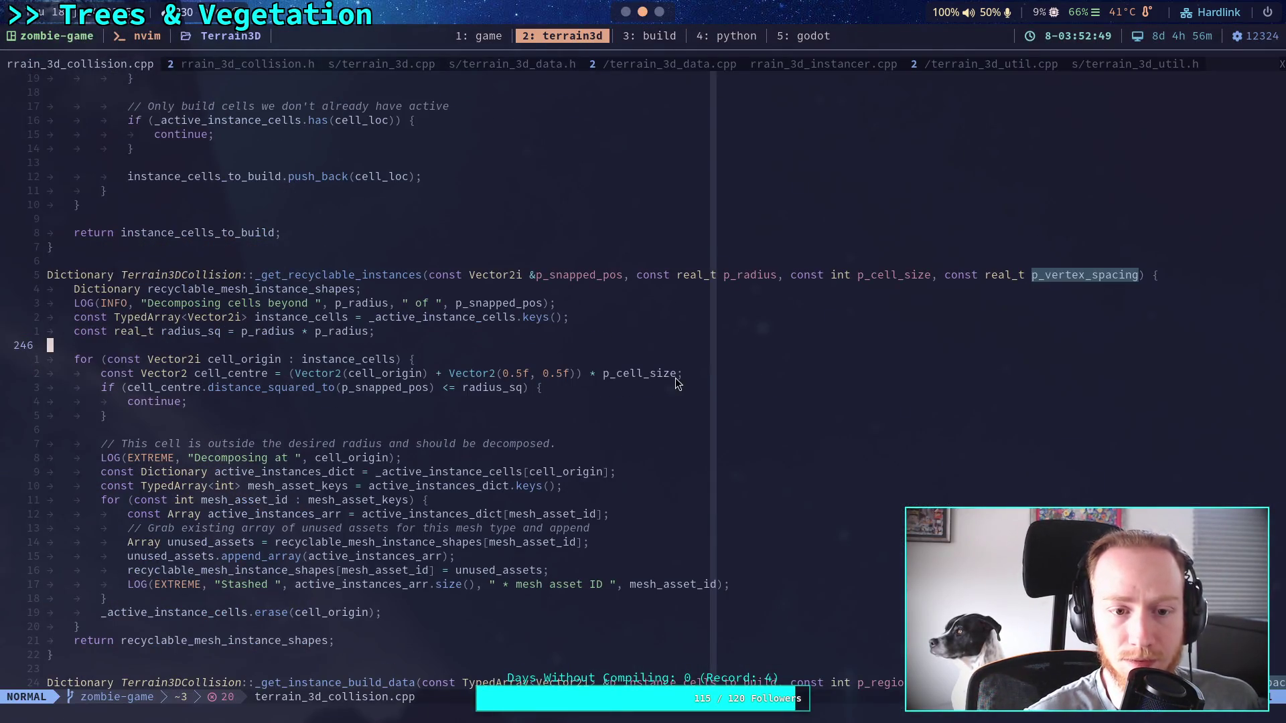
scroll(721, 448, "down", 20)
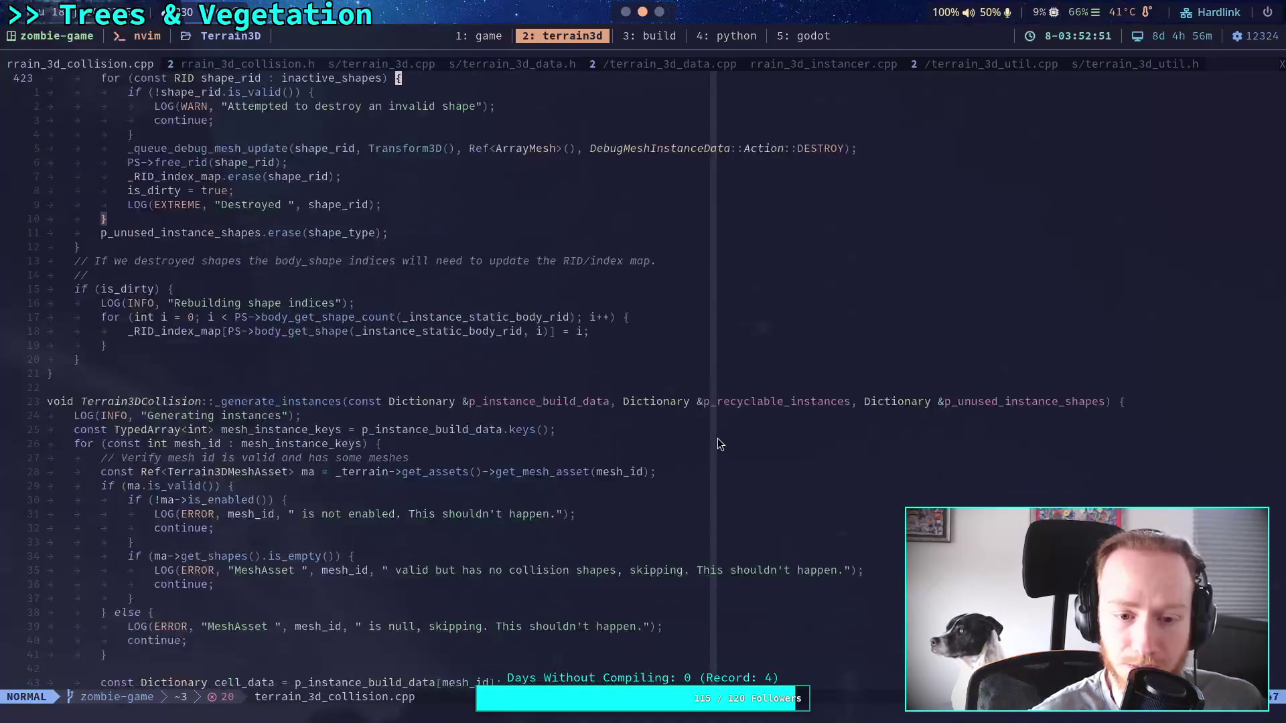
scroll(719, 445, "down", 20)
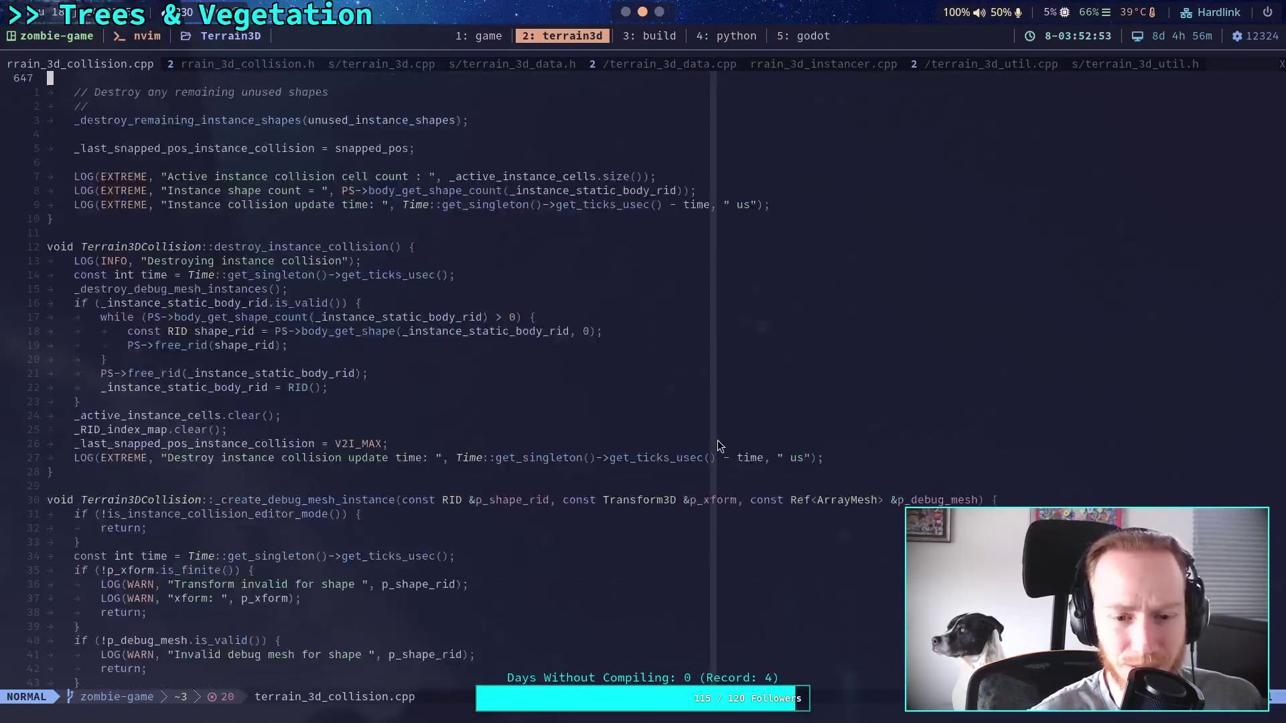
scroll(717, 446, "down", 20)
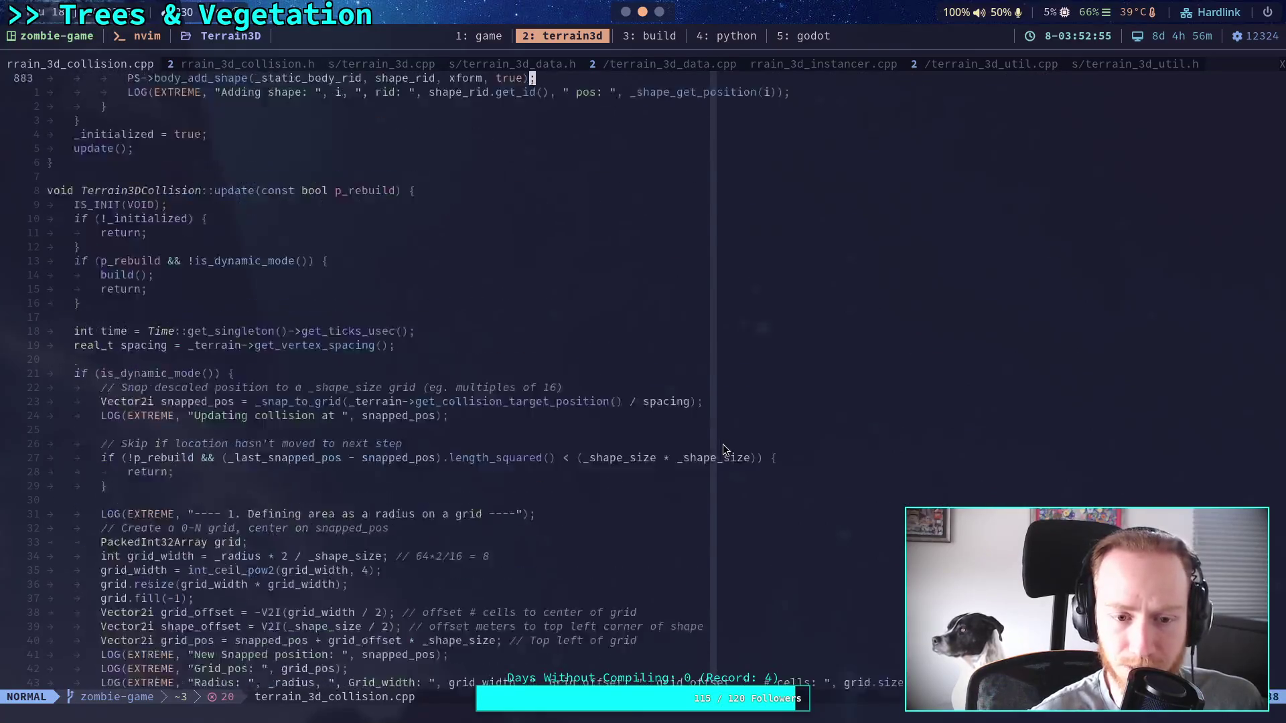
scroll(723, 446, "down", 20)
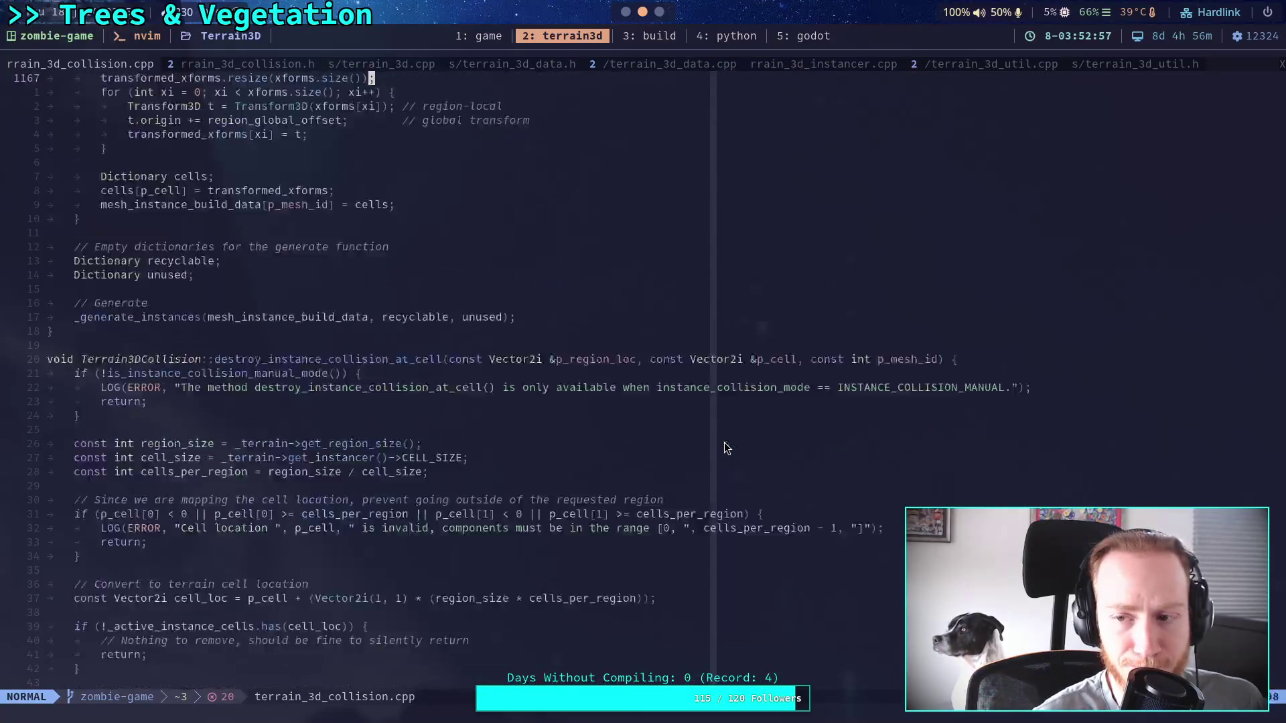
scroll(725, 443, "down", 20)
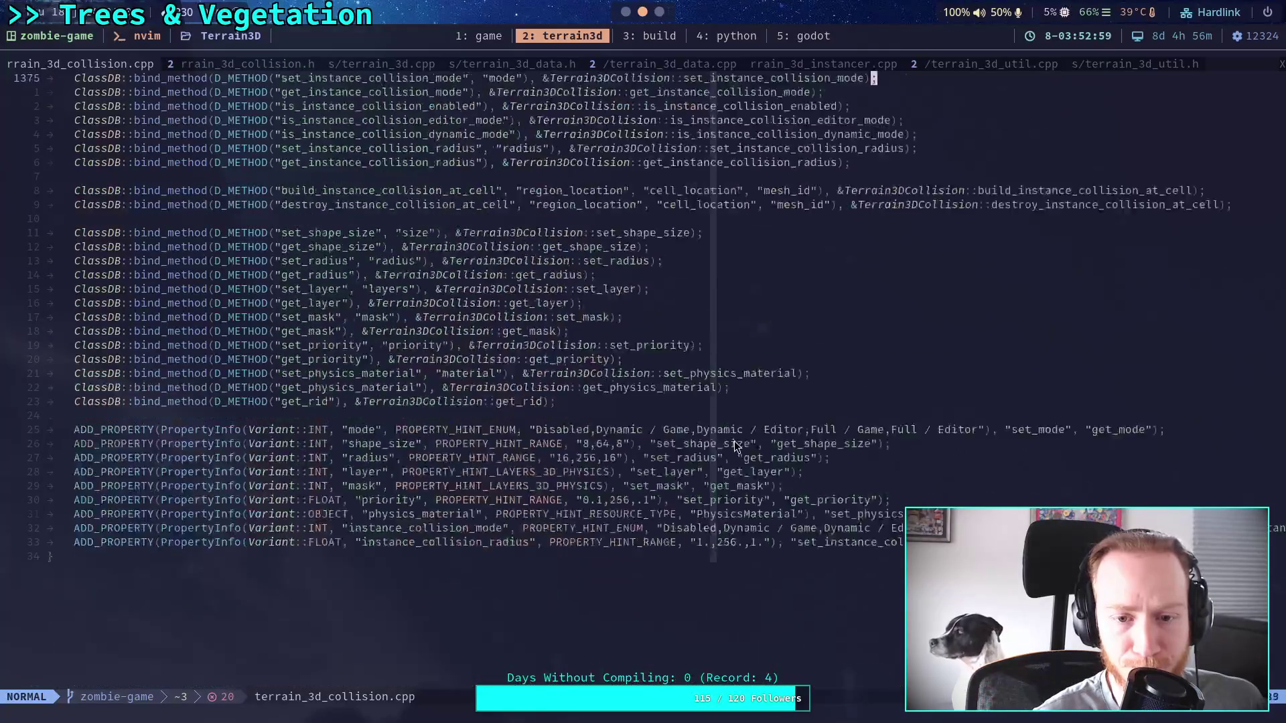
Highlight 'Manual' in the instance_collision_mode hint string, then clear the selection.
left_click(892, 417)
left_click_drag(944, 420, 974, 420)
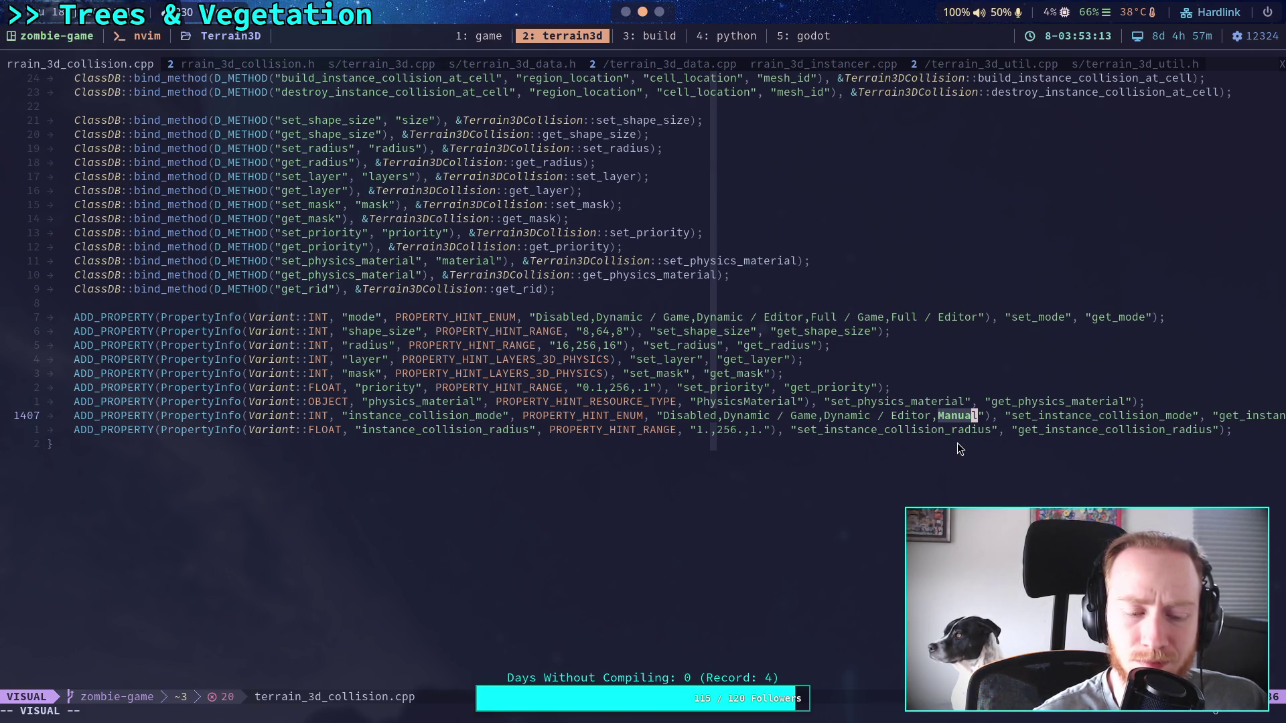
scroll(959, 448, "up", 4)
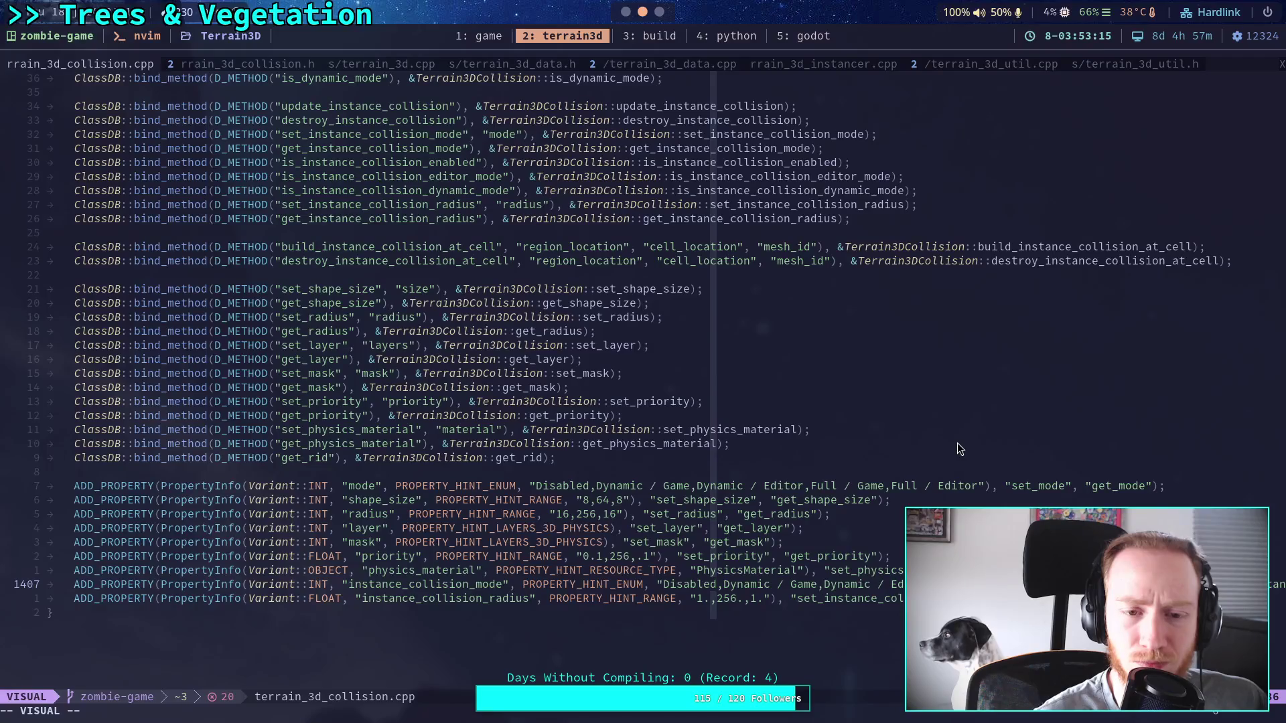
scroll(958, 443, "up", 2)
scroll(958, 443, "up", 3)
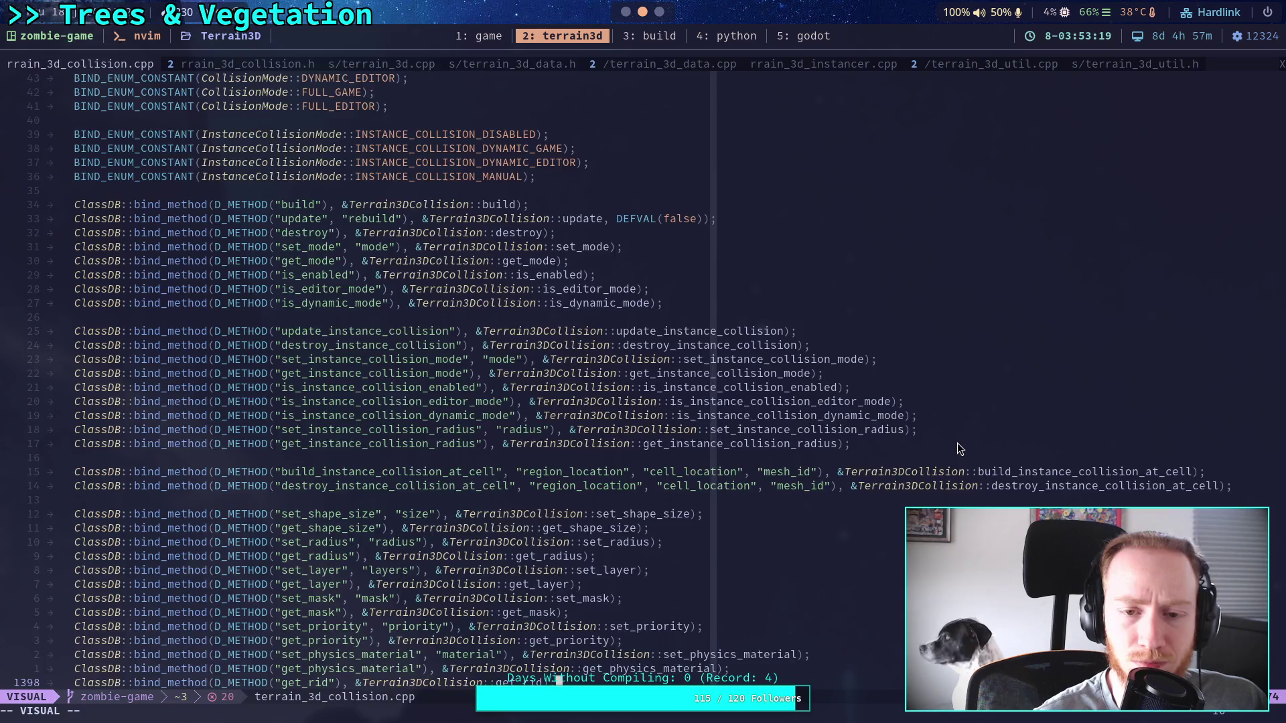
scroll(958, 443, "down", 5)
key("Escape")
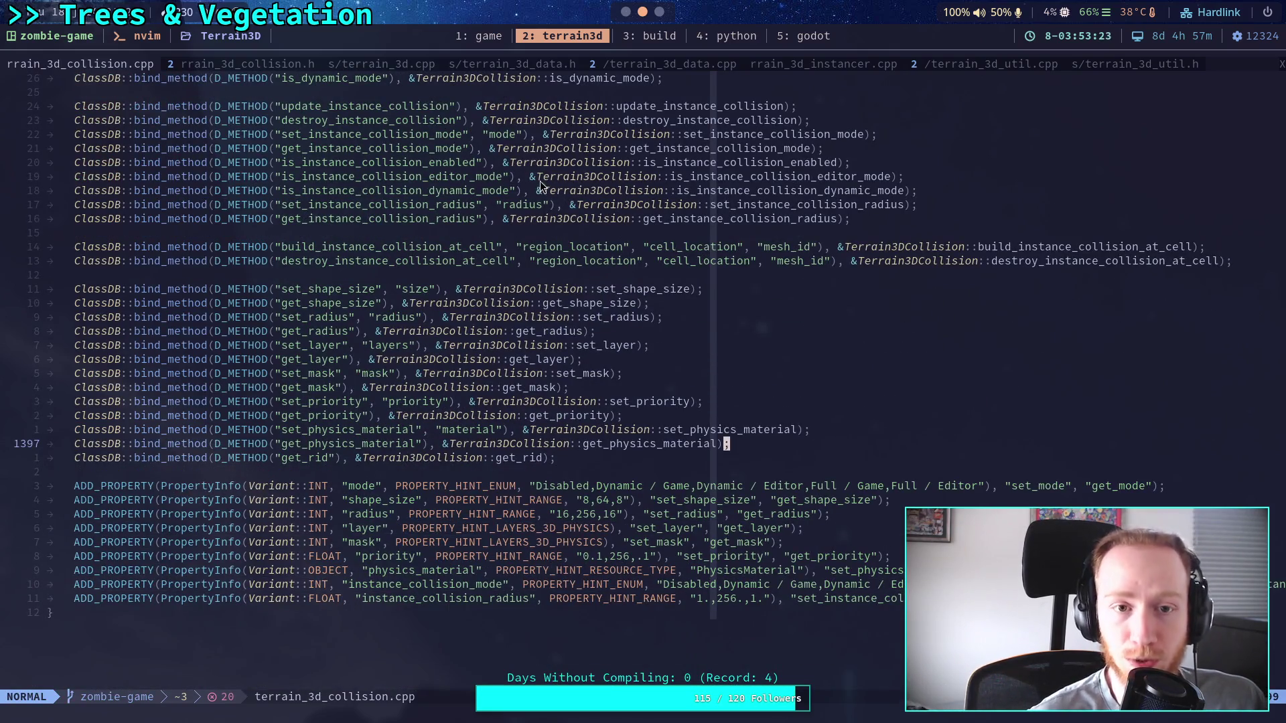
left_click(388, 66)
Search terrain_3d.cpp for the _bind_methods function.
scroll(749, 316, "down", 20)
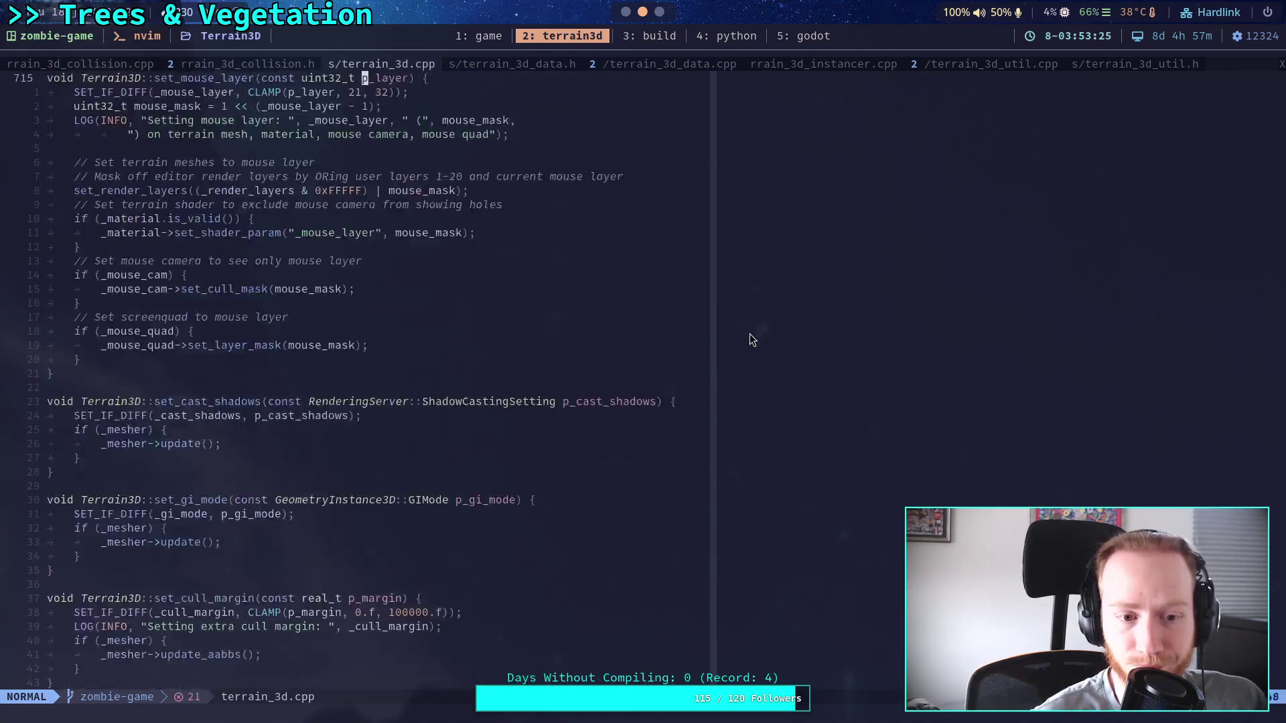
scroll(736, 319, "down", 13)
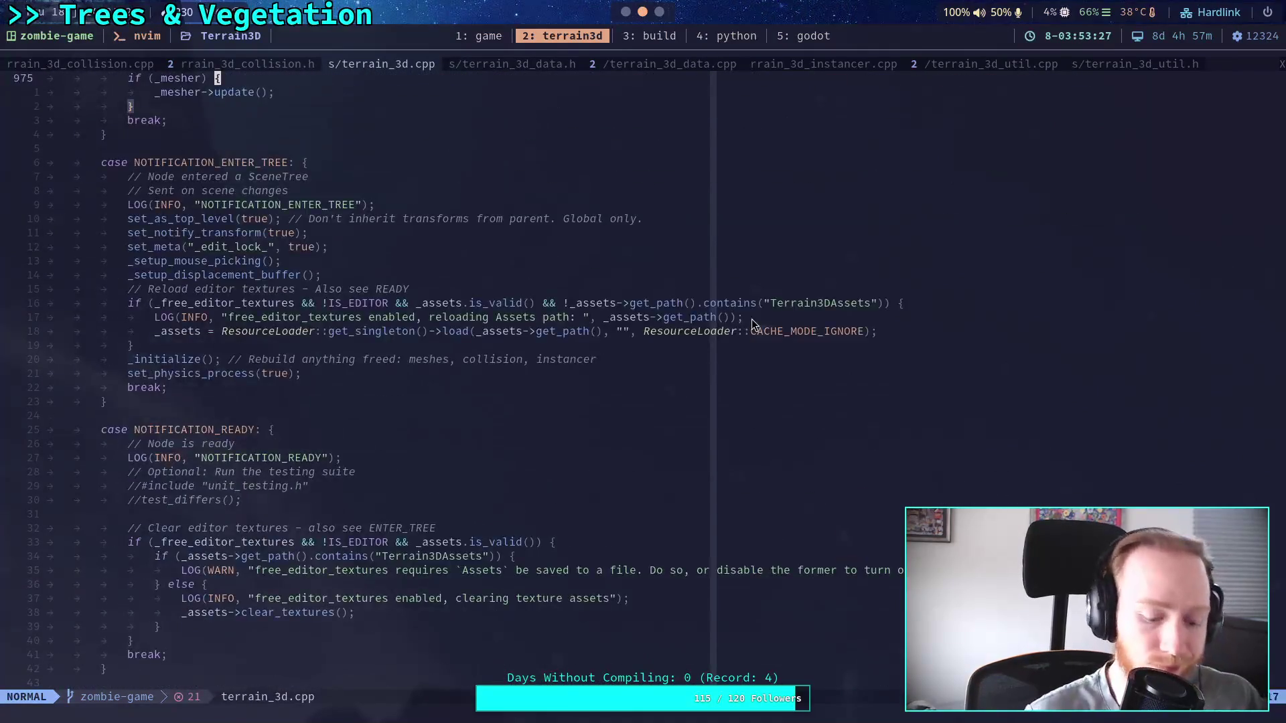
type("/_bindM")
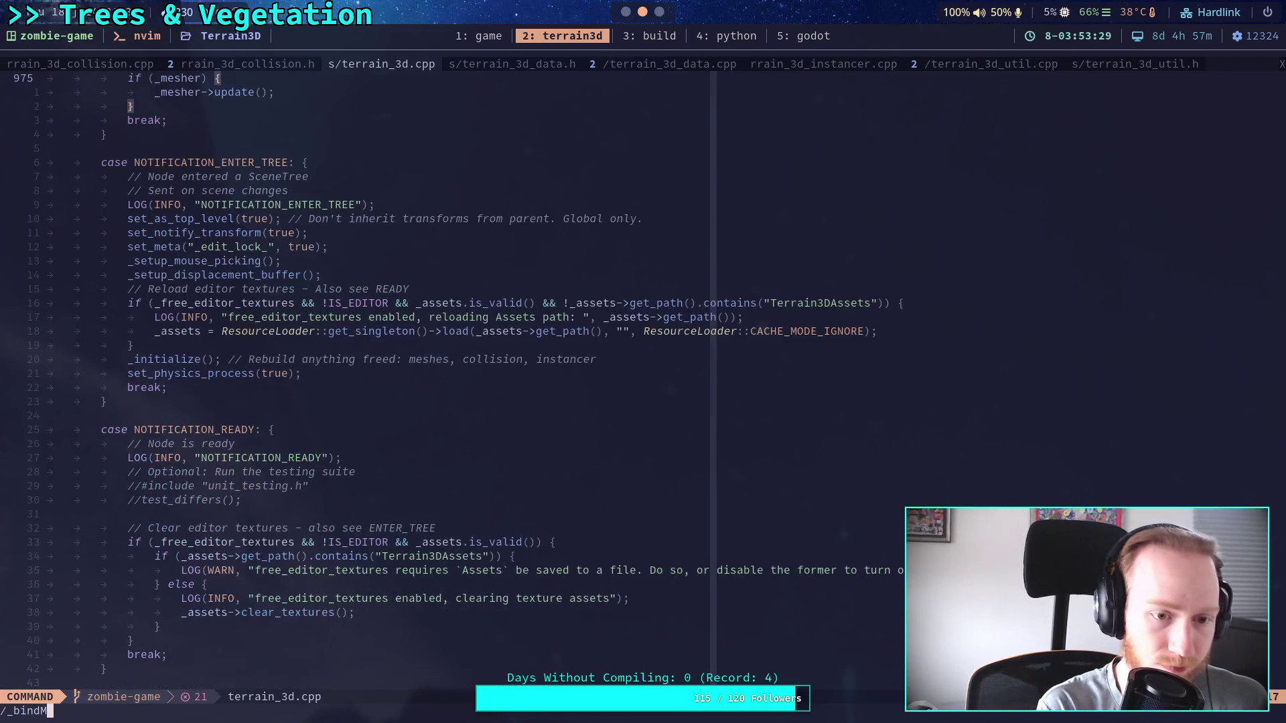
key("BackSpace")
type("_me")
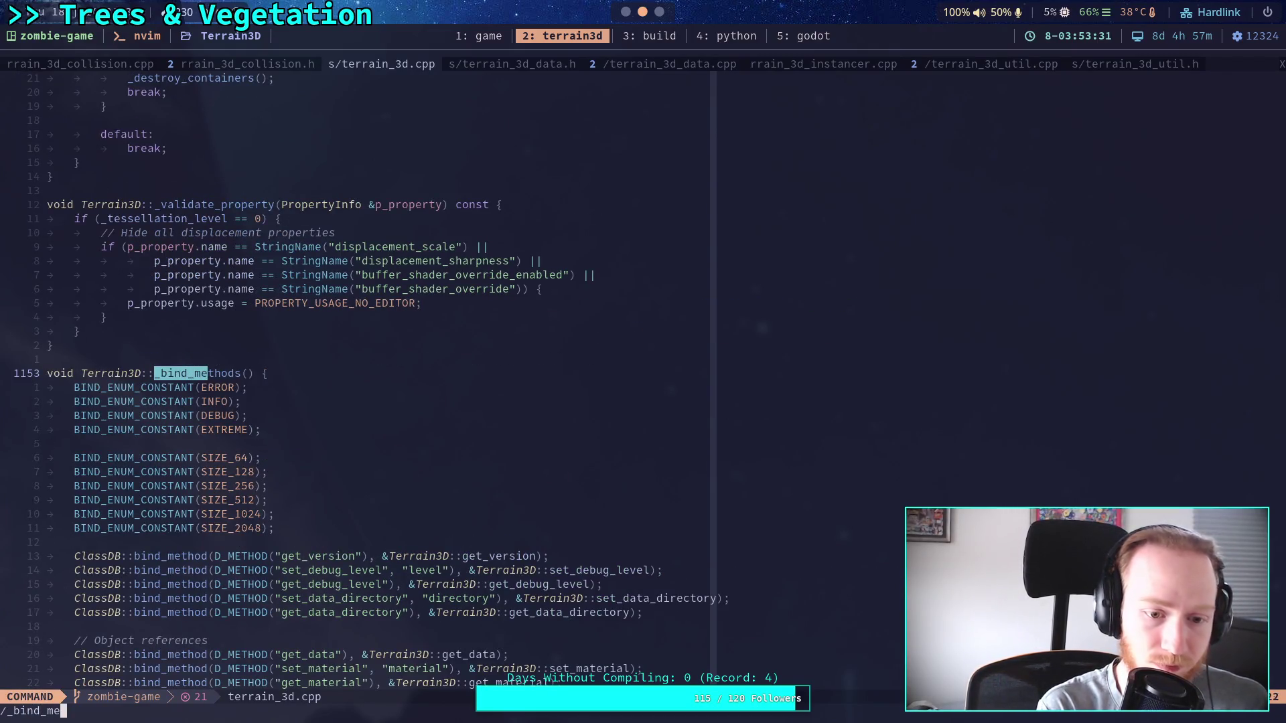
key("Return")
Append ',Manual' after Editor in the instance_collision_mode hint and attempt to save.
scroll(708, 328, "down", 15)
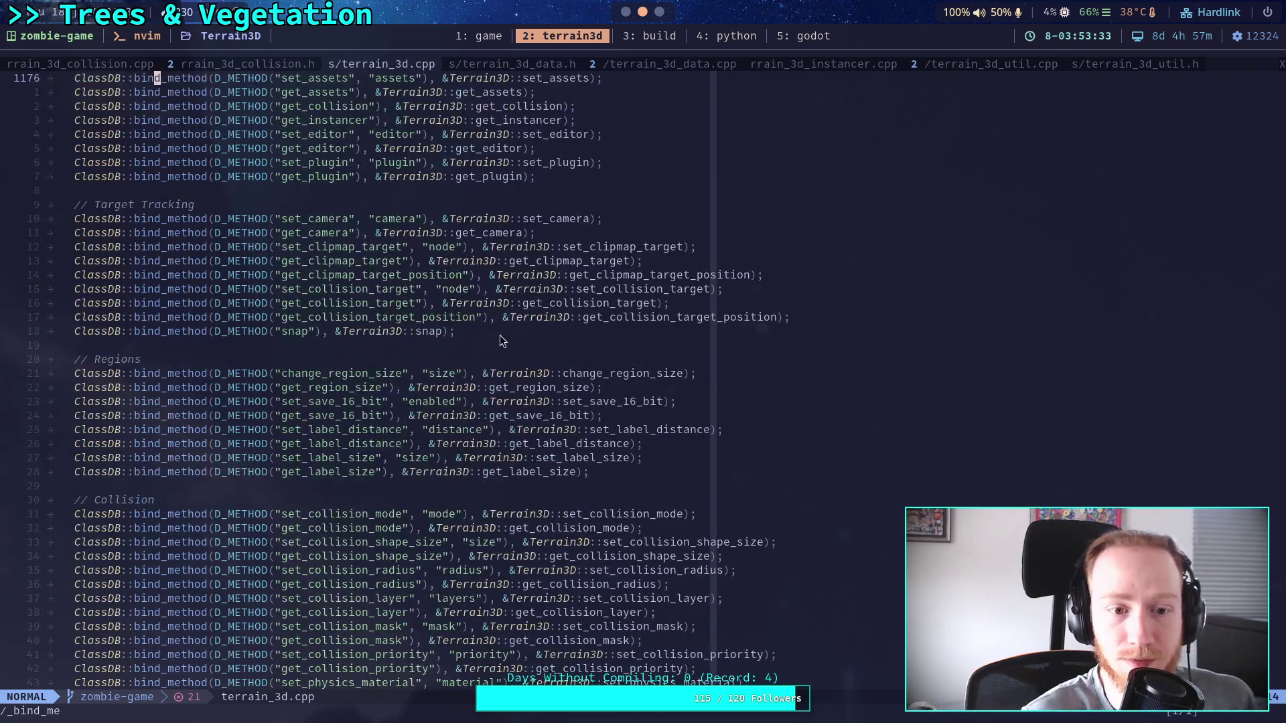
scroll(497, 337, "down", 15)
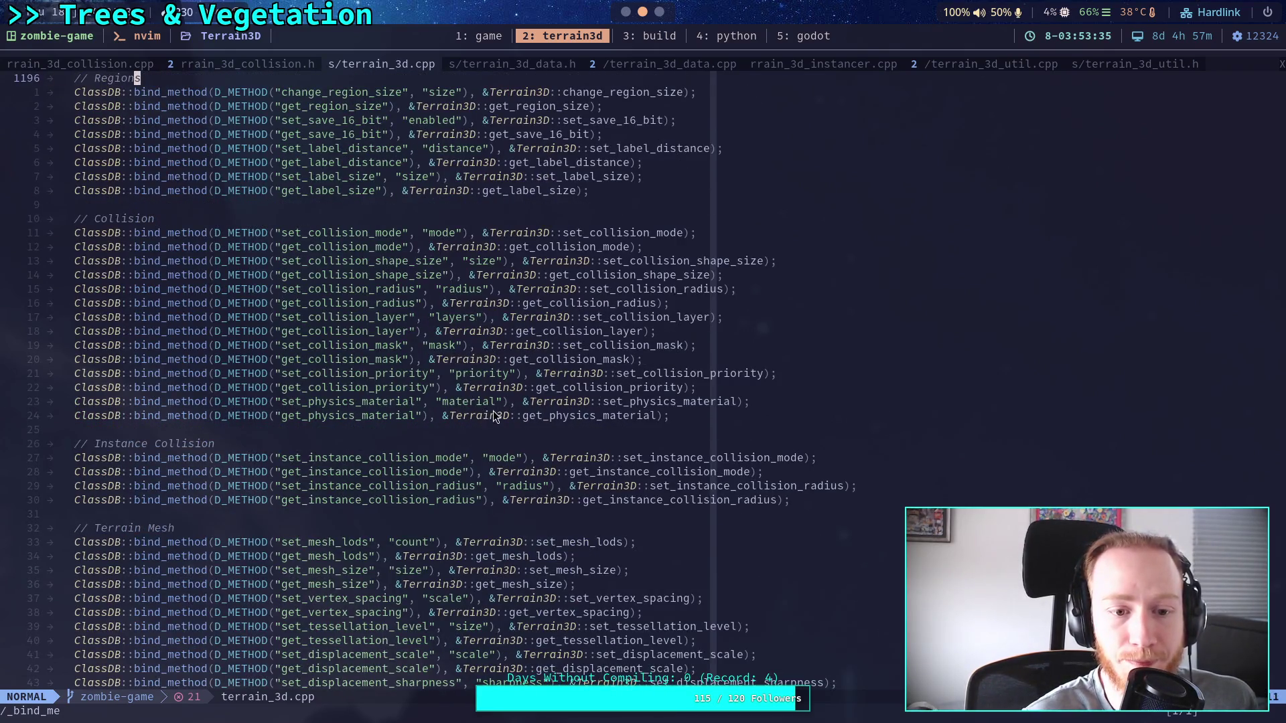
scroll(501, 386, "down", 20)
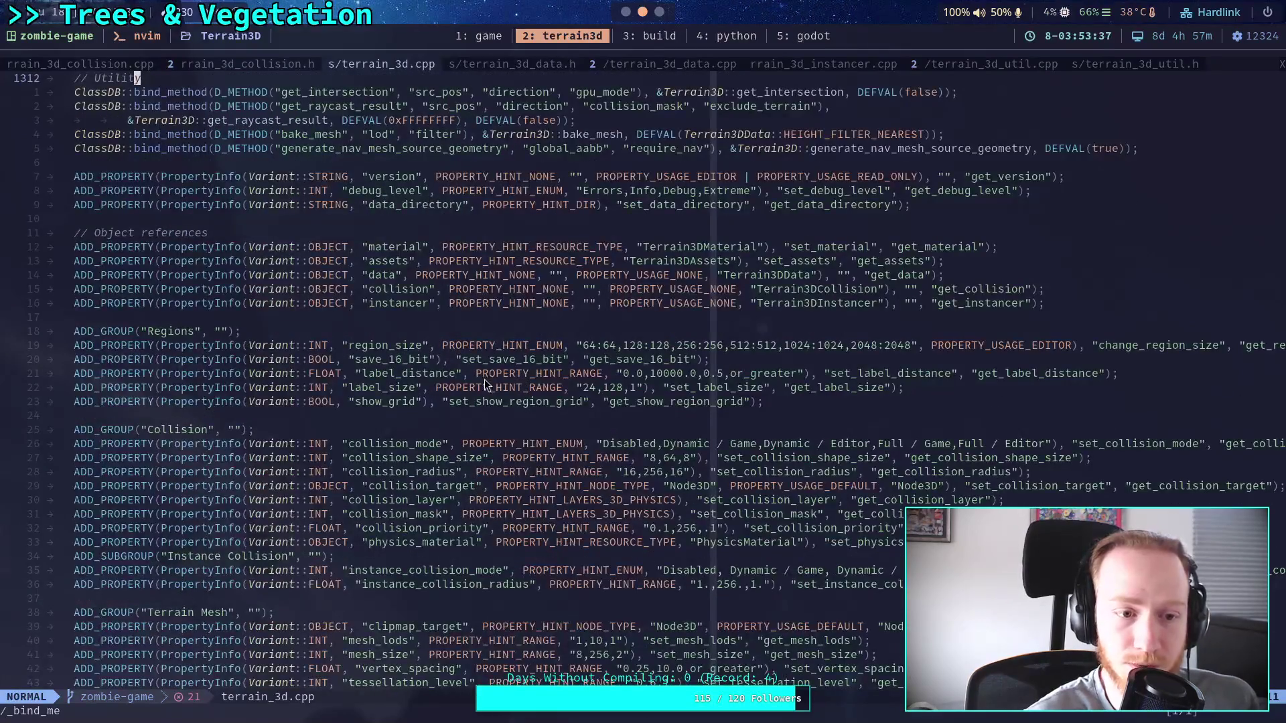
scroll(430, 371, "down", 1)
left_click(935, 402)
type("ea,")
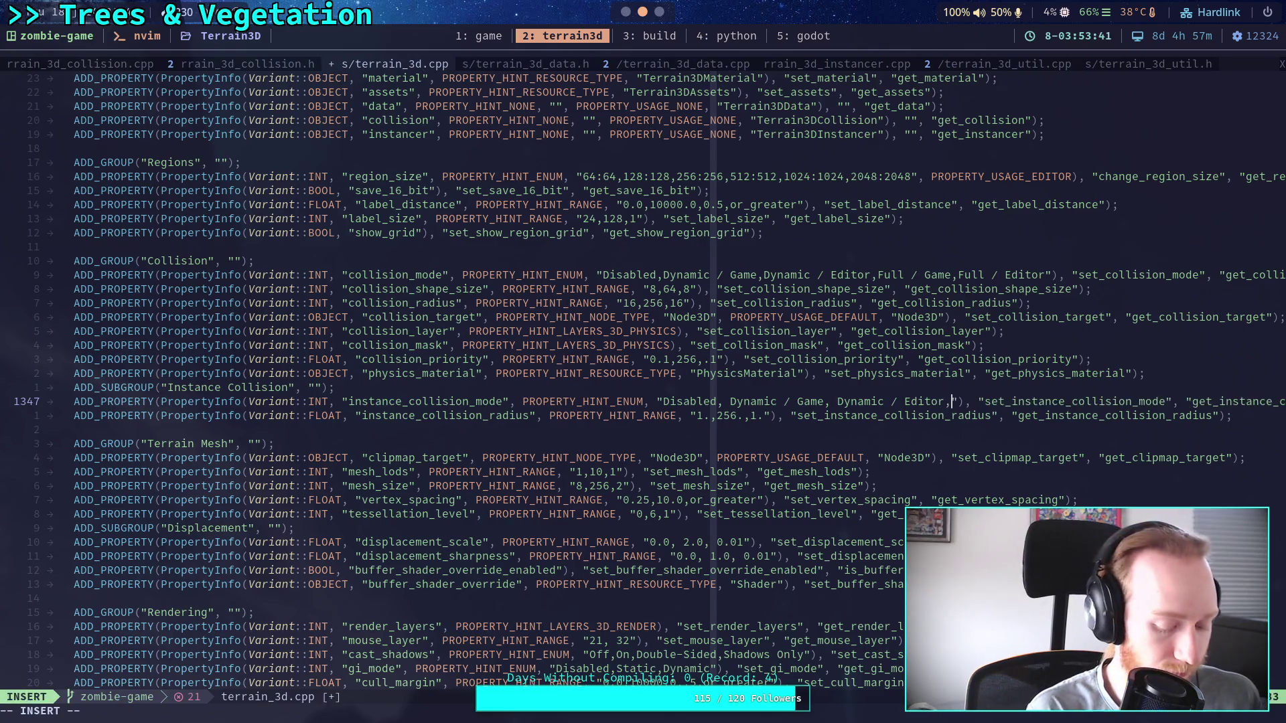
type("Manual")
key("Escape")
type(":w")
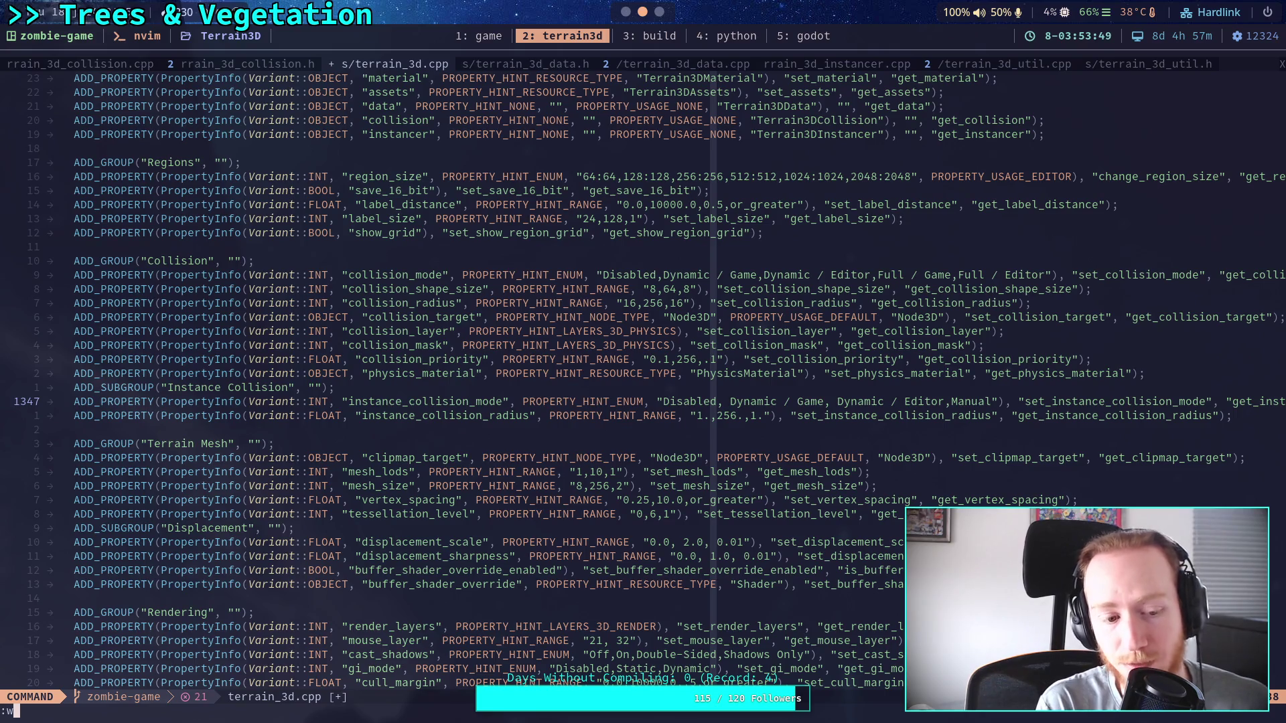
key("Return")
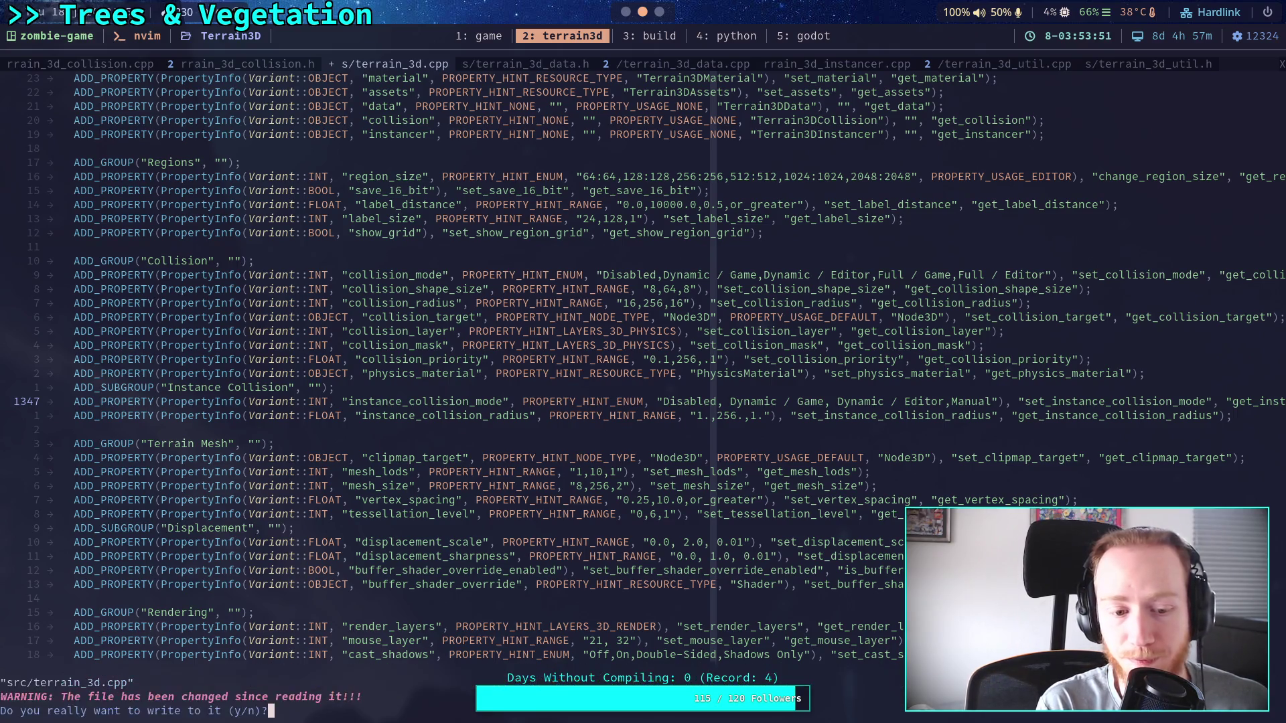
Decline overwriting the file changed on disk and reload it with :e!
key("n")
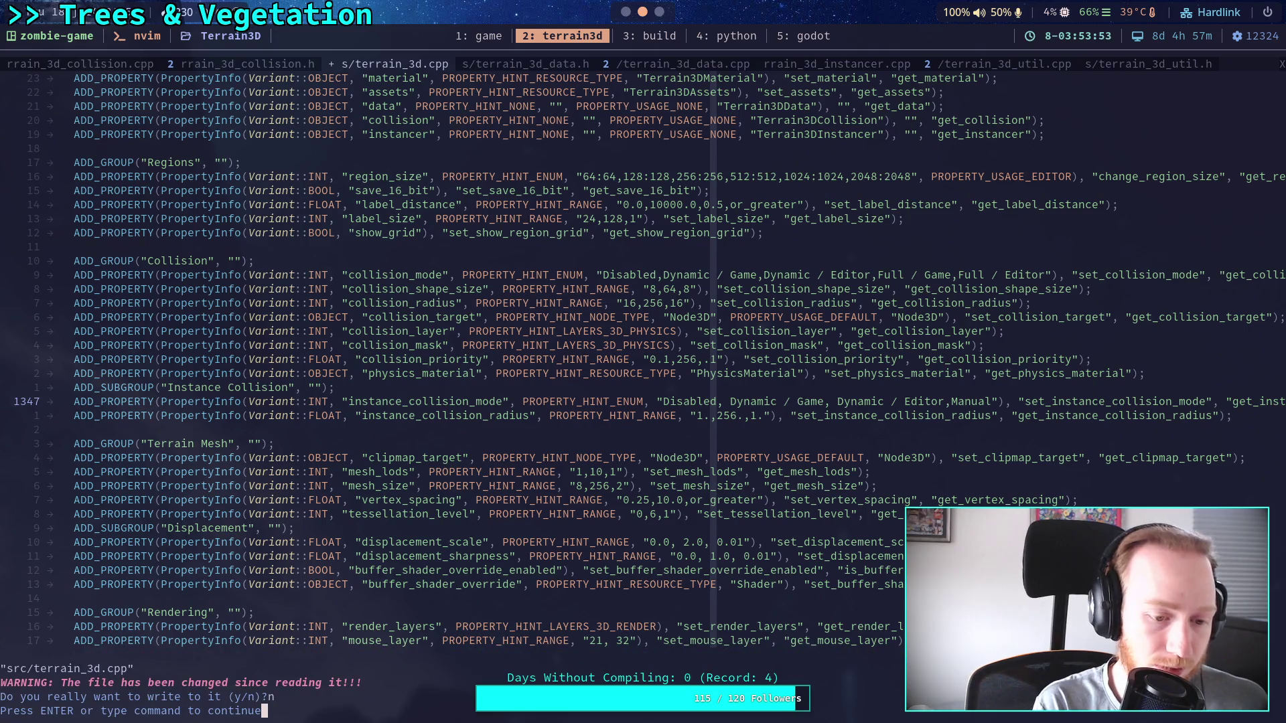
key("Return")
type(":e!")
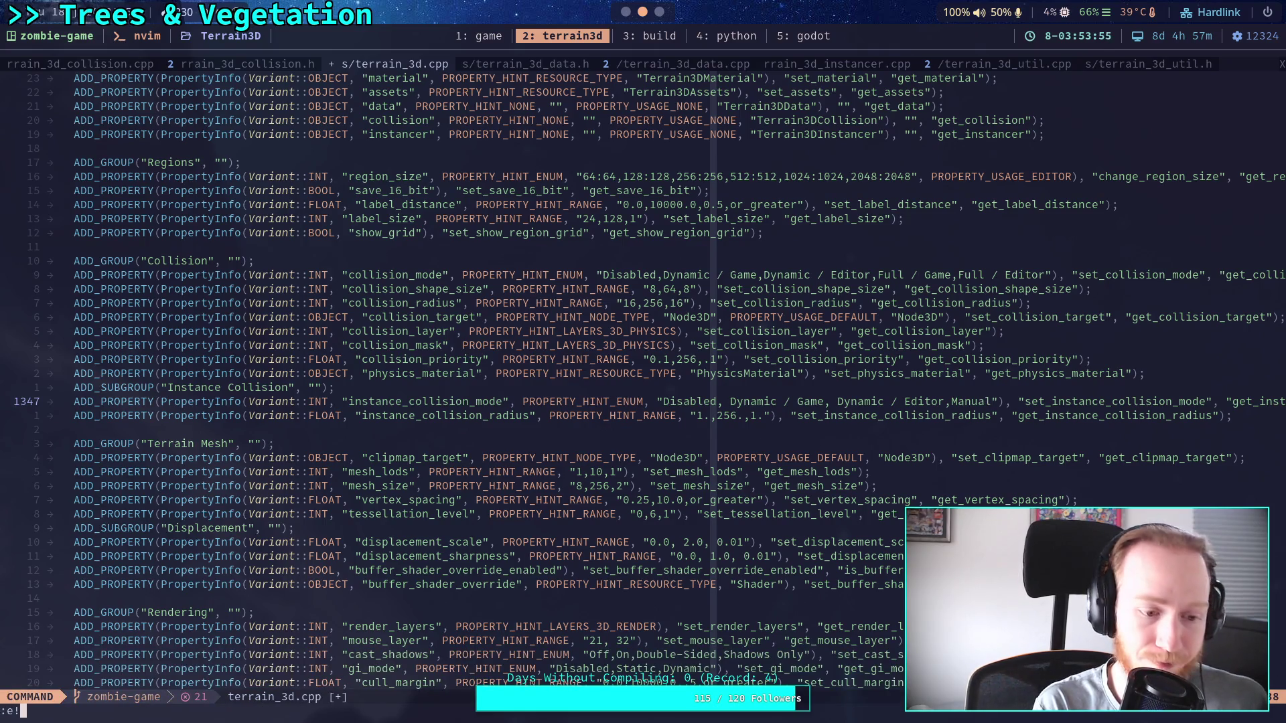
key("Return")
Re-add the Manual option after Editor, fix its capital M, and save terrain_3d.cpp.
key("j")
key("j")
key("h")
key("h")
key("h")
type("ance_co")
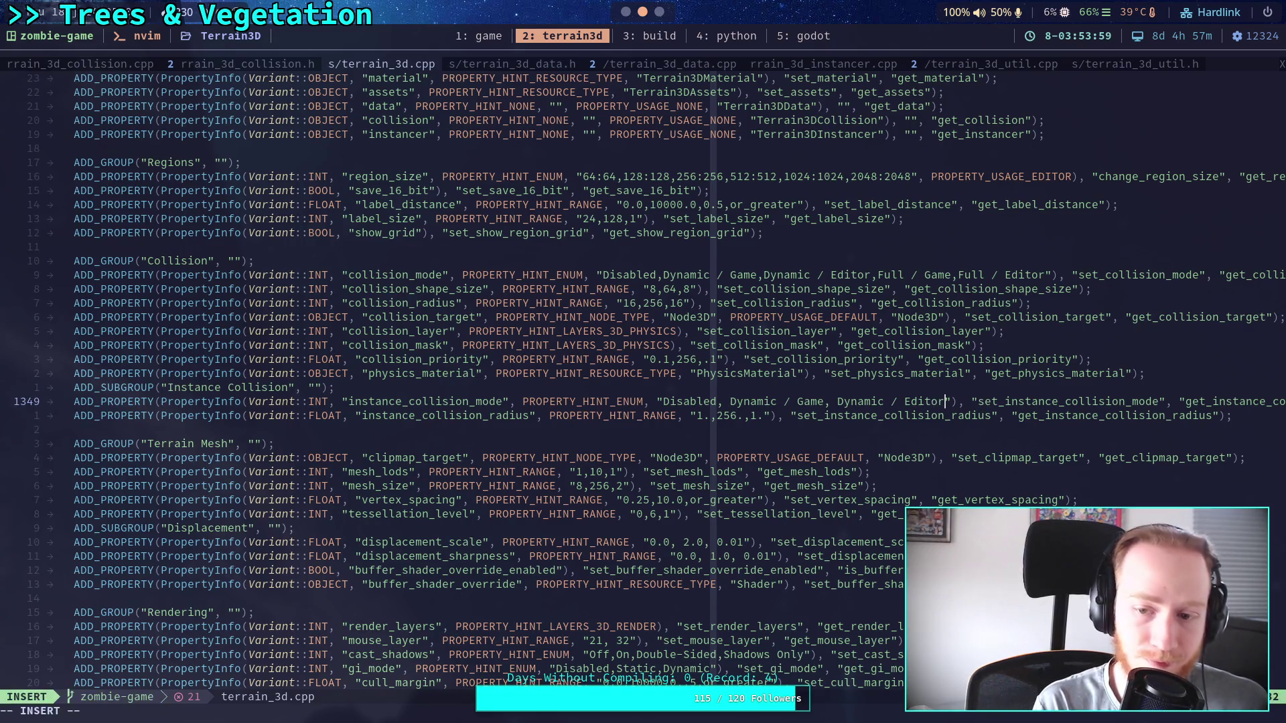
type(",manual")
key("Escape")
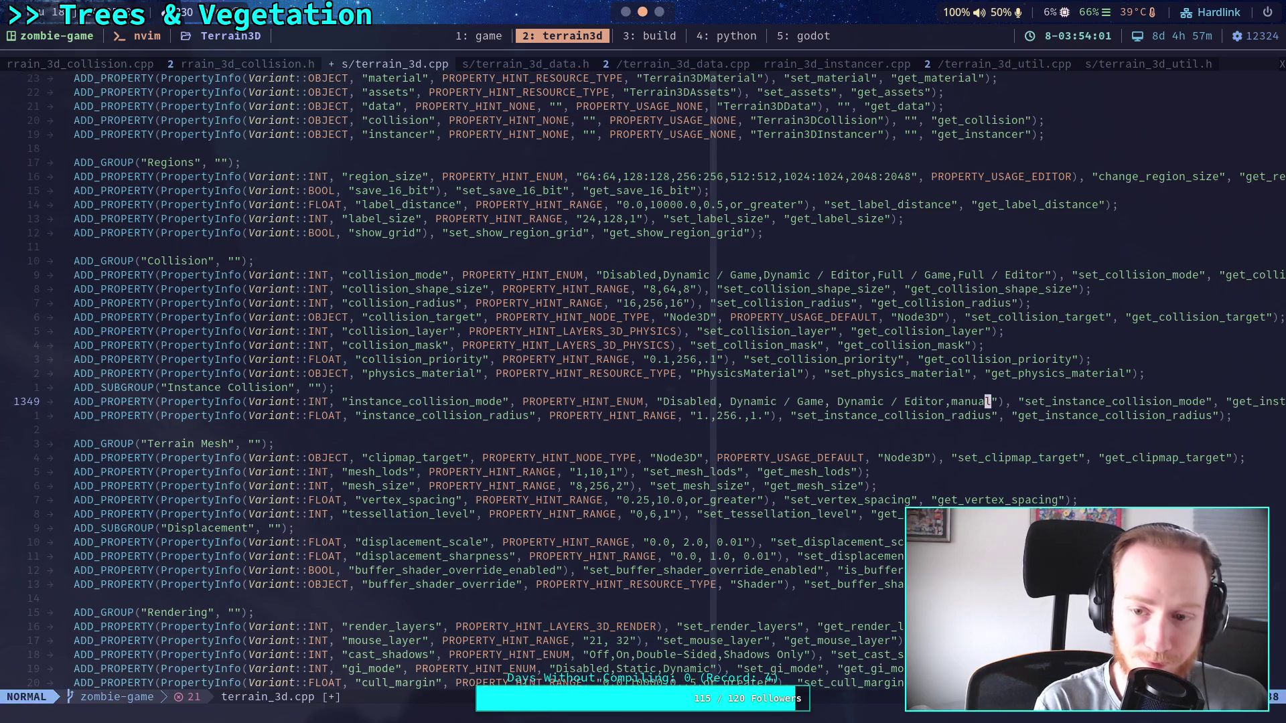
key("h")
key("h")
key("h")
key("asciitilde")
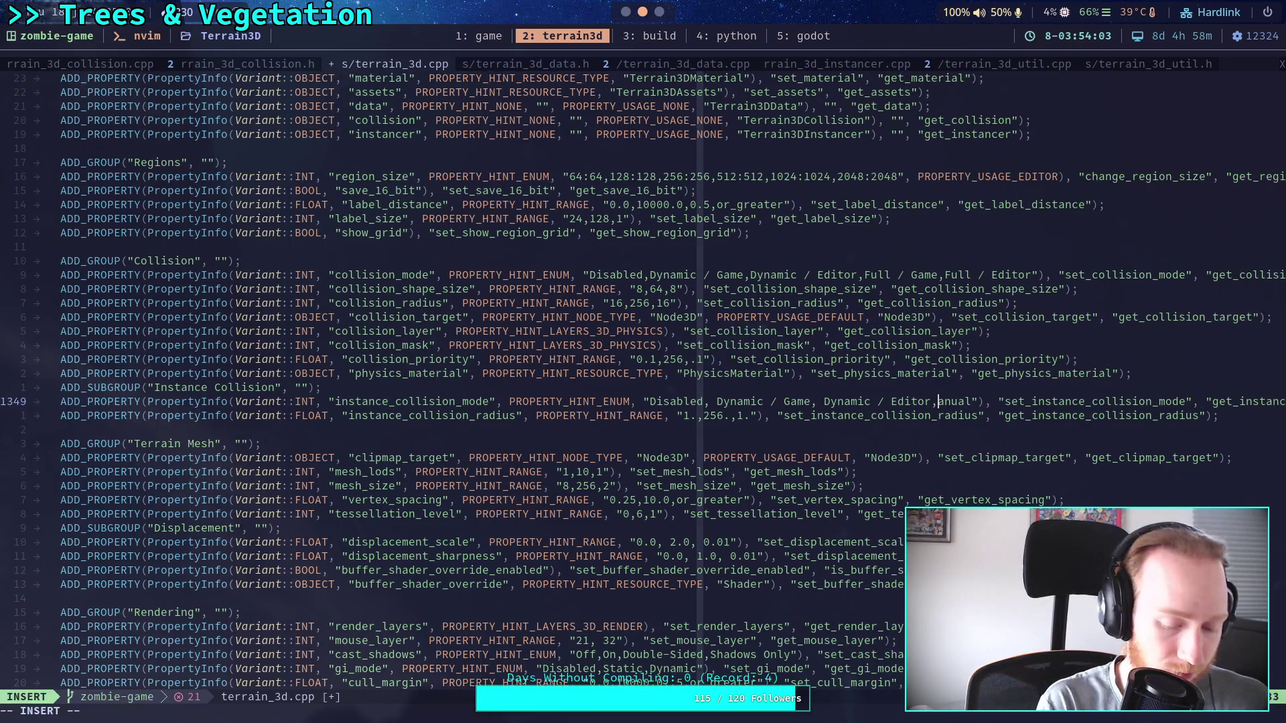
key("i")
key("Escape")
type(":w")
key("Return")
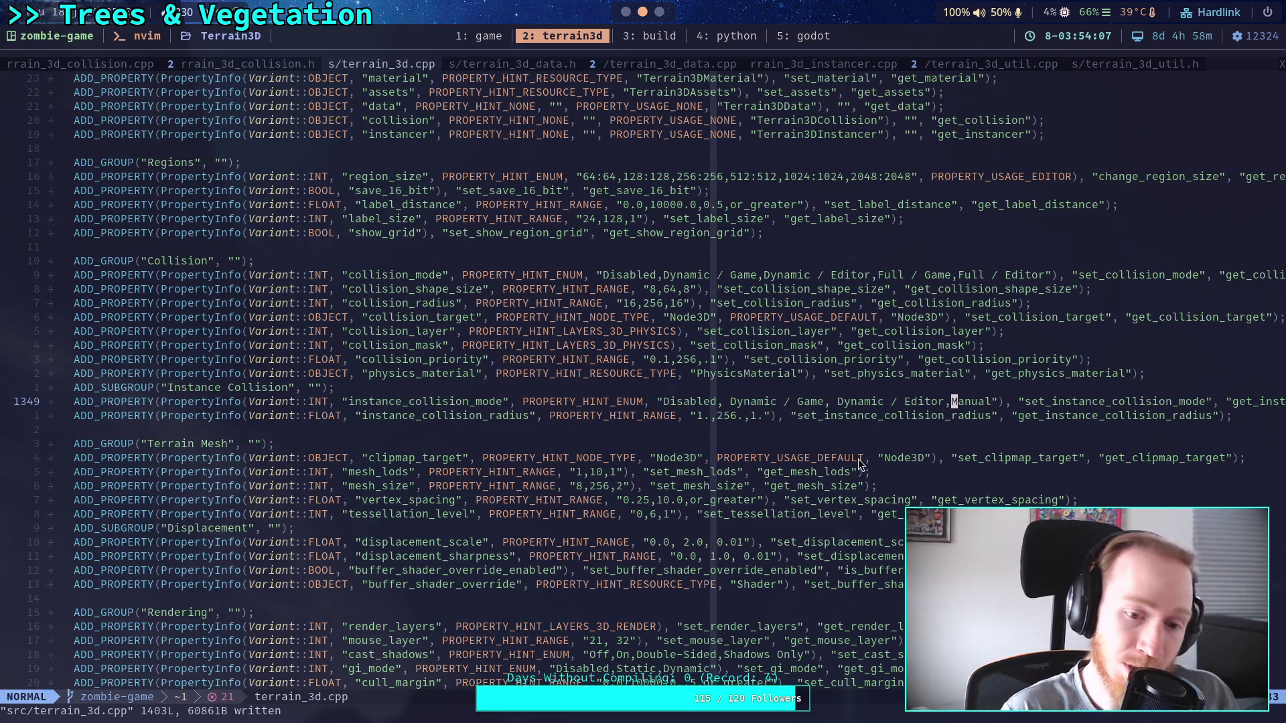
Look over the edited instance_collision_mode line before going back to the build terminal.
scroll(858, 460, "down", 4)
scroll(869, 457, "down", 7)
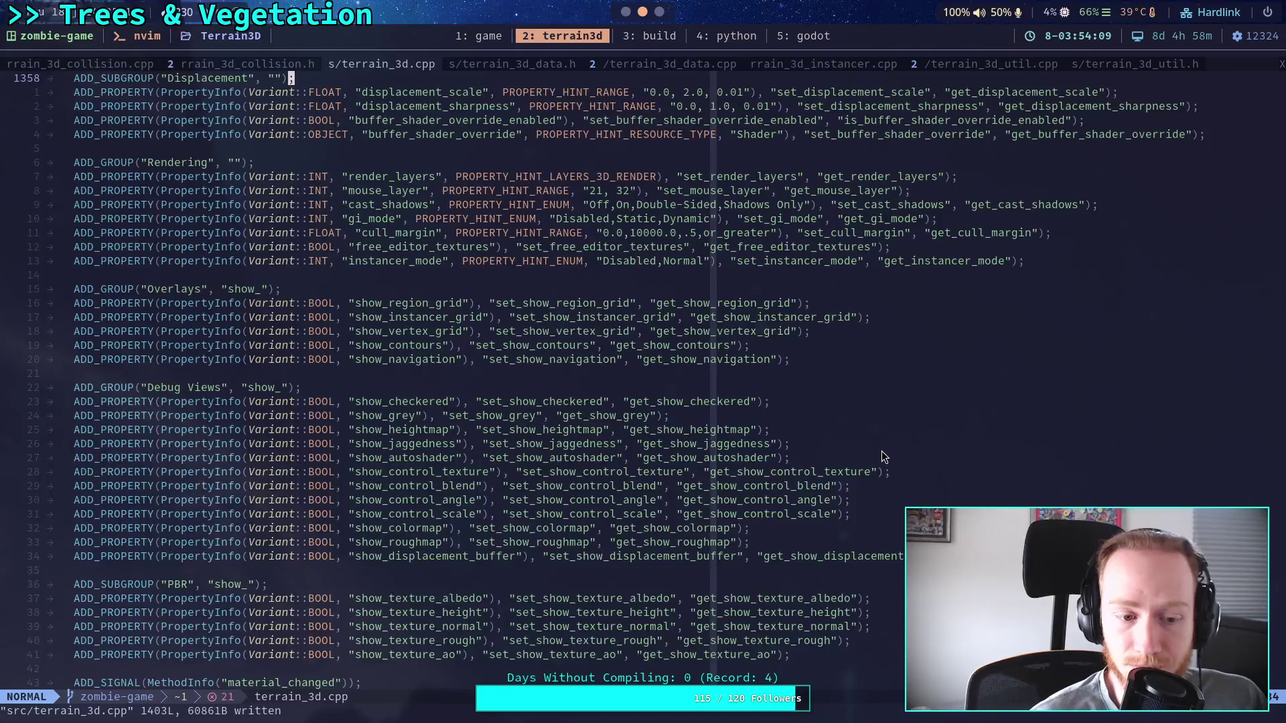
scroll(883, 457, "down", 7)
scroll(881, 458, "up", 3)
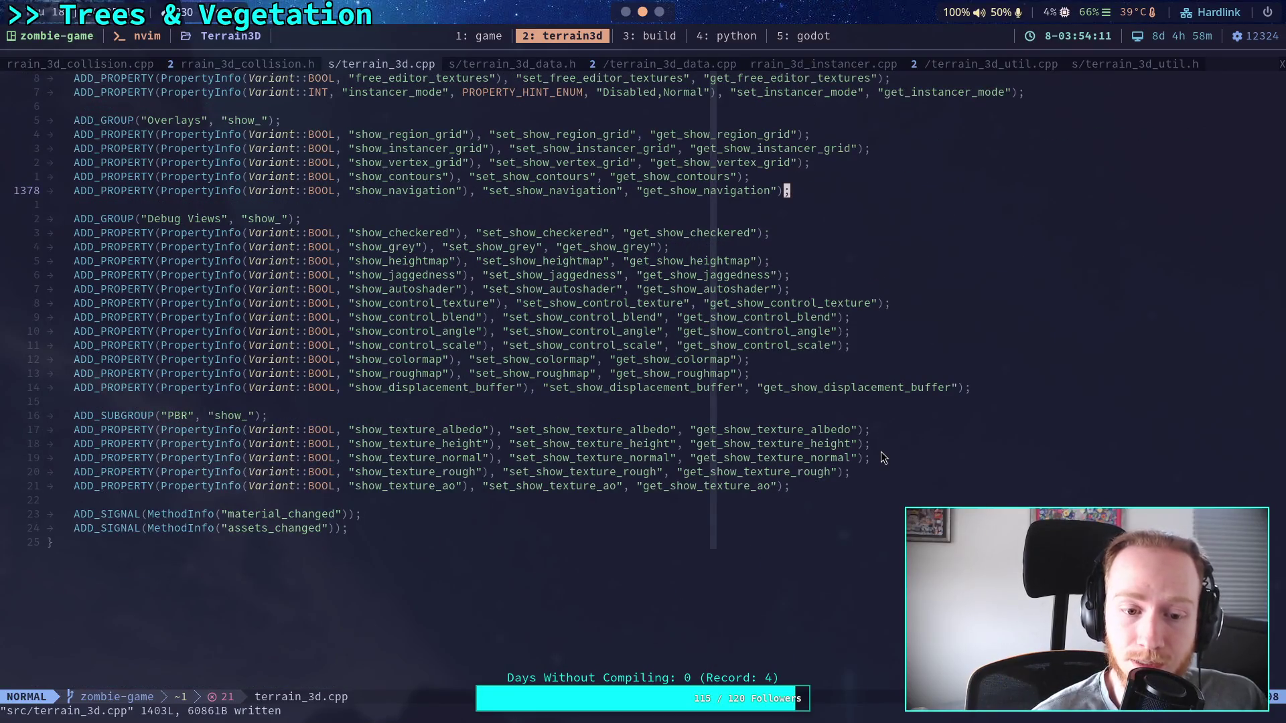
scroll(881, 458, "up", 12)
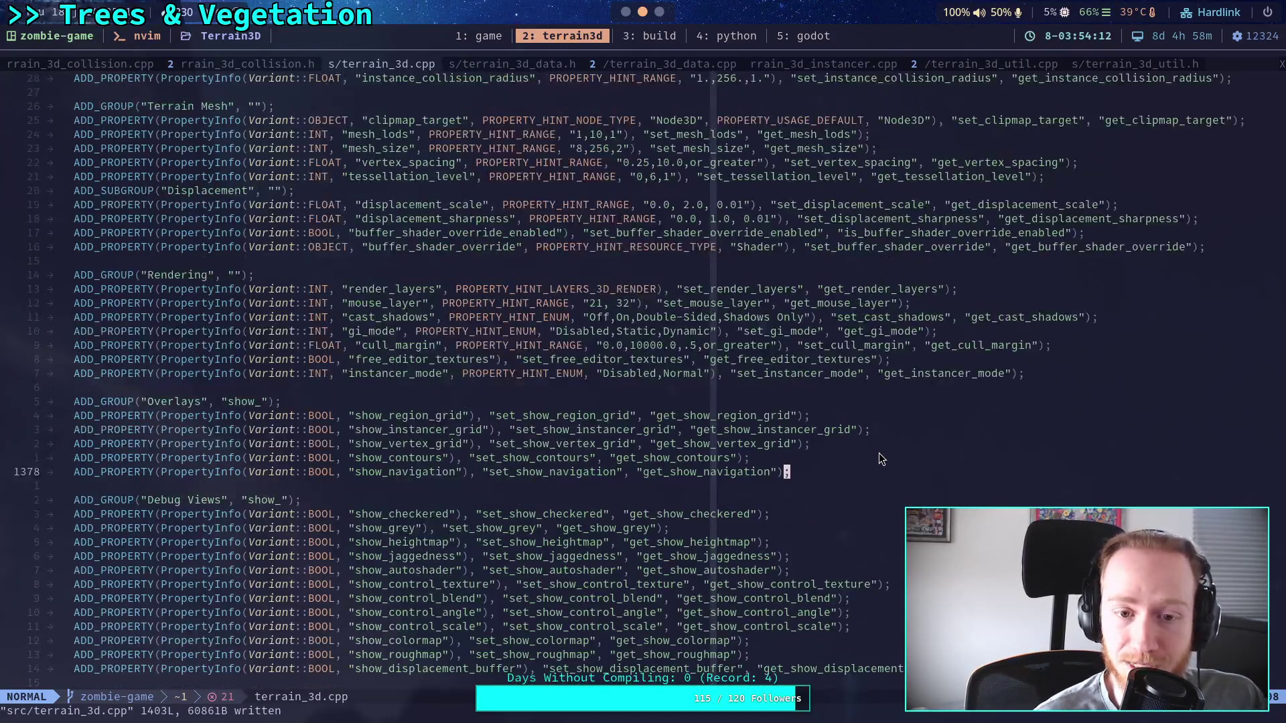
scroll(879, 458, "up", 3)
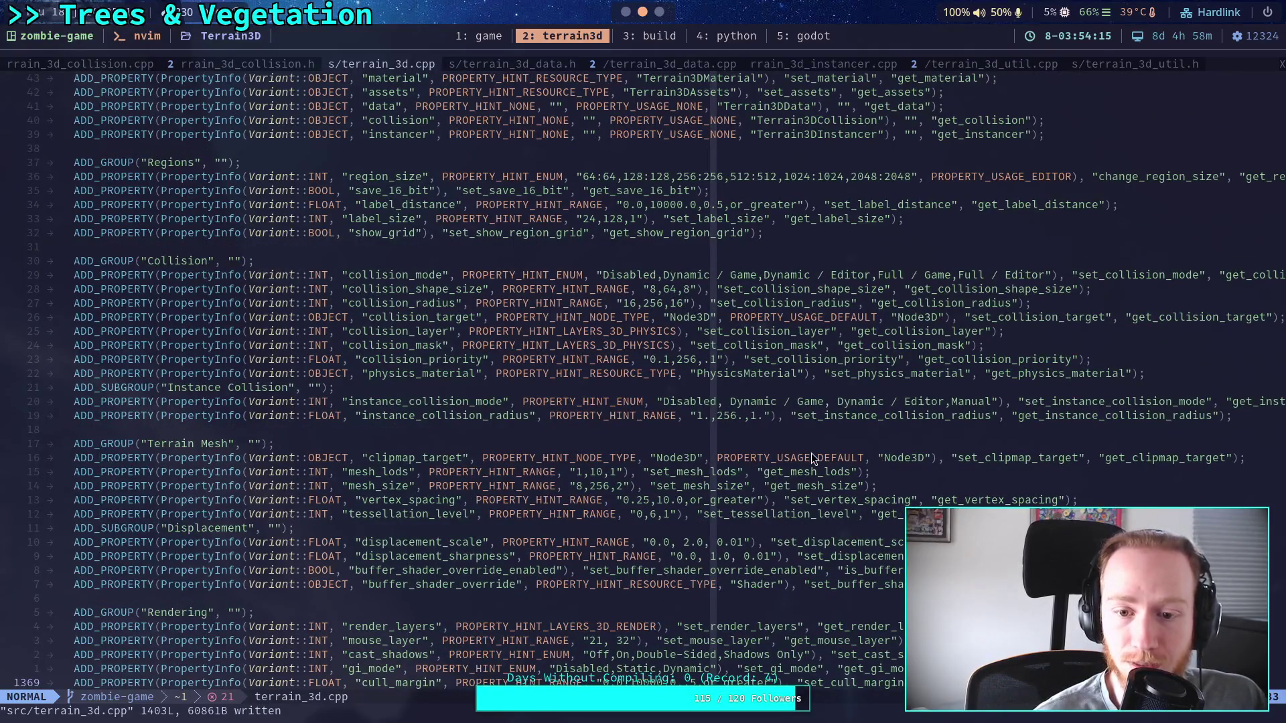
left_click(912, 402)
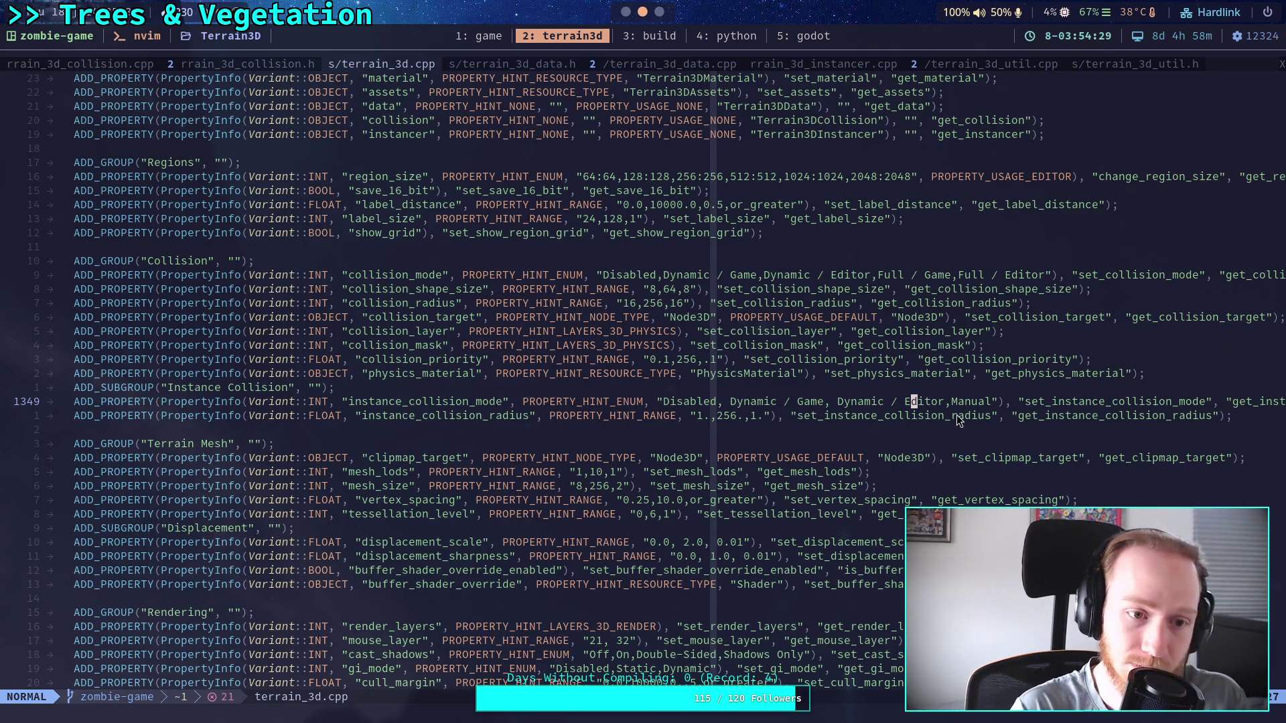
scroll(965, 407, "up", 3)
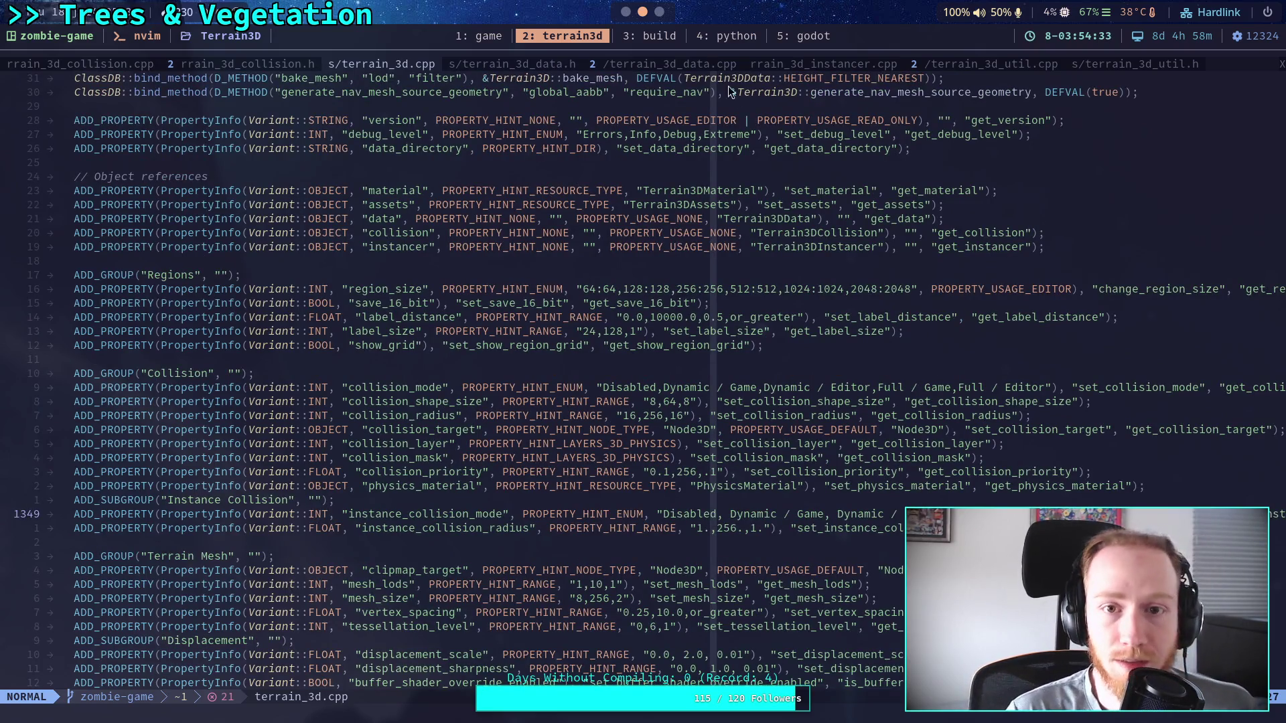
left_click(653, 36)
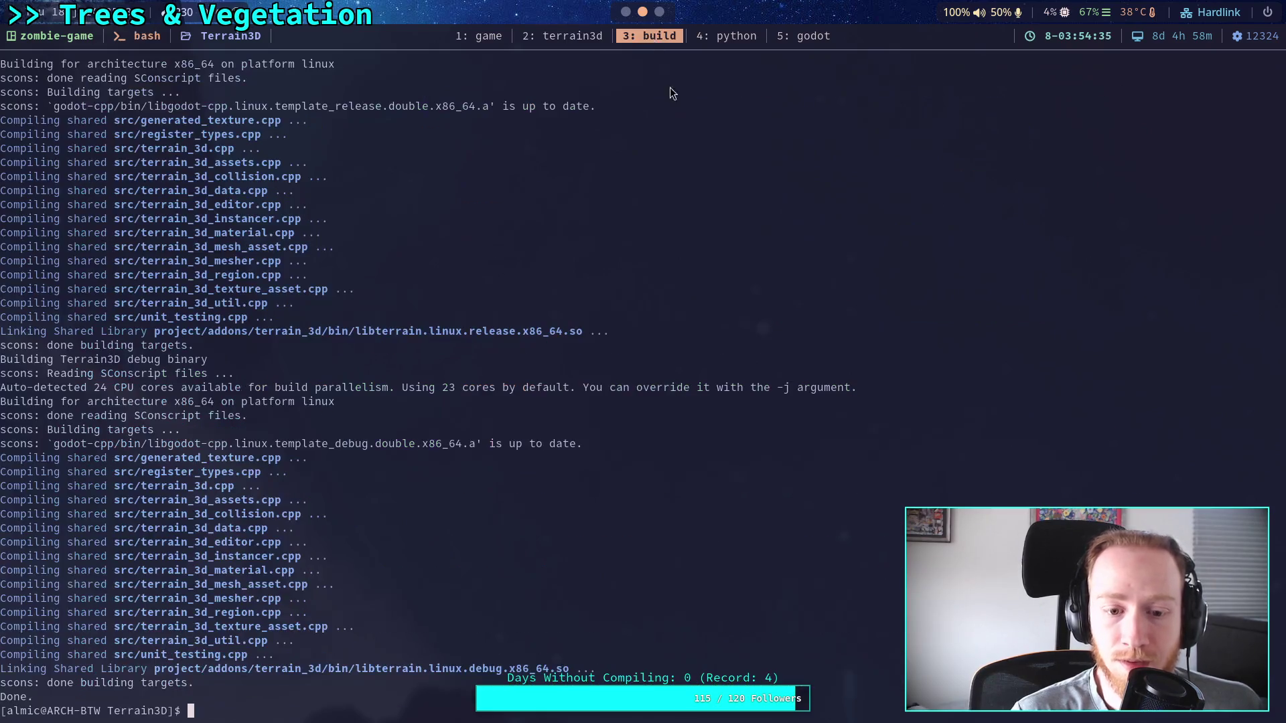
Check git status and switch to the Instance-collision branch.
type("git status")
key("Return")
type("git switch Insta")
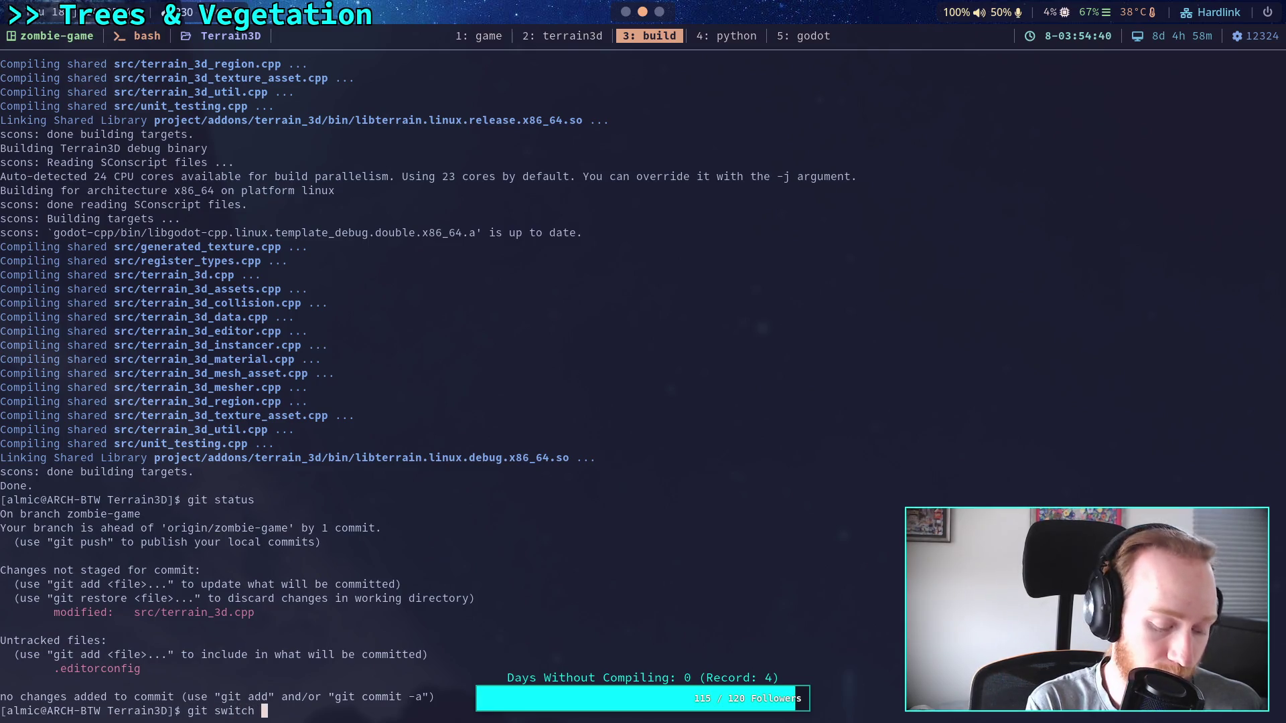
type("nce-collision")
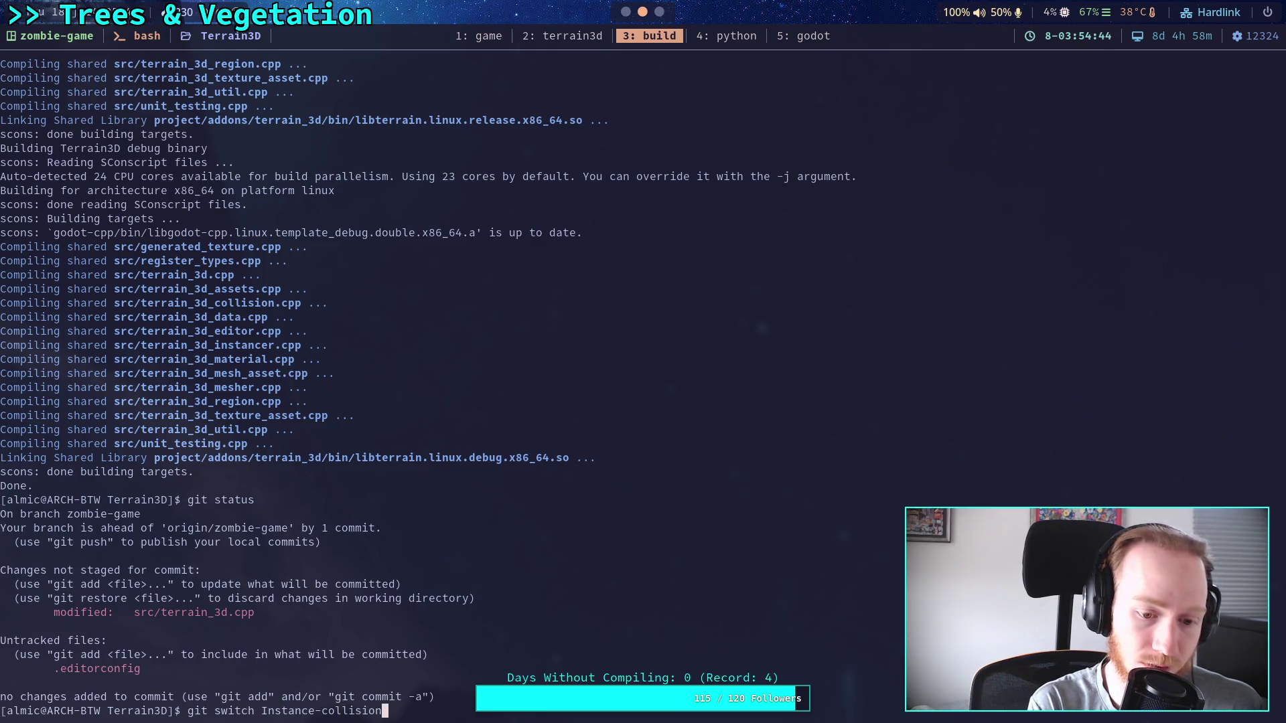
key("Return")
Review the branch's git log, then move to the GitHub commits page.
type("git log")
key("Return")
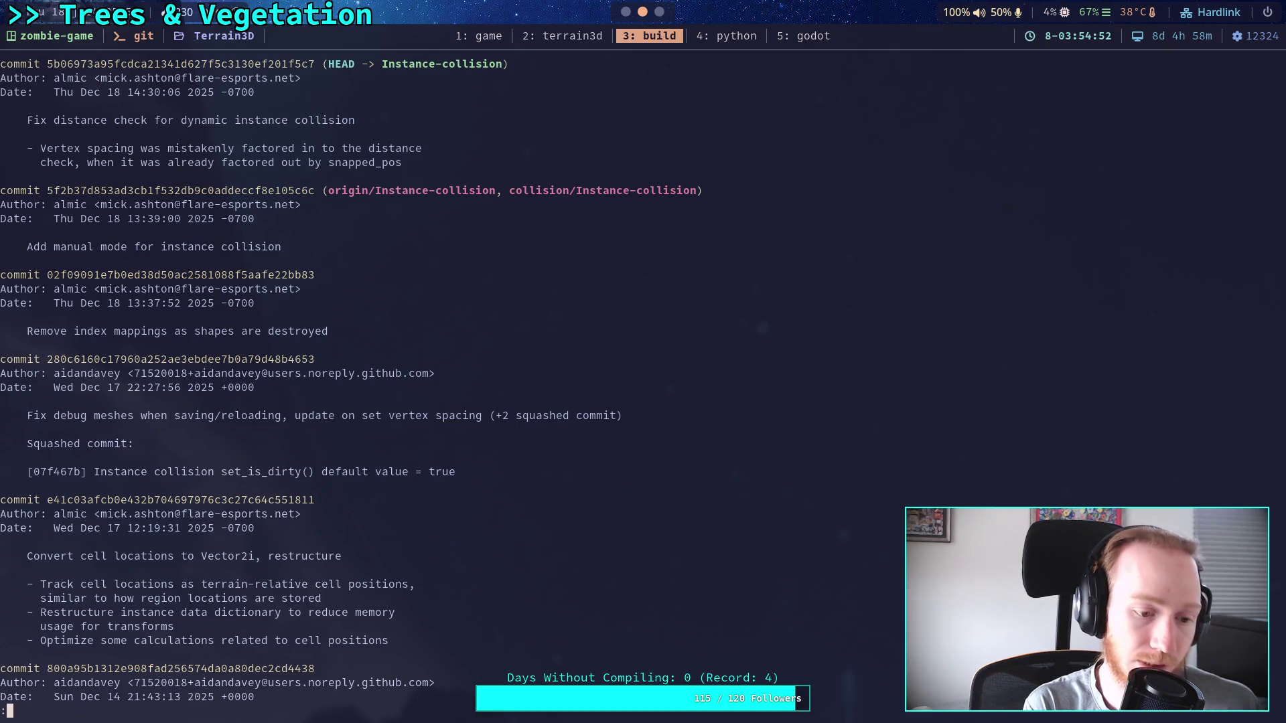
key("q")
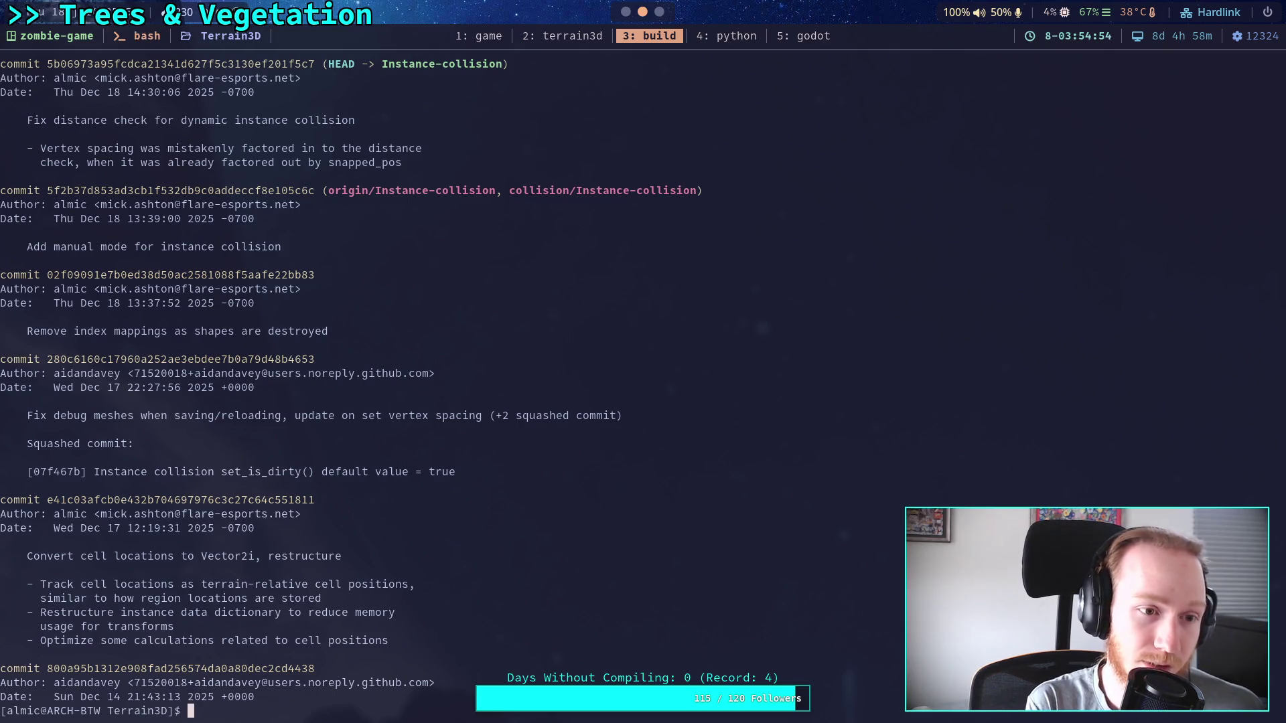
key("super+3")
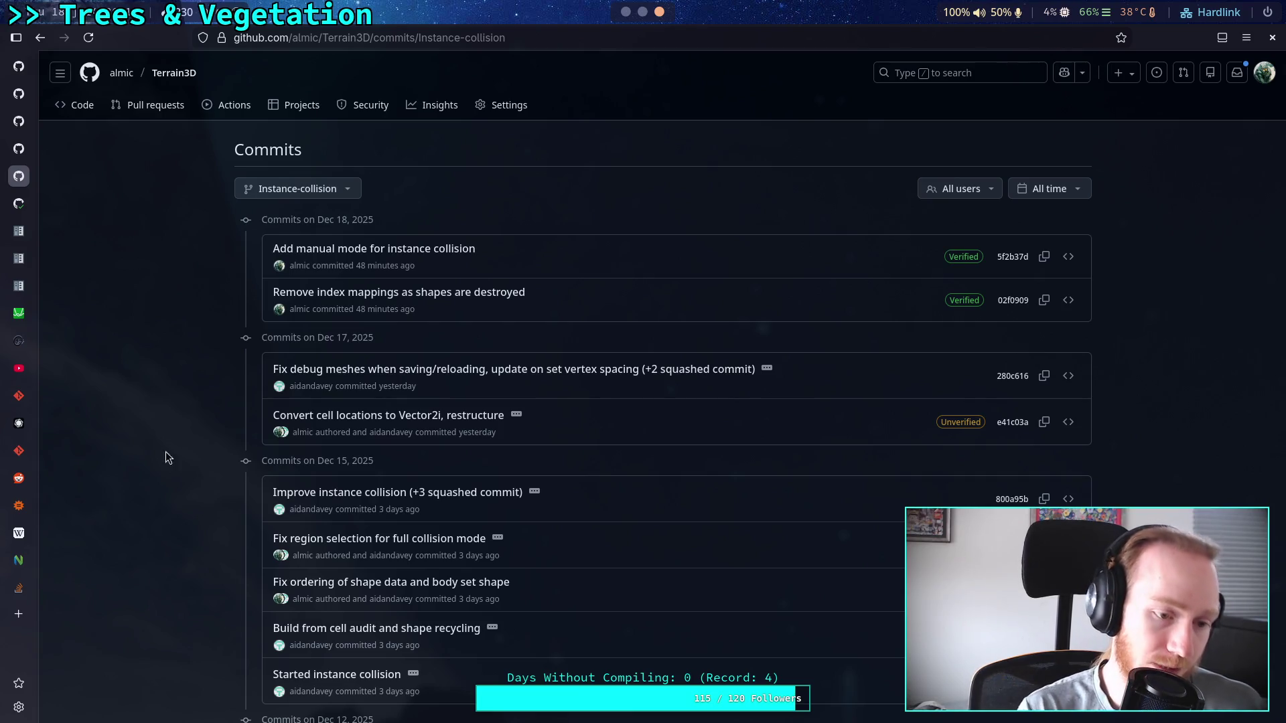
After glancing at the git-reset and Stack Overflow tabs, search Google for 'git amend old commit'.
left_click(18, 450)
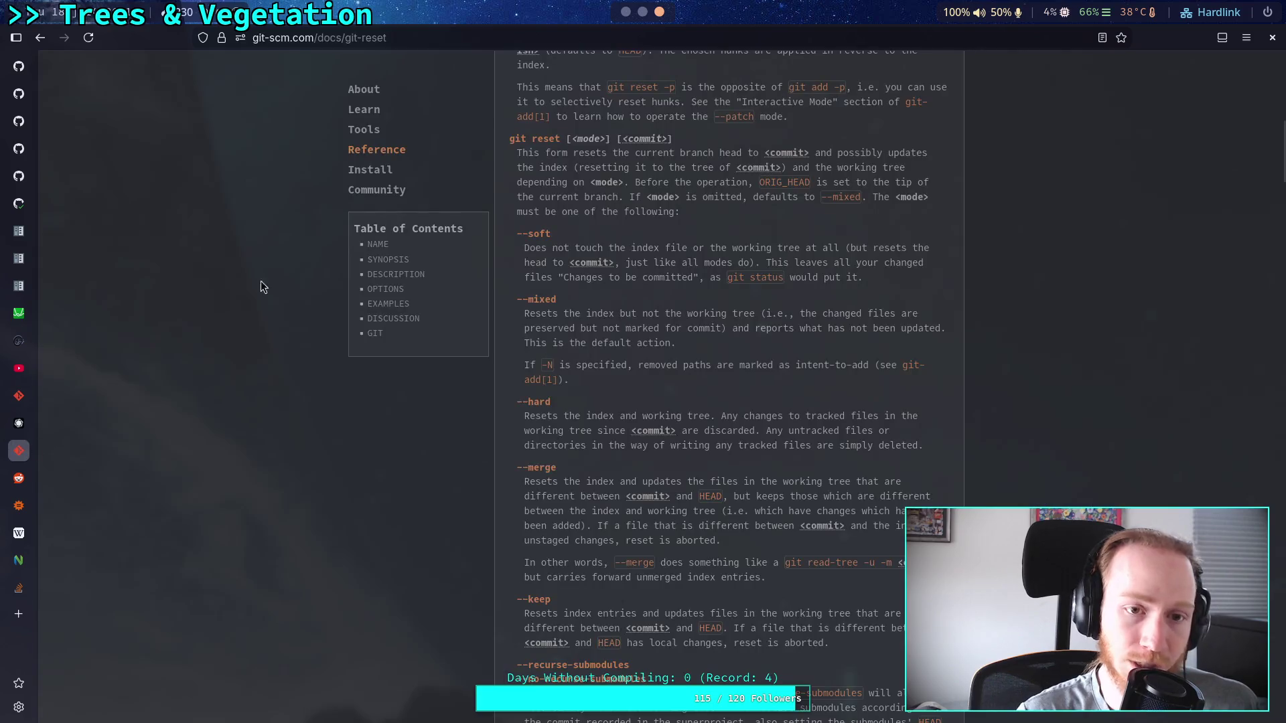
scroll(947, 396, "up", 10)
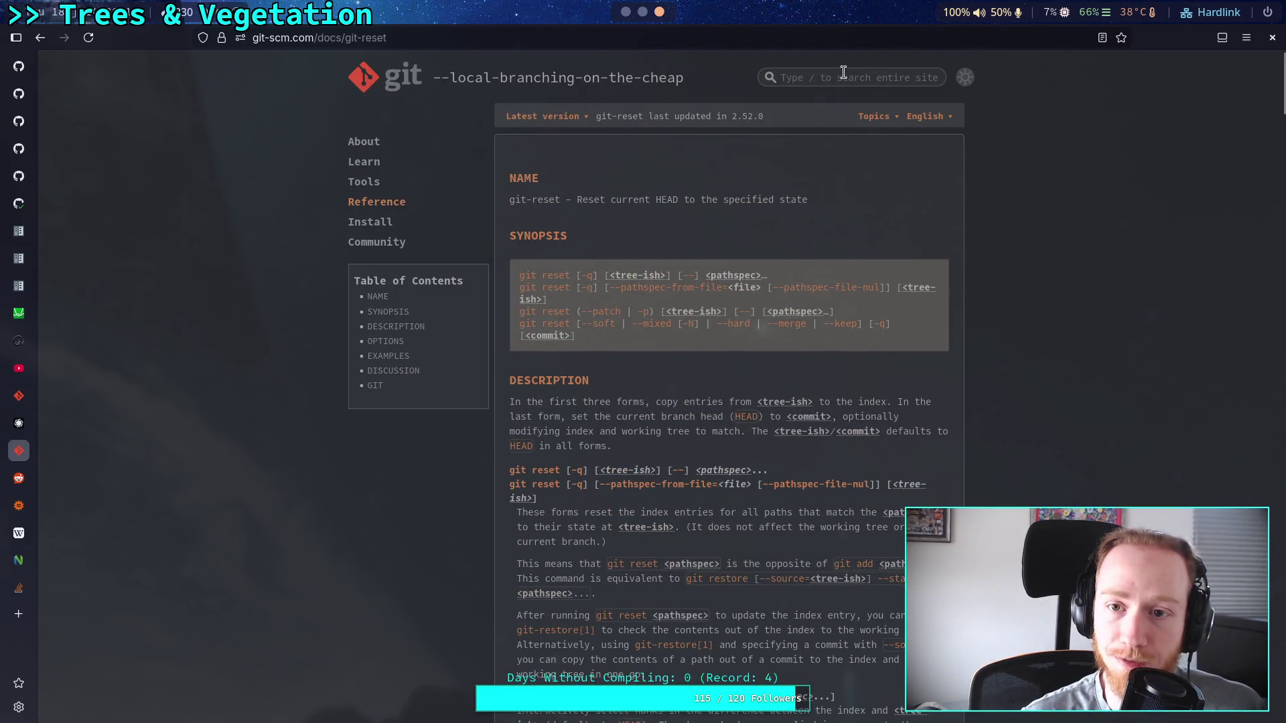
left_click(19, 587)
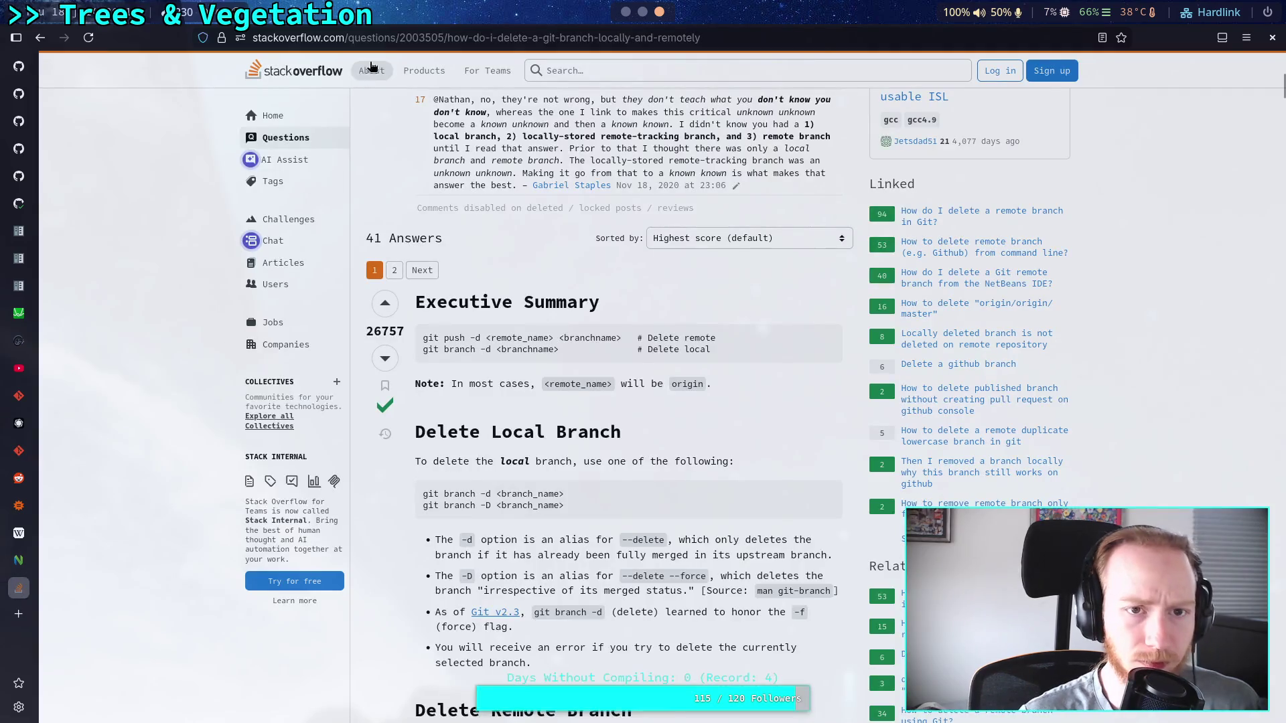
key("ctrl+l")
type("git ammend")
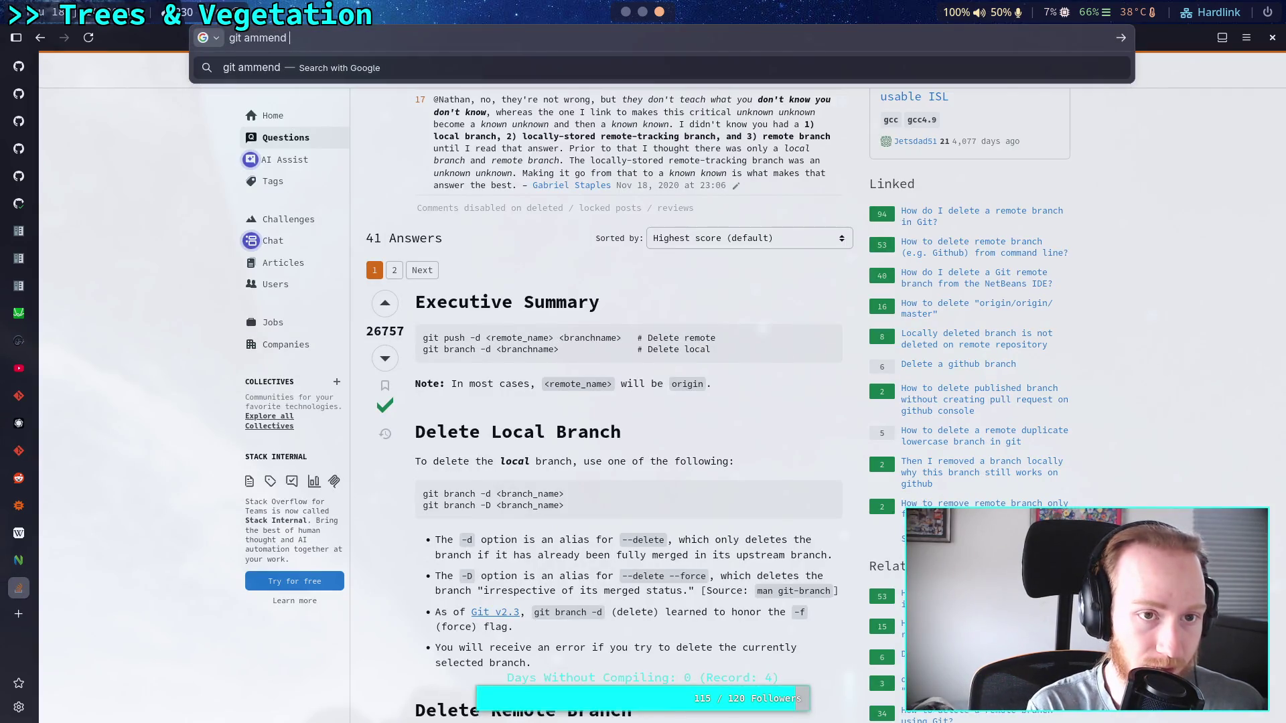
key("BackSpace")
key("BackSpace")
key("BackSpace")
type("end old commit")
key("Return")
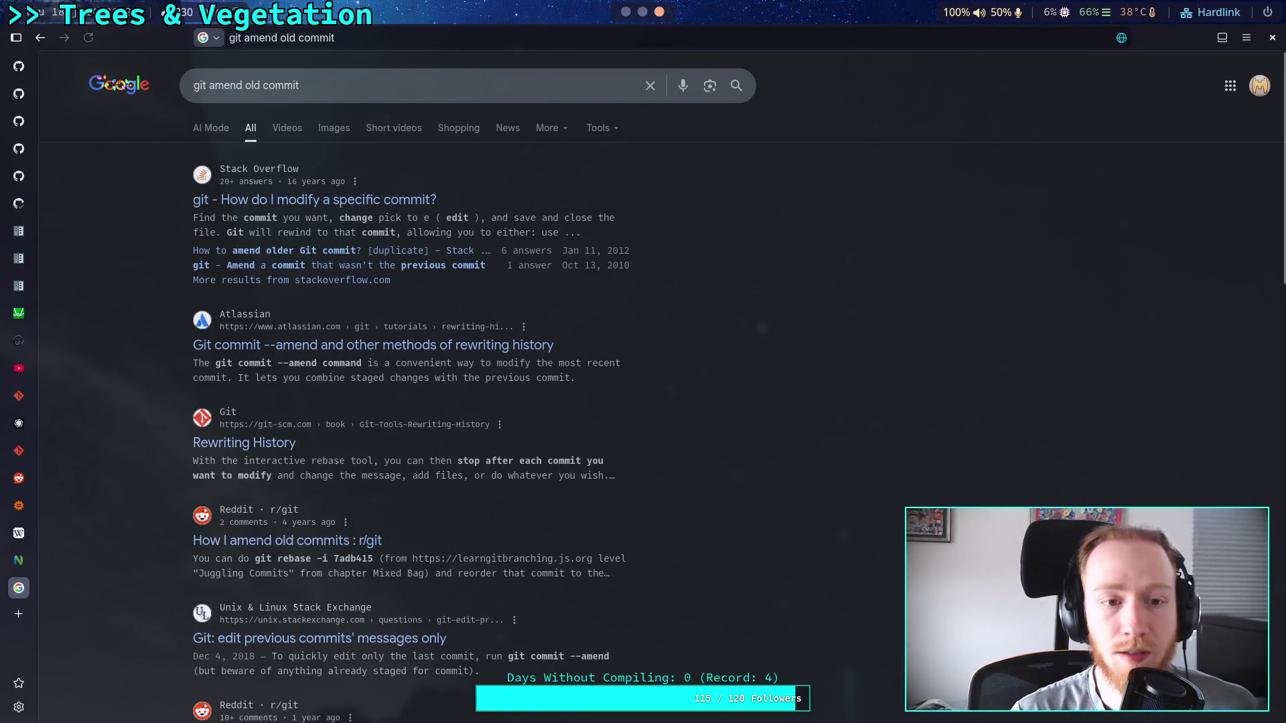
Read the 'How do I modify a specific commit?' interactive rebase answer, then return to the terminal.
left_click(383, 201)
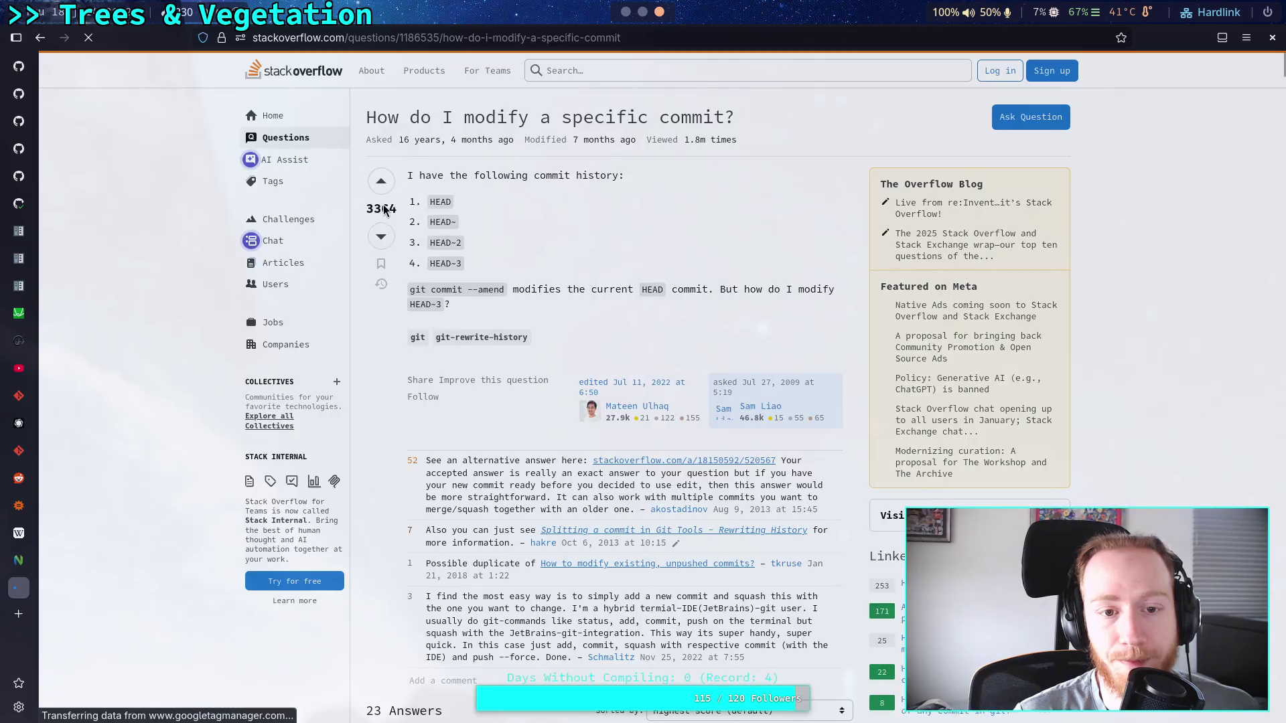
scroll(444, 435, "down", 5)
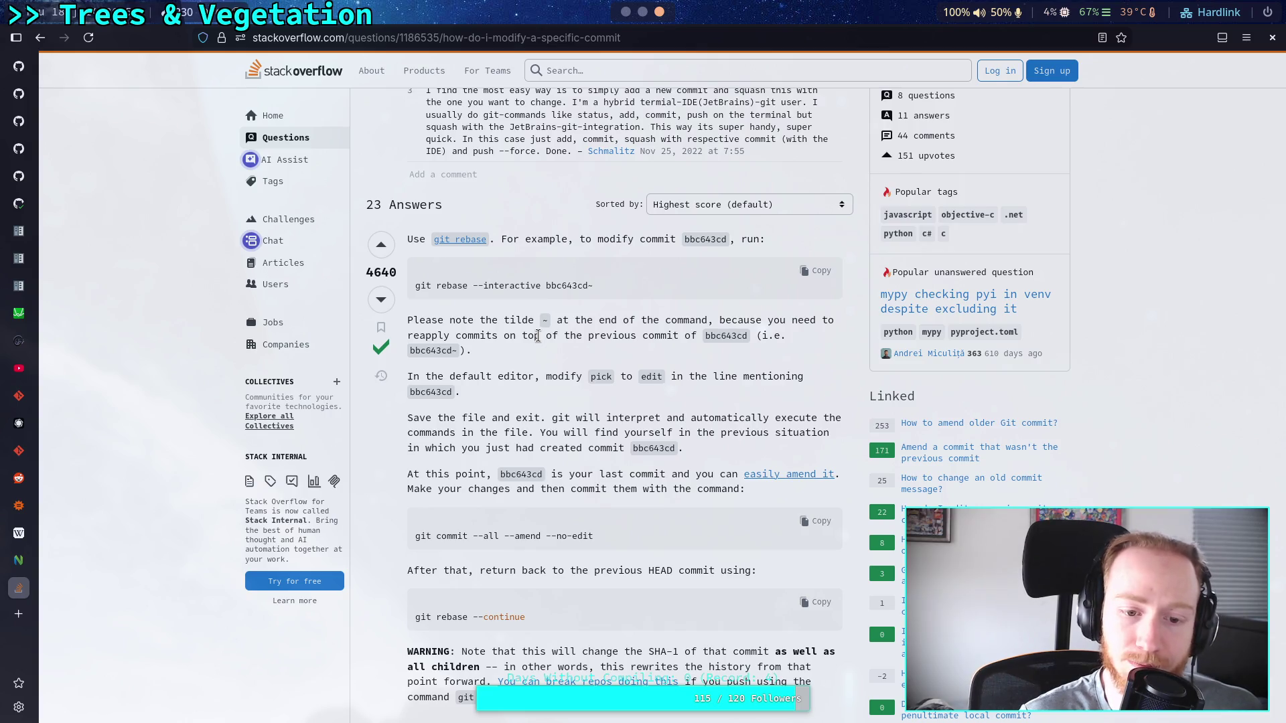
scroll(606, 562, "down", 2)
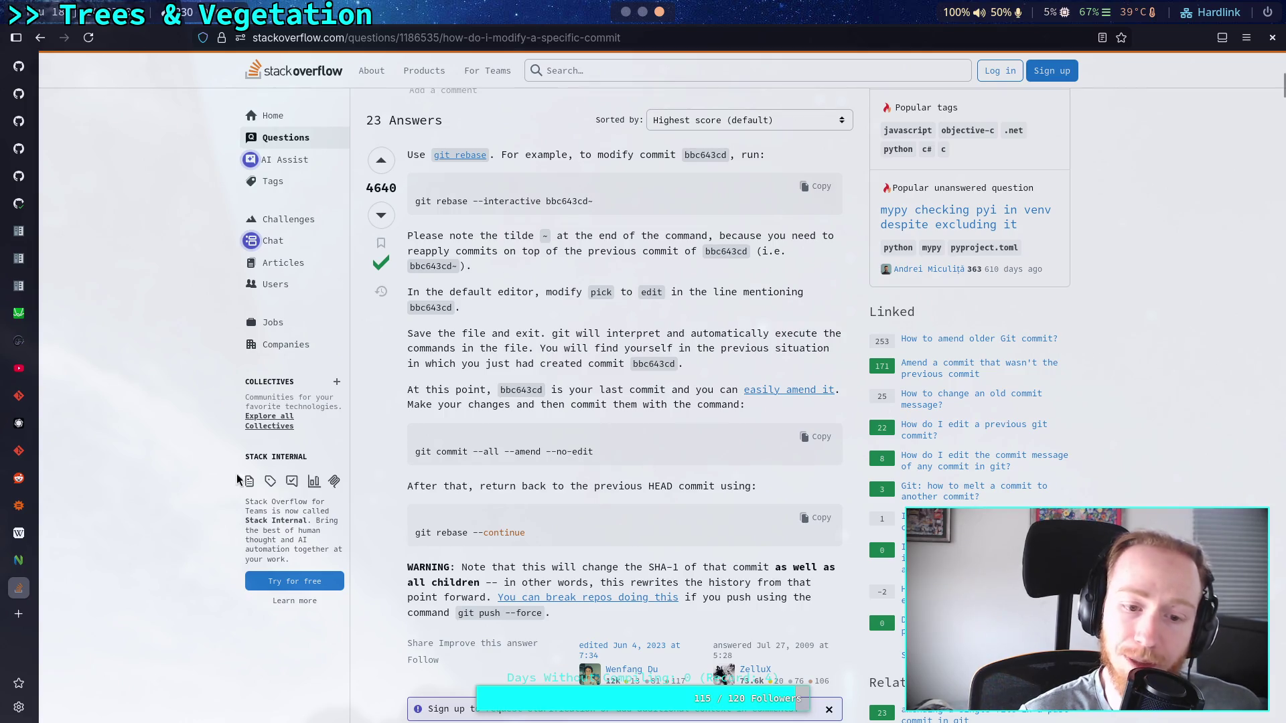
key("super+3")
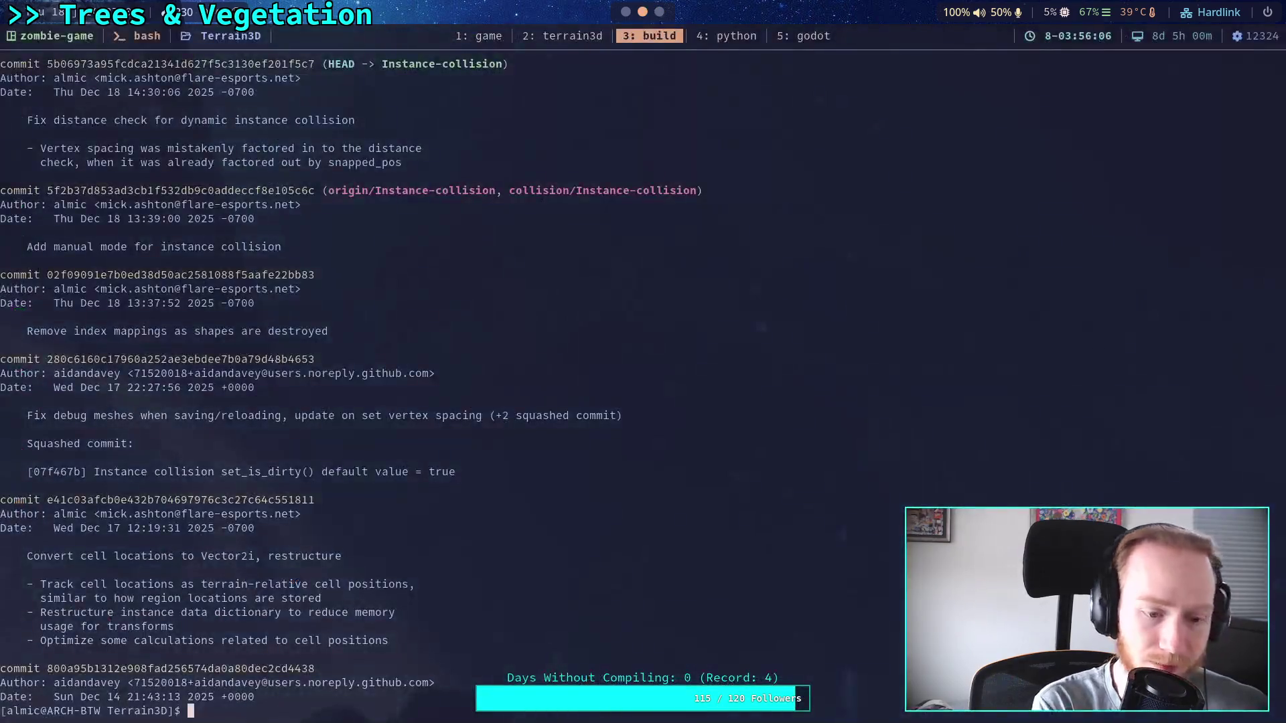
Run git rebase -i on the parent of the manual-mode commit using its pasted hash.
type("git rebase")
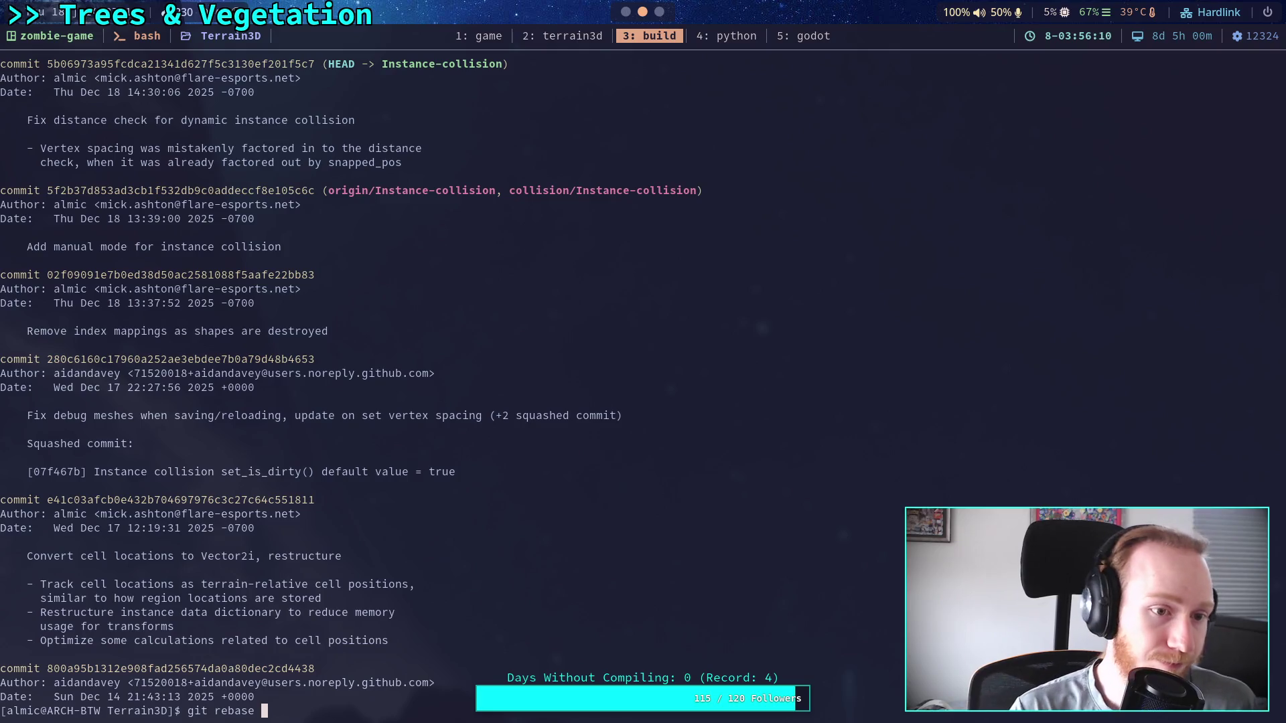
type(" -i")
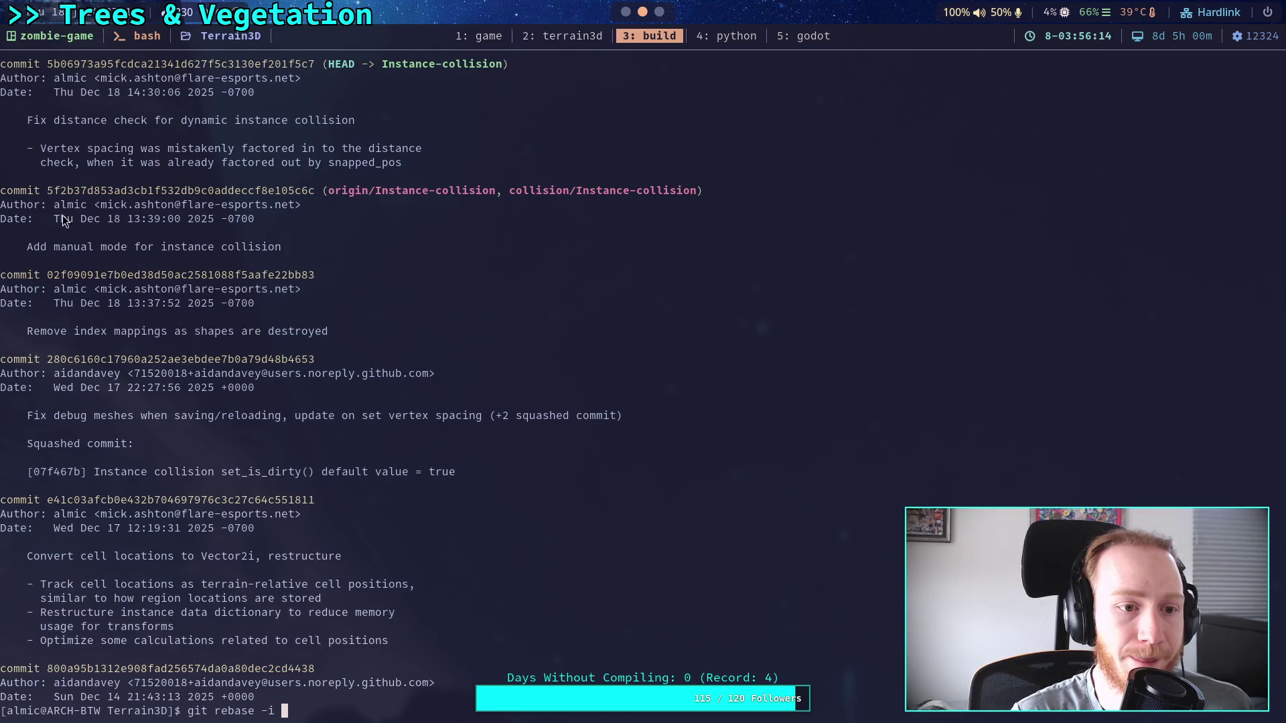
left_click_drag(49, 192, 319, 192)
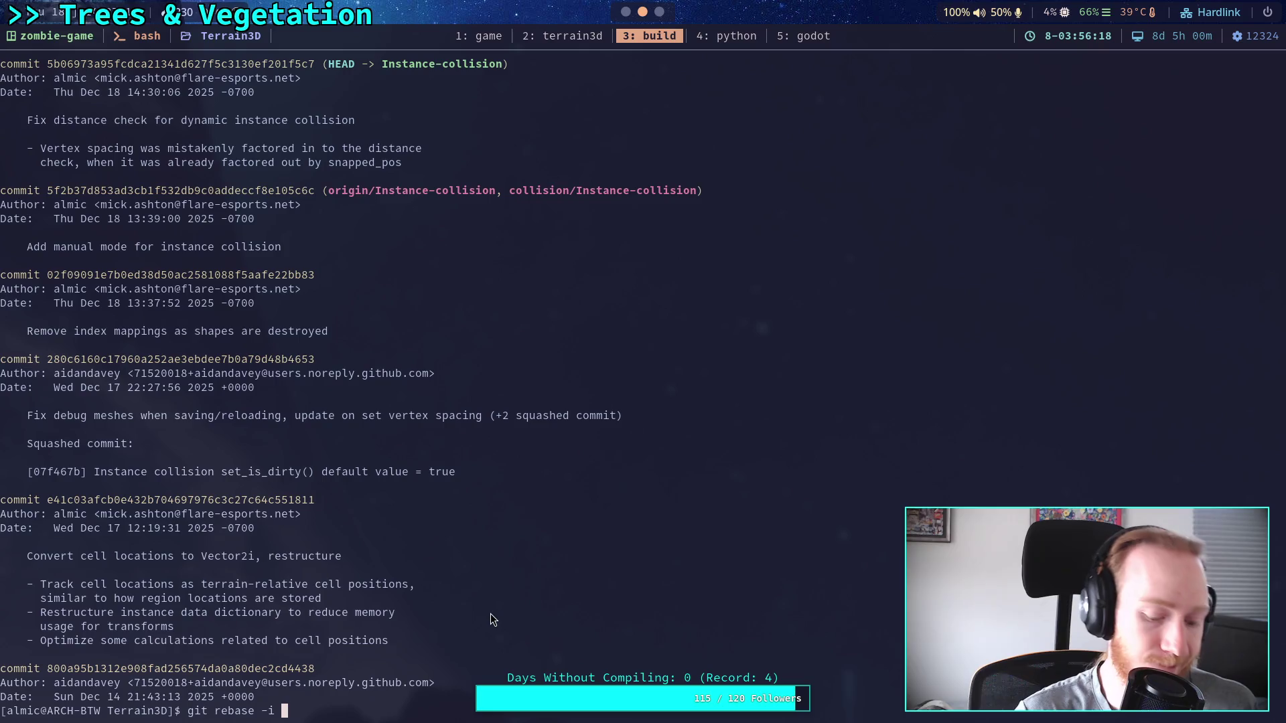
type("5f2b37d853ad3cb1f532db9c0addeccf8e105c6c")
key("super+1")
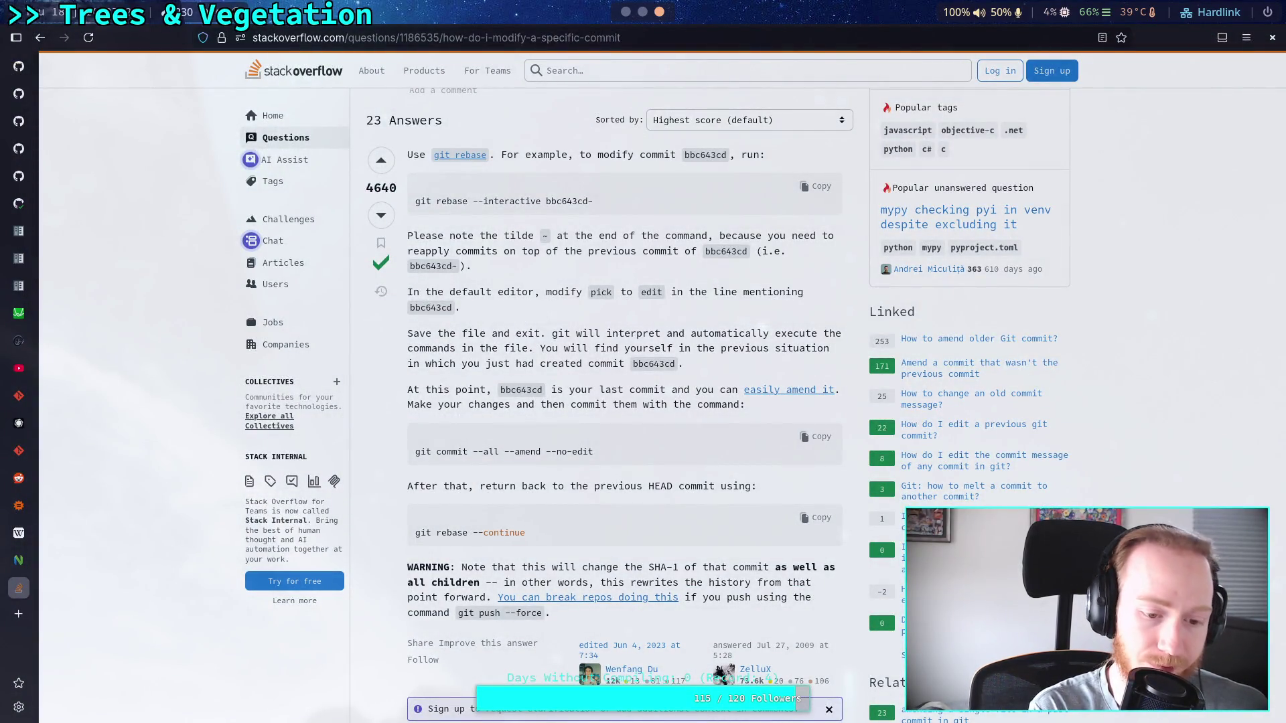
key("super+2")
type("~")
key("Return")
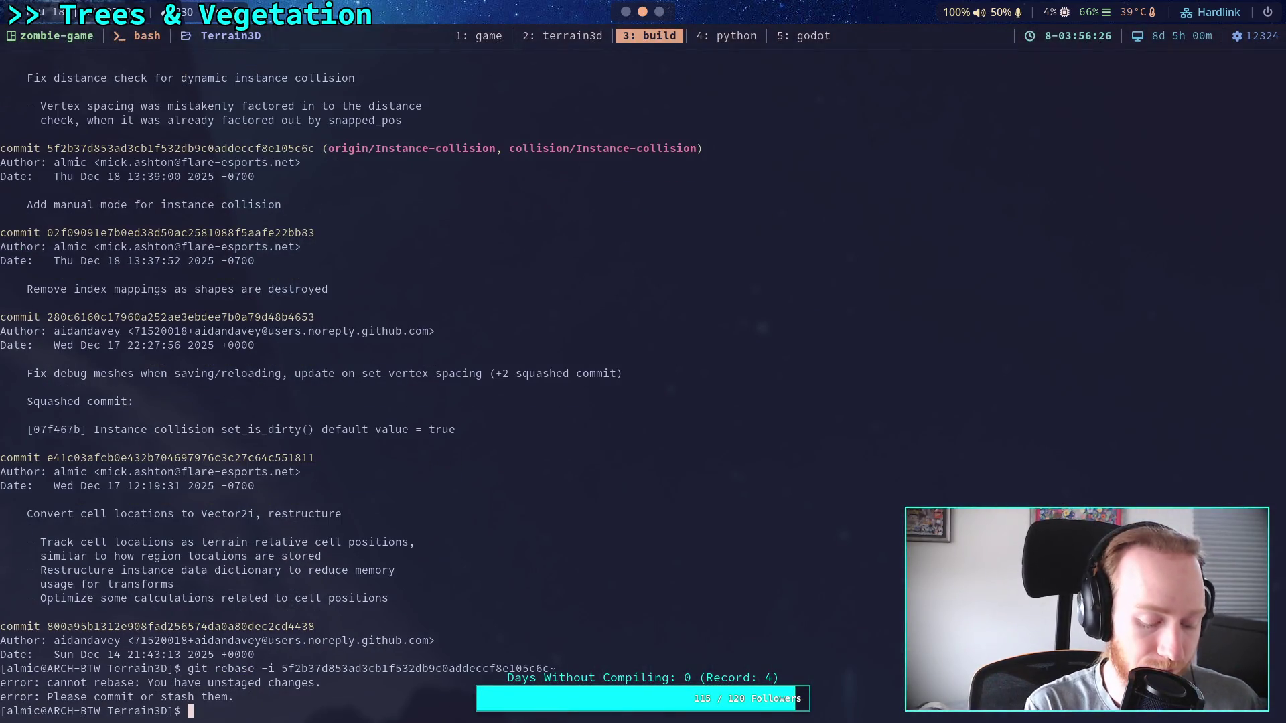
Discard the unstaged changes in godot-cpp/ and src/ with git restore.
type("git status")
key("Return")
type("git ")
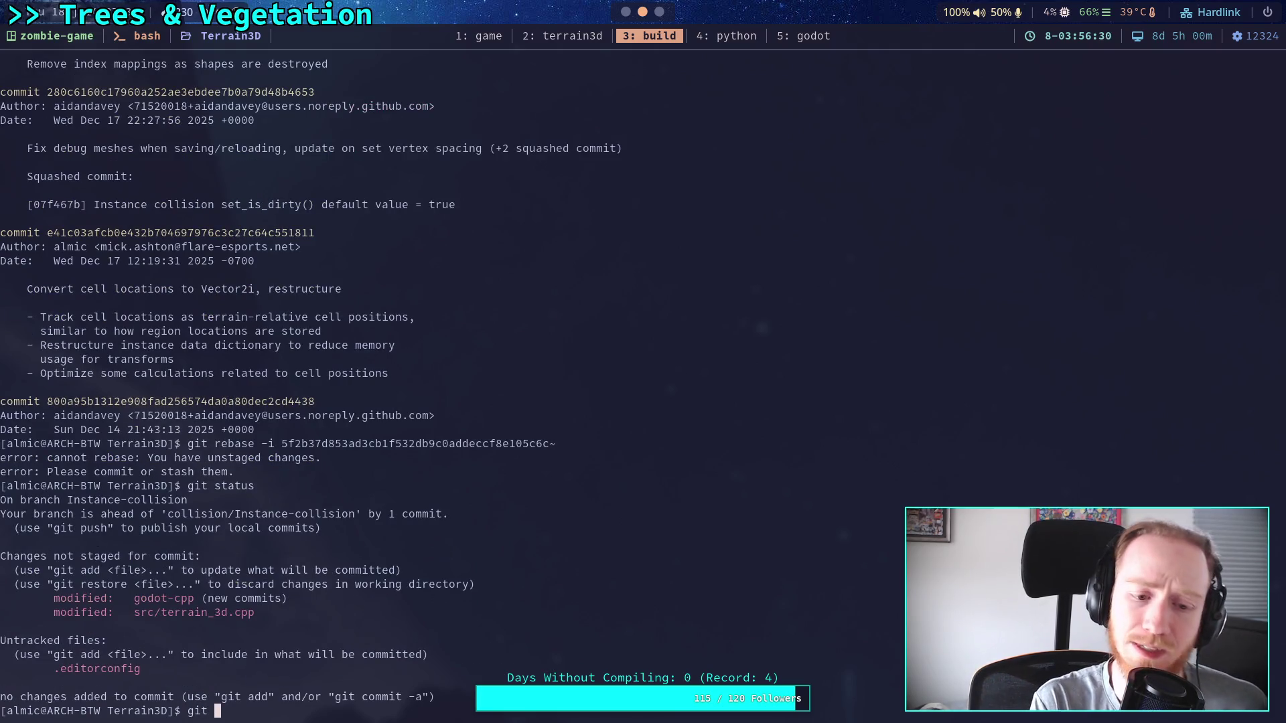
type("restor")
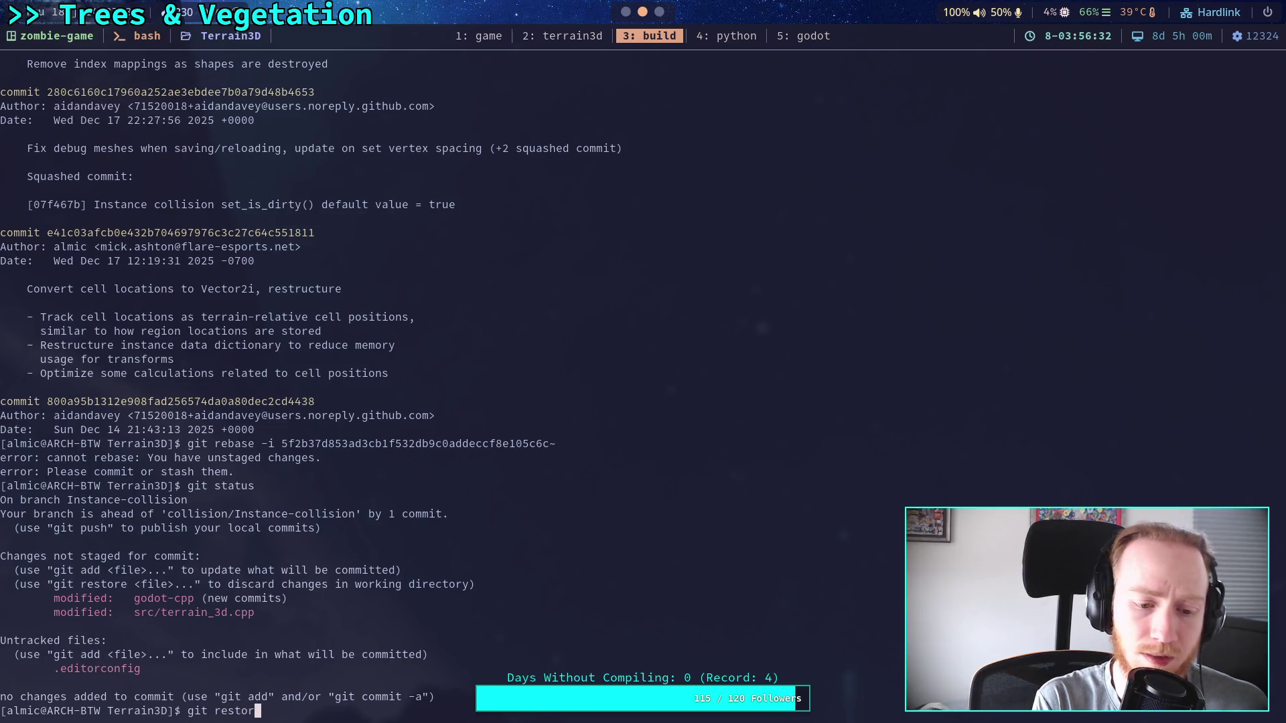
type("e godot-cpp/")
key("Return")
type("git restore")
type("rc/")
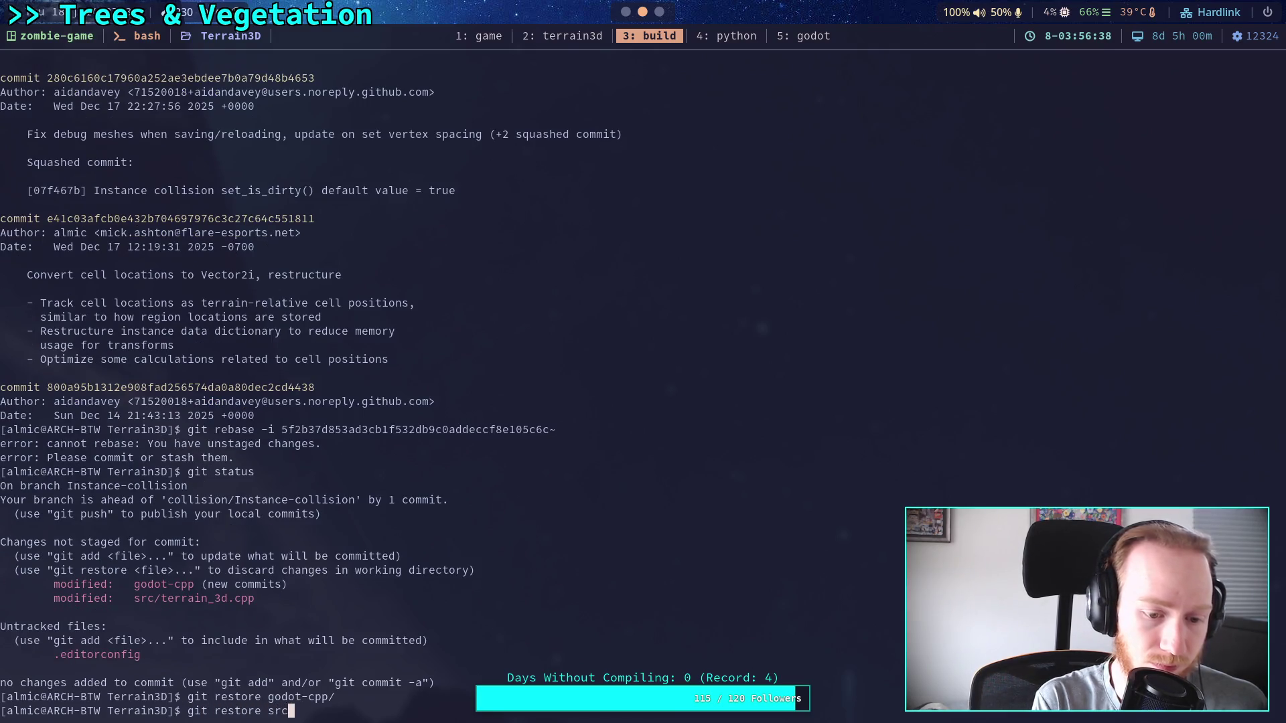
key("Return")
Rerun the rebase and change the first commit from pick to edit in the todo list.
key("Up")
key("Up")
key("Up")
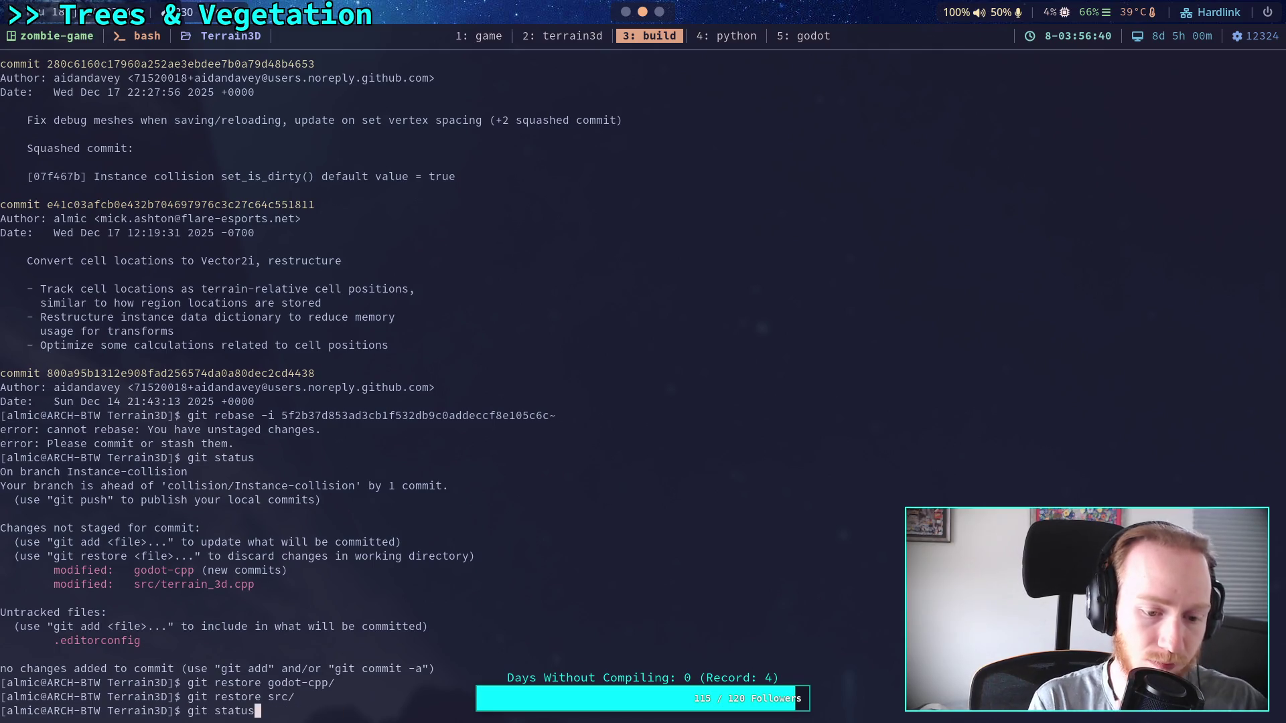
key("Return")
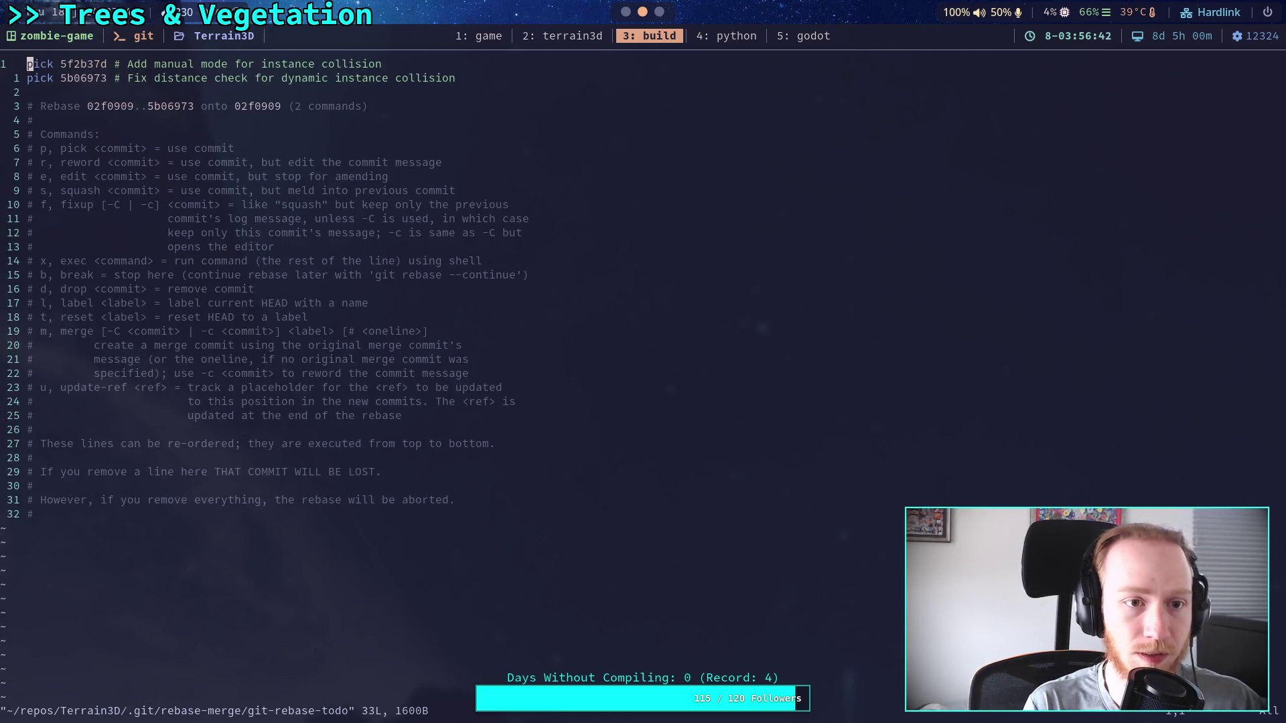
key("j")
key("k")
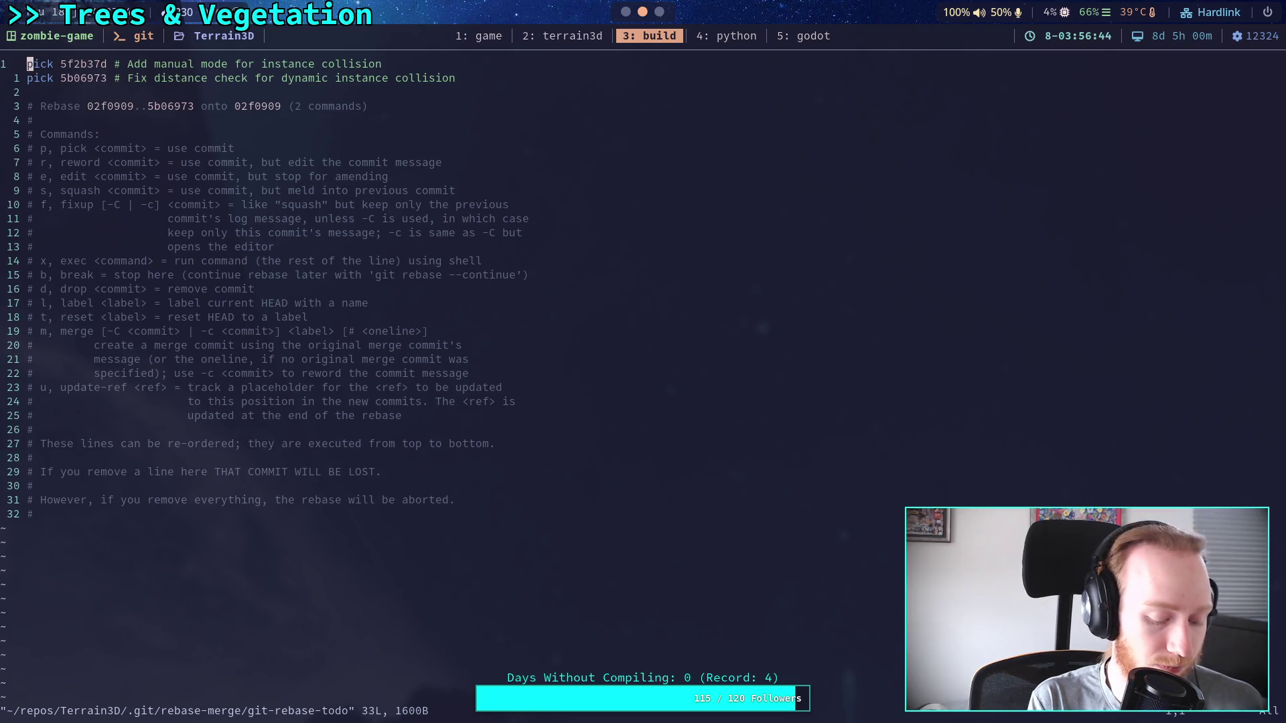
type("cwedit")
key("Escape")
type(":wq")
key("Return")
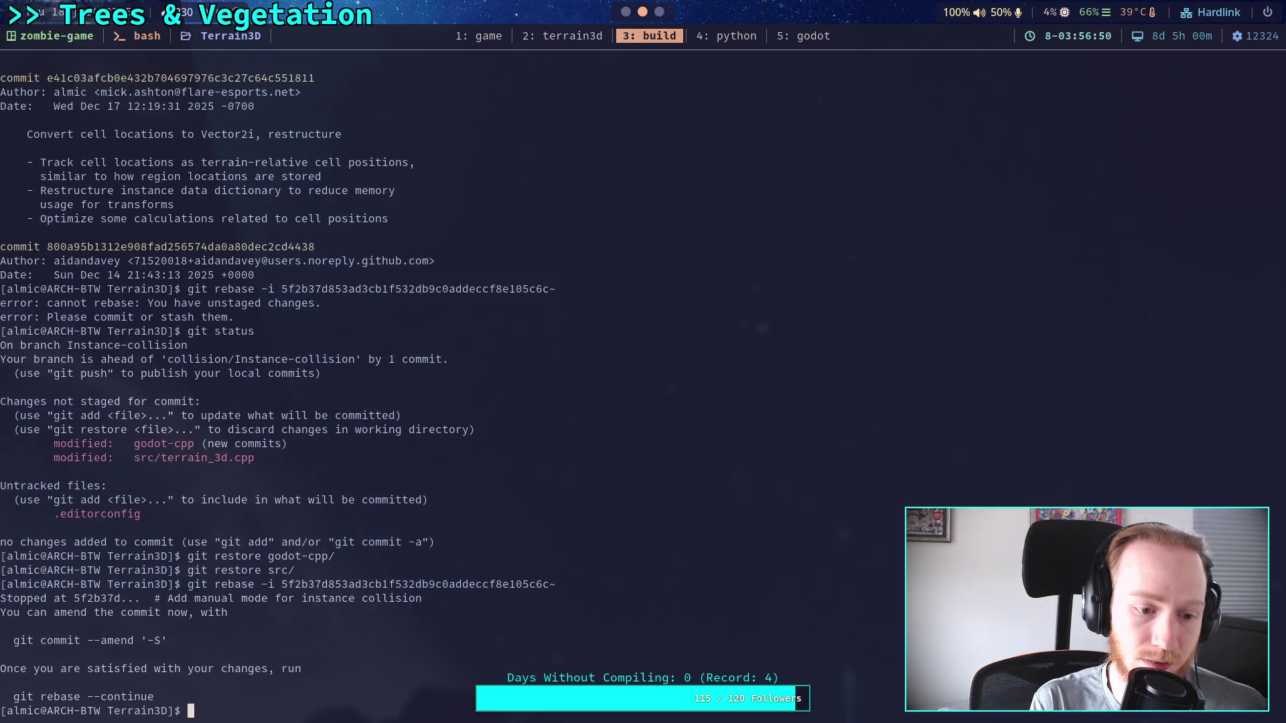
Reload terrain_3d.cpp, insert ',Manual' after 'Dynamic / Editor', and save and close it with :w|bd.
left_click(561, 36)
key("k")
key("k")
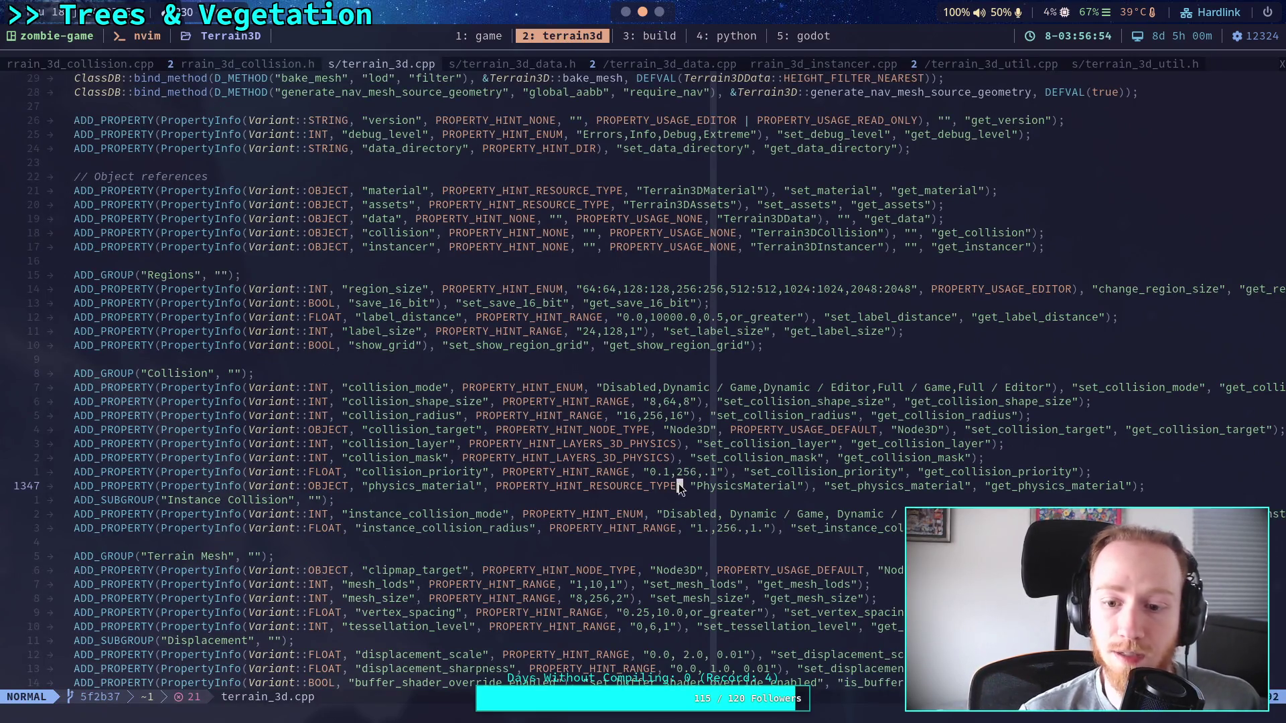
type(":e!")
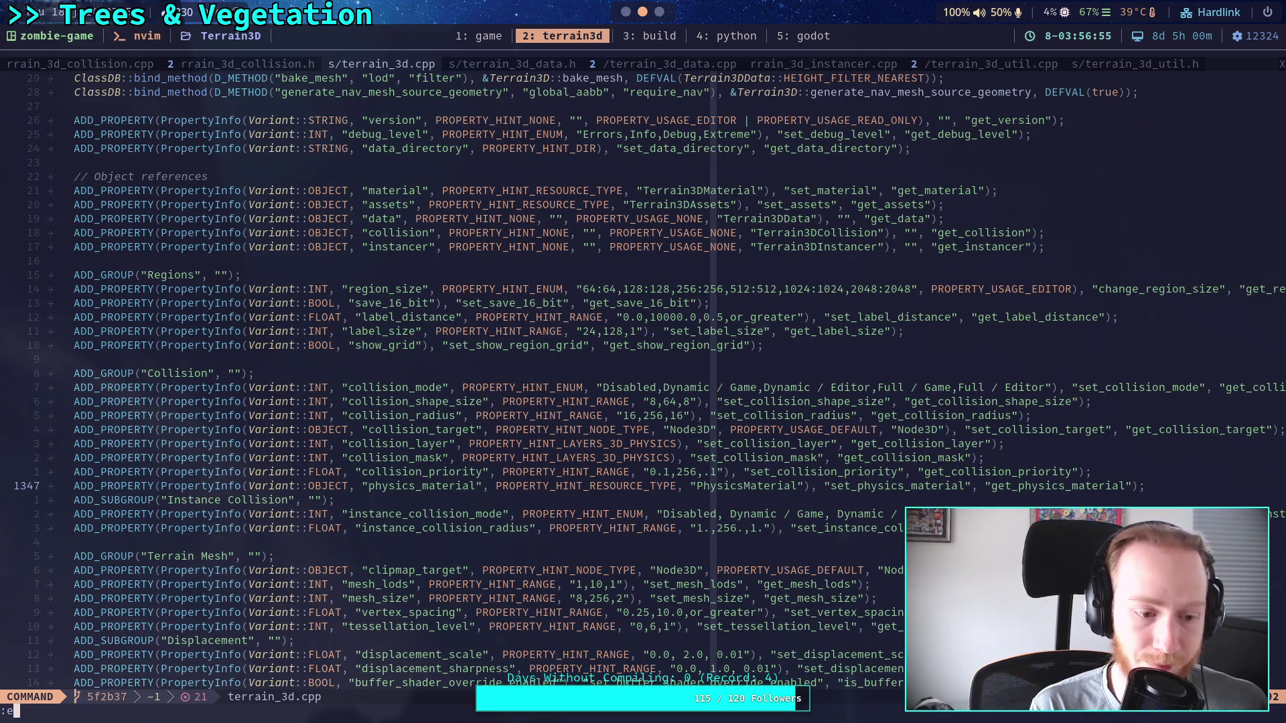
key("Return")
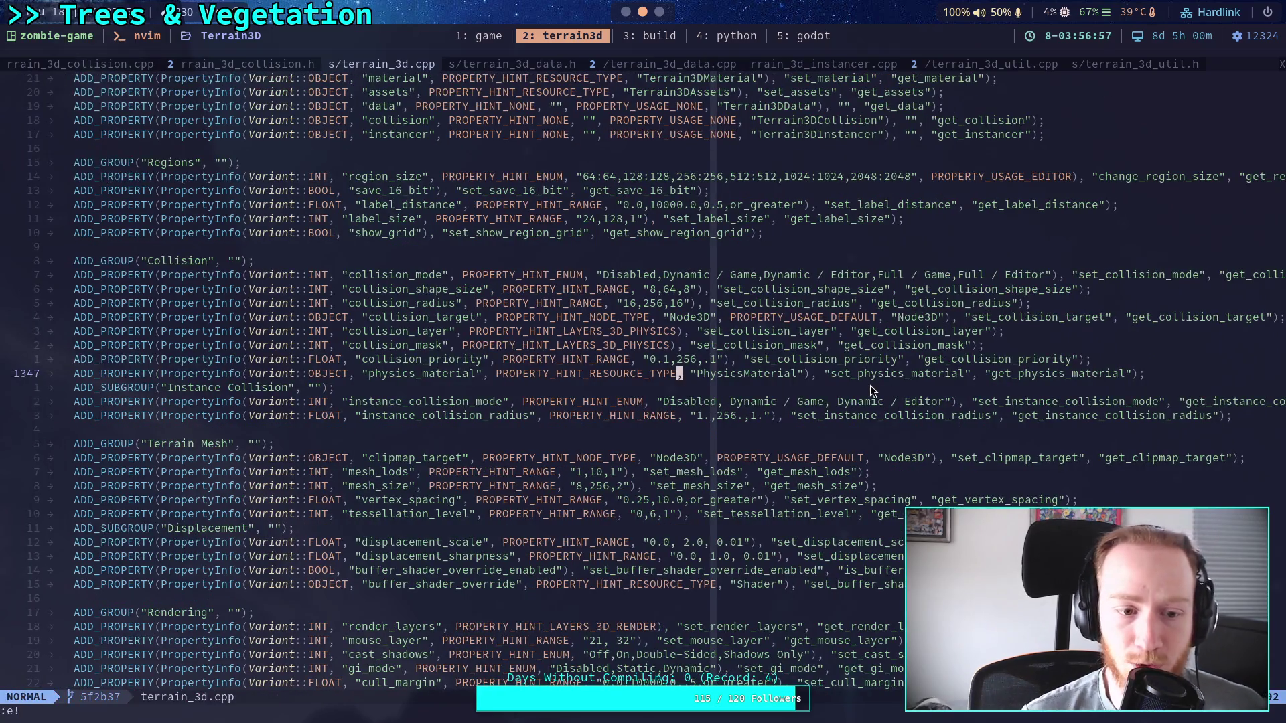
left_click(945, 402)
type("itor")
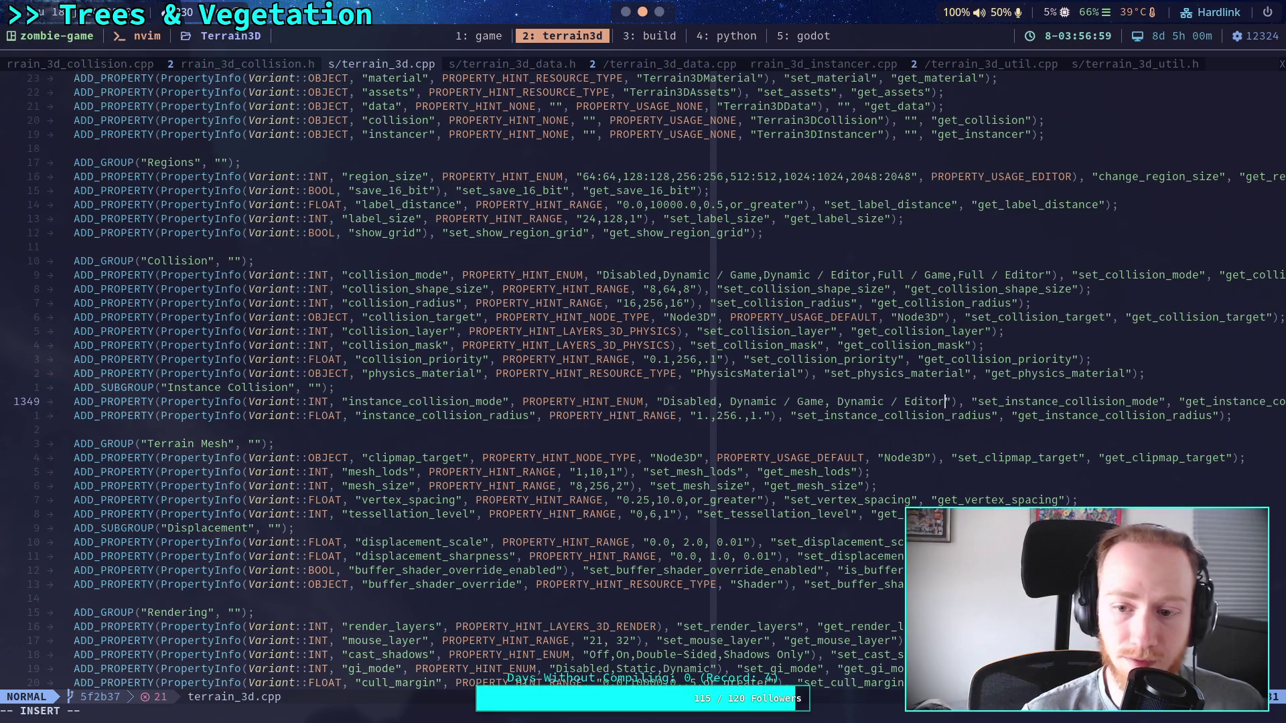
type(",")
key("BackSpace")
type("Manual")
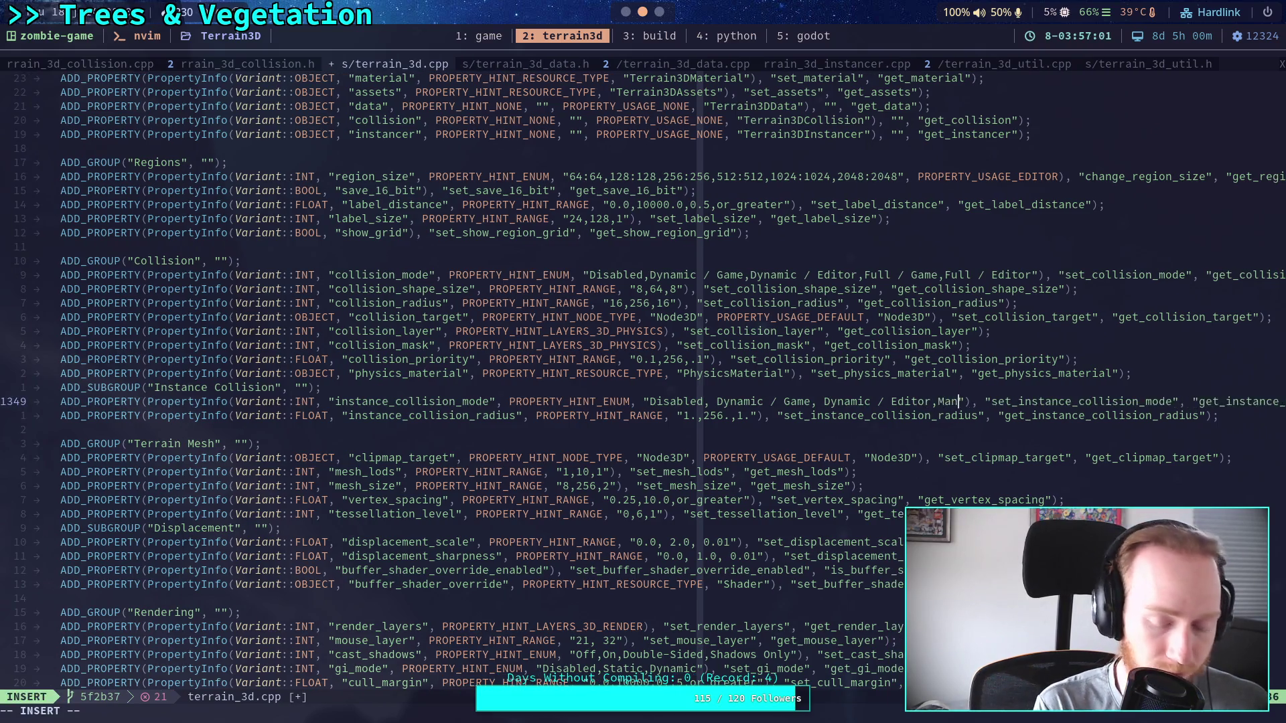
key("Escape")
type(":w|bd")
key("Return")
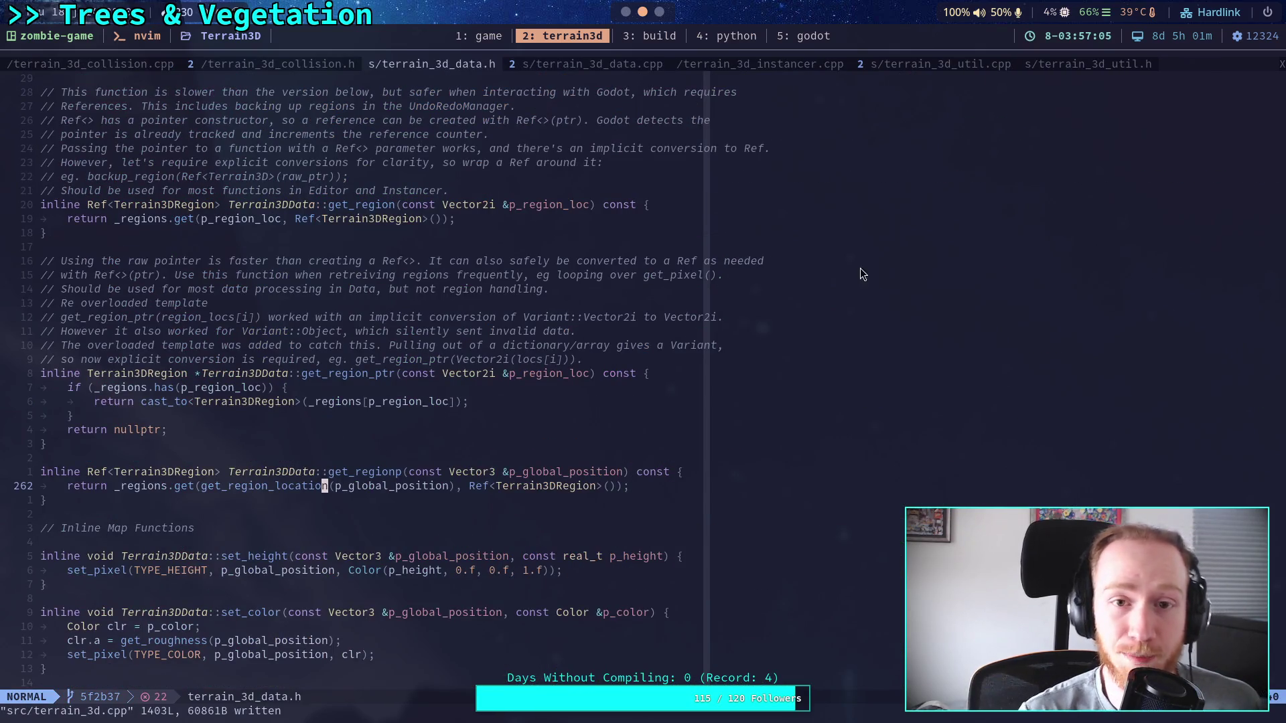
Back in the terminal, begin typing the git rebase continue command.
key("super+3")
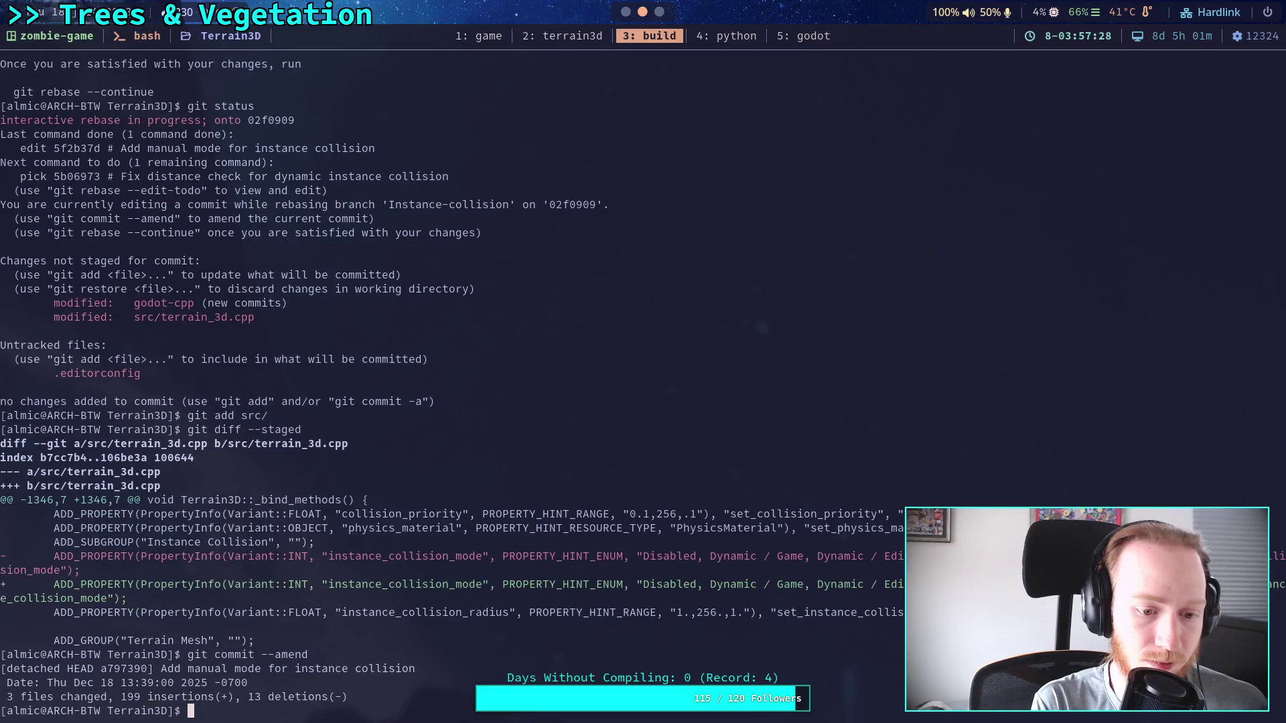
type("git rema")
key("BackSpace")
key("BackSpace")
Finish with git rebase --continue, check git log, and force-push via git push -f.
type("base --continue")
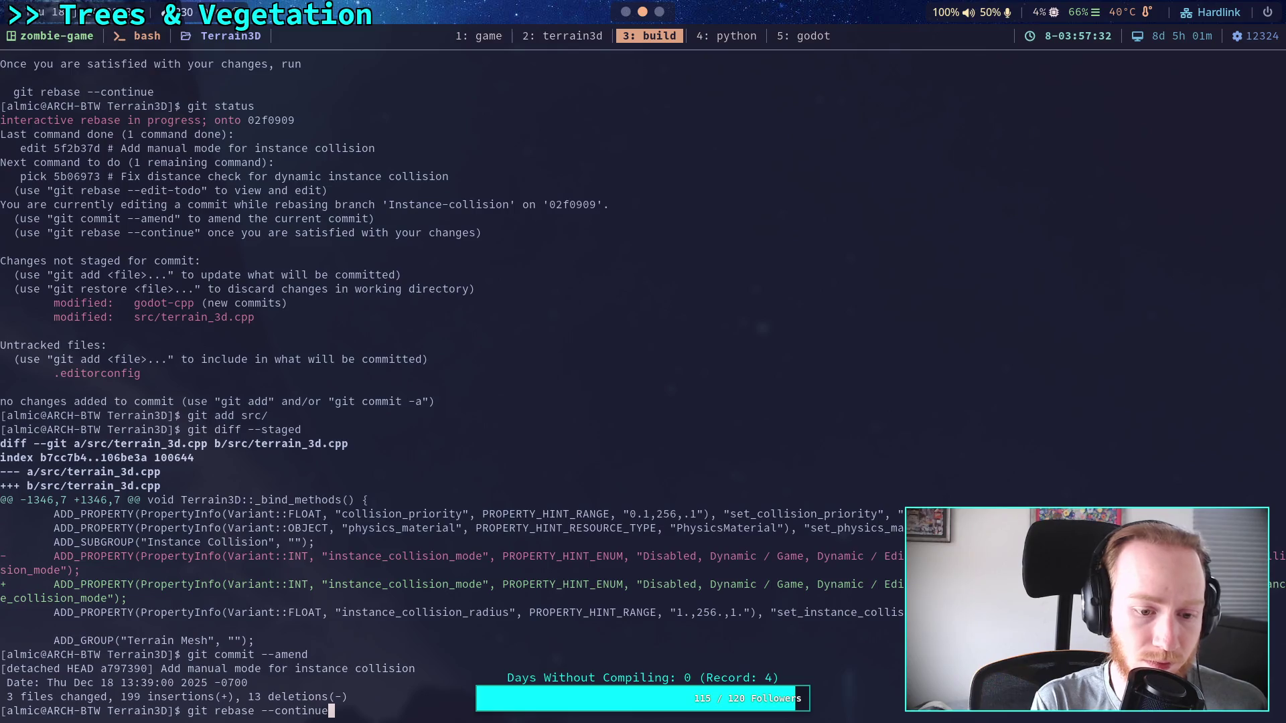
key("Return")
type("git log")
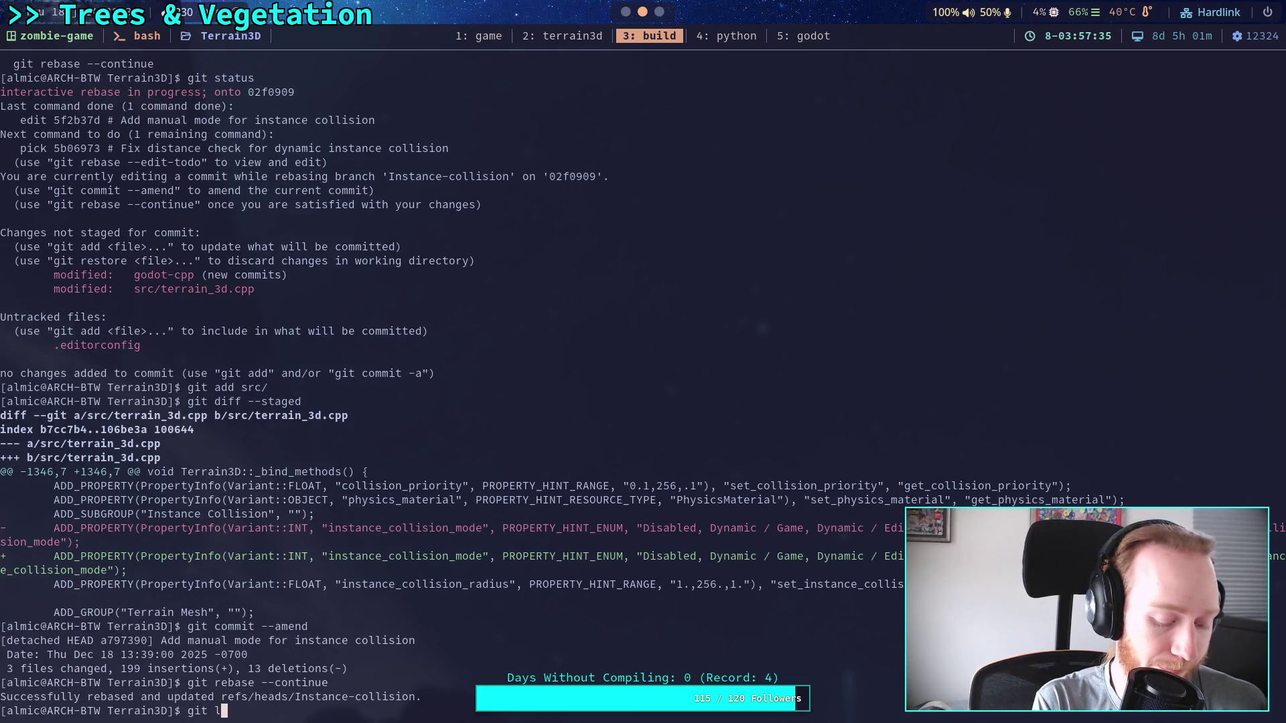
key("Return")
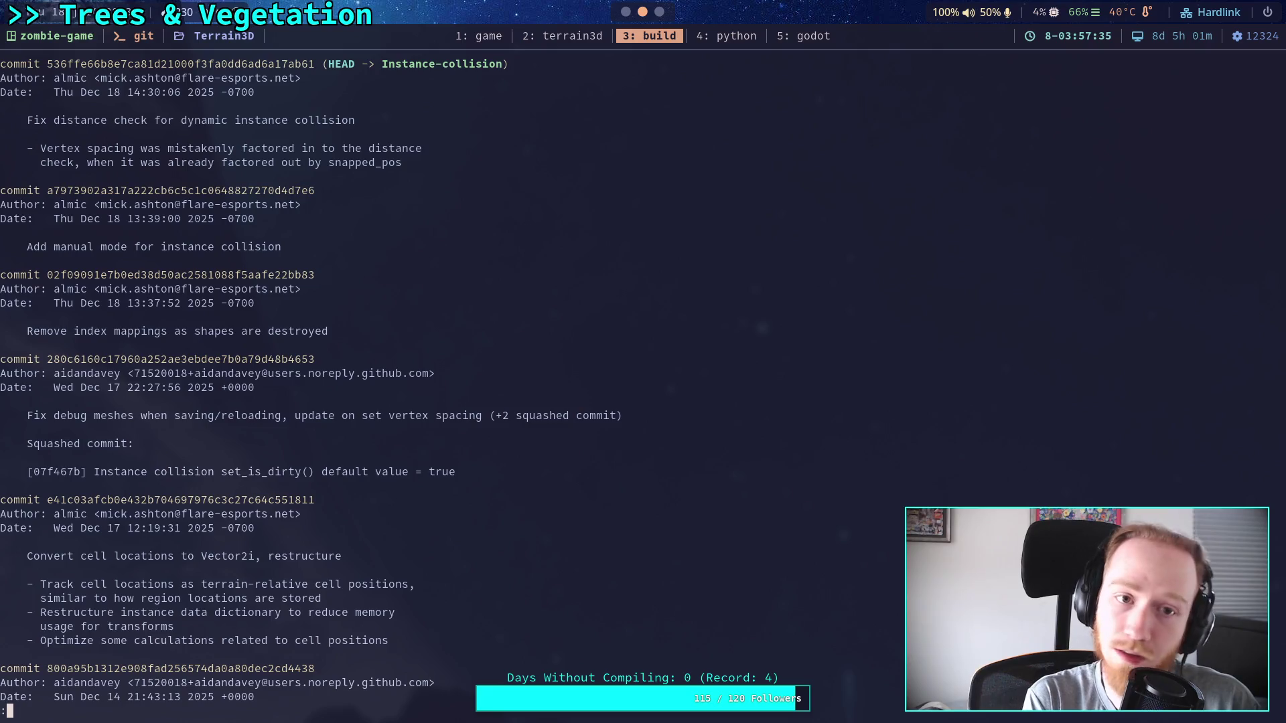
type("qgit push -f")
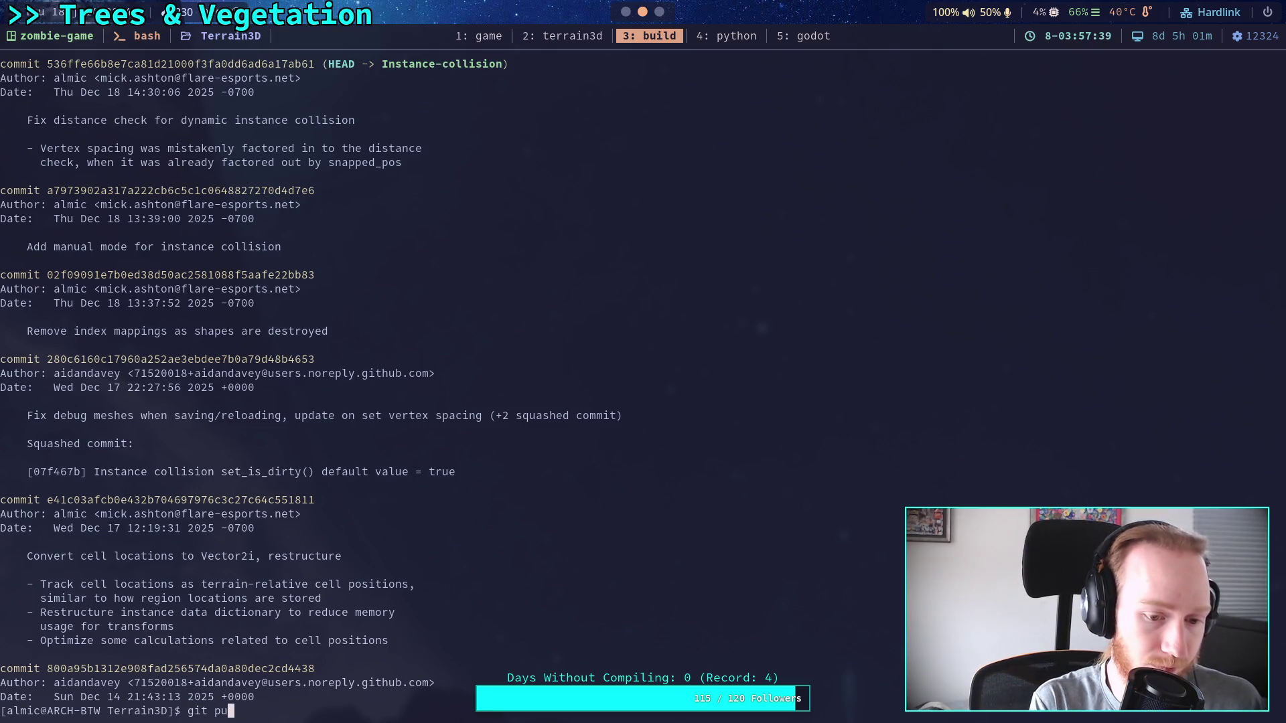
key("Return")
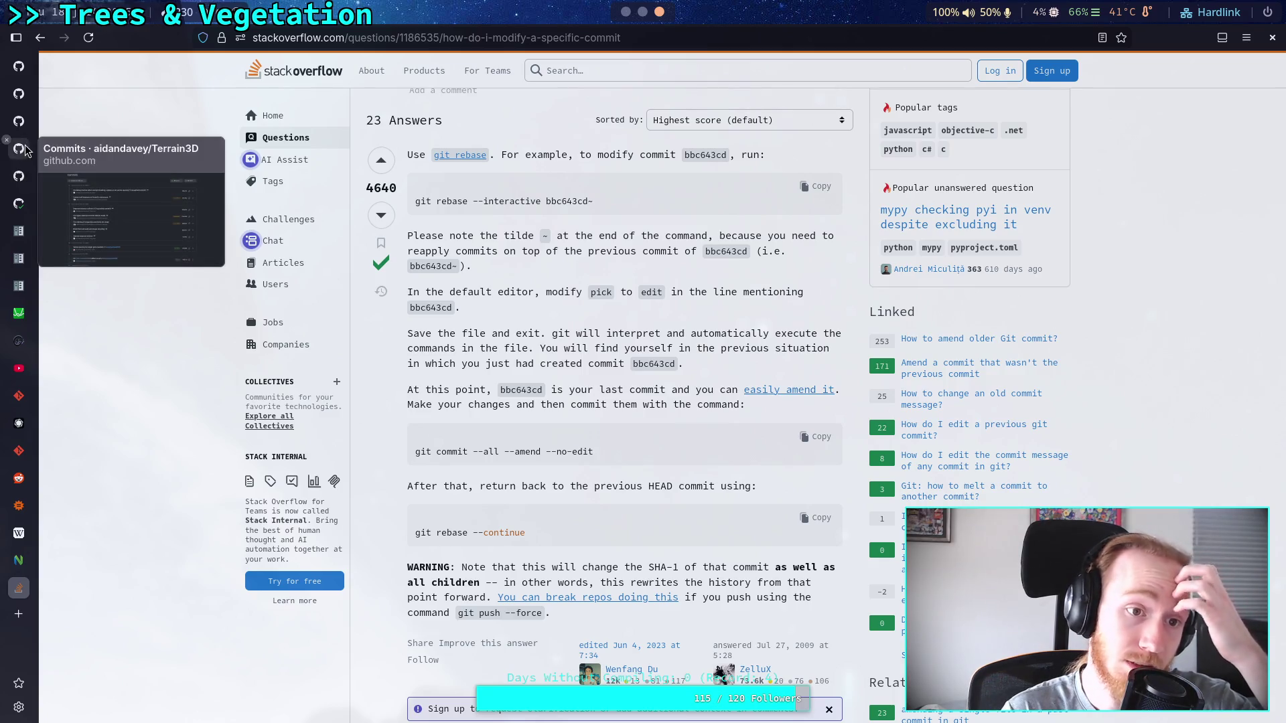
Open the 'Add manual mode for instance collision' commit from pull request #2's Commits list.
mouse_move(26, 124)
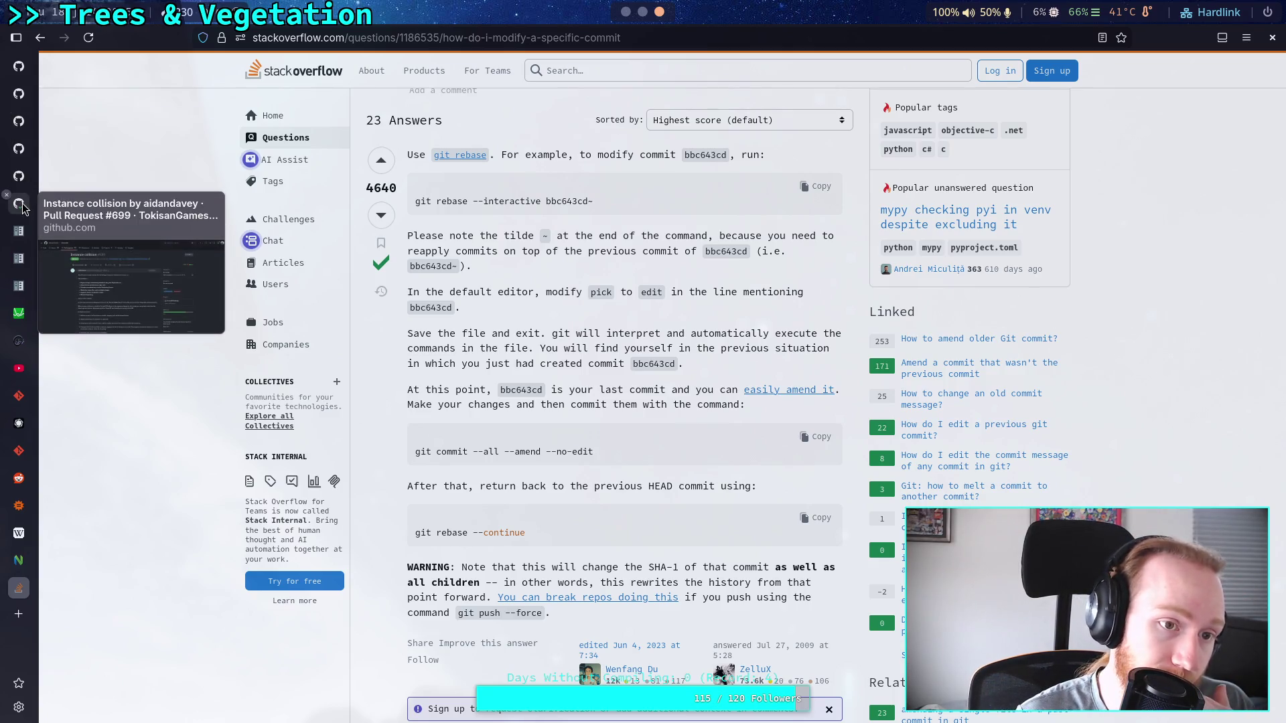
left_click(24, 160)
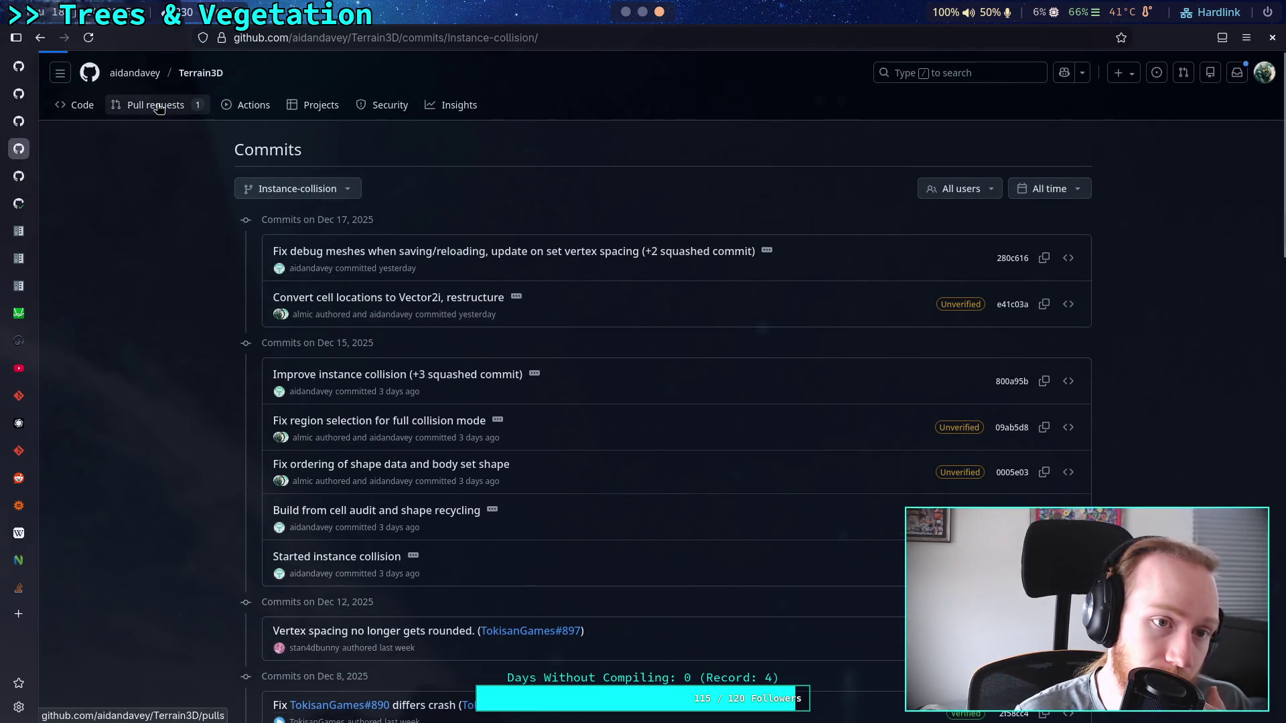
left_click(160, 105)
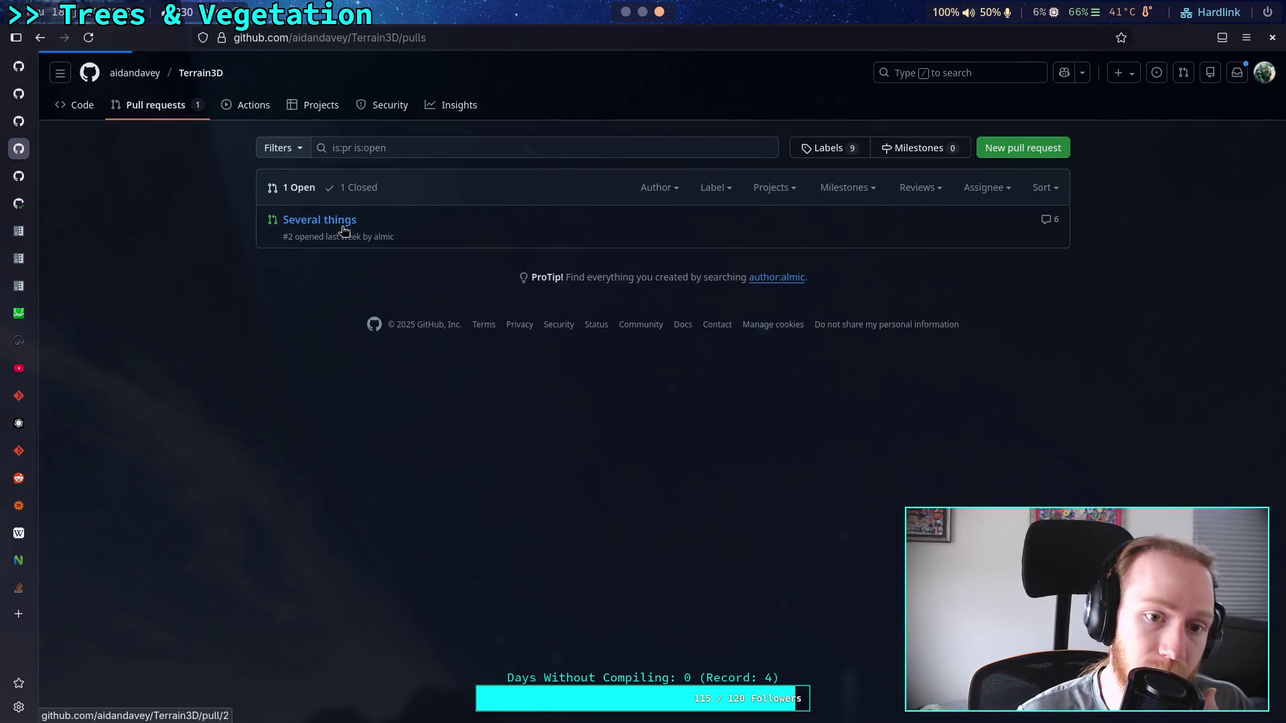
left_click(320, 219)
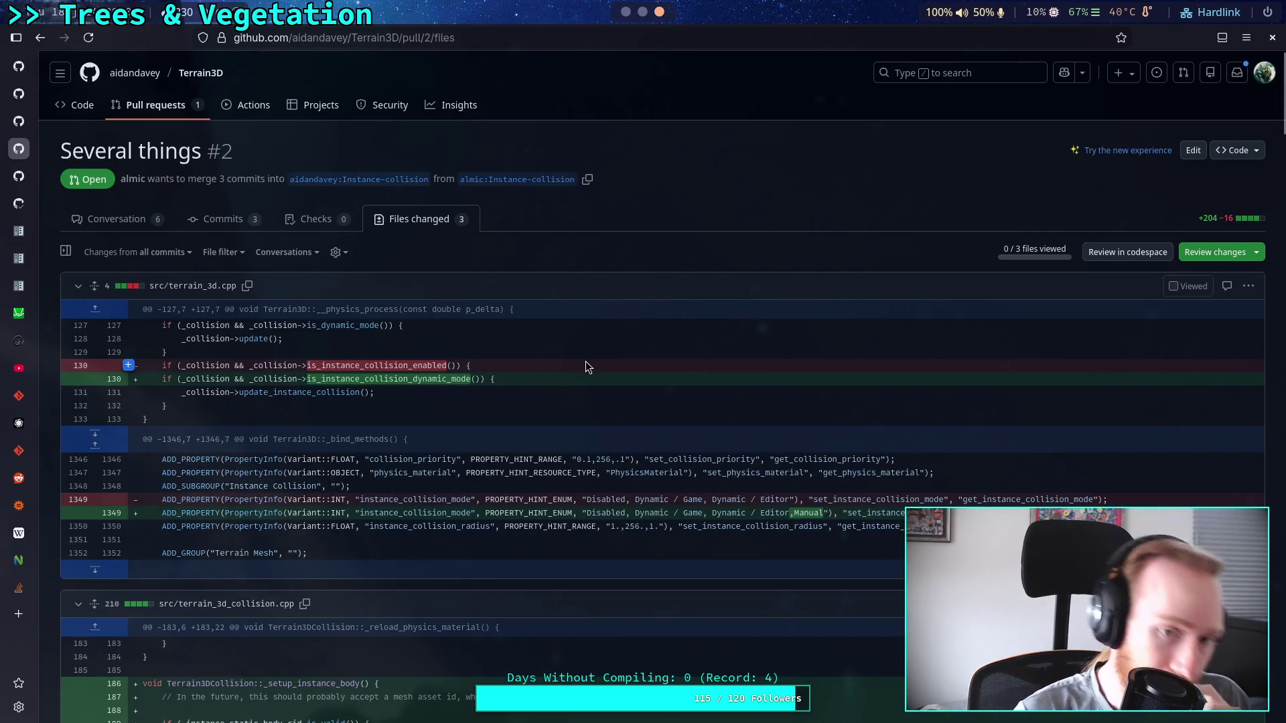
left_click(224, 220)
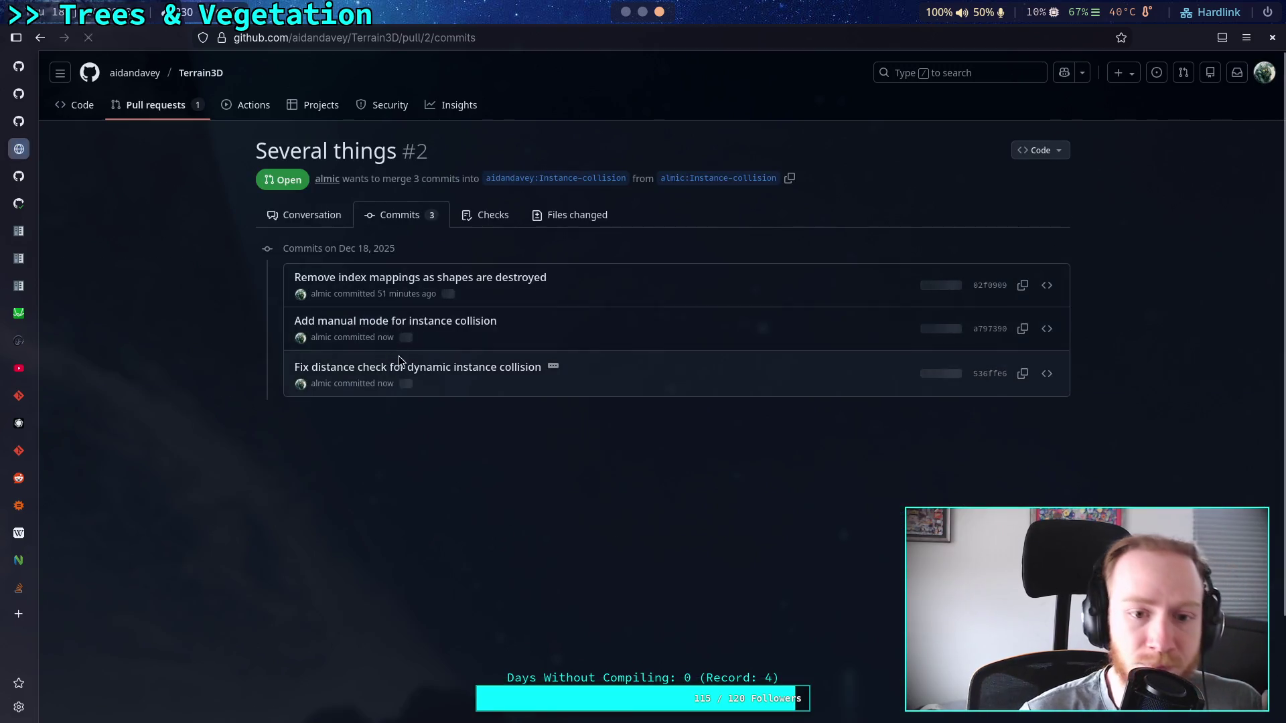
left_click(446, 324)
Review the commit's diff, including the changed condition on line 130 and the added Manual option on line 1349.
scroll(486, 398, "down", 2)
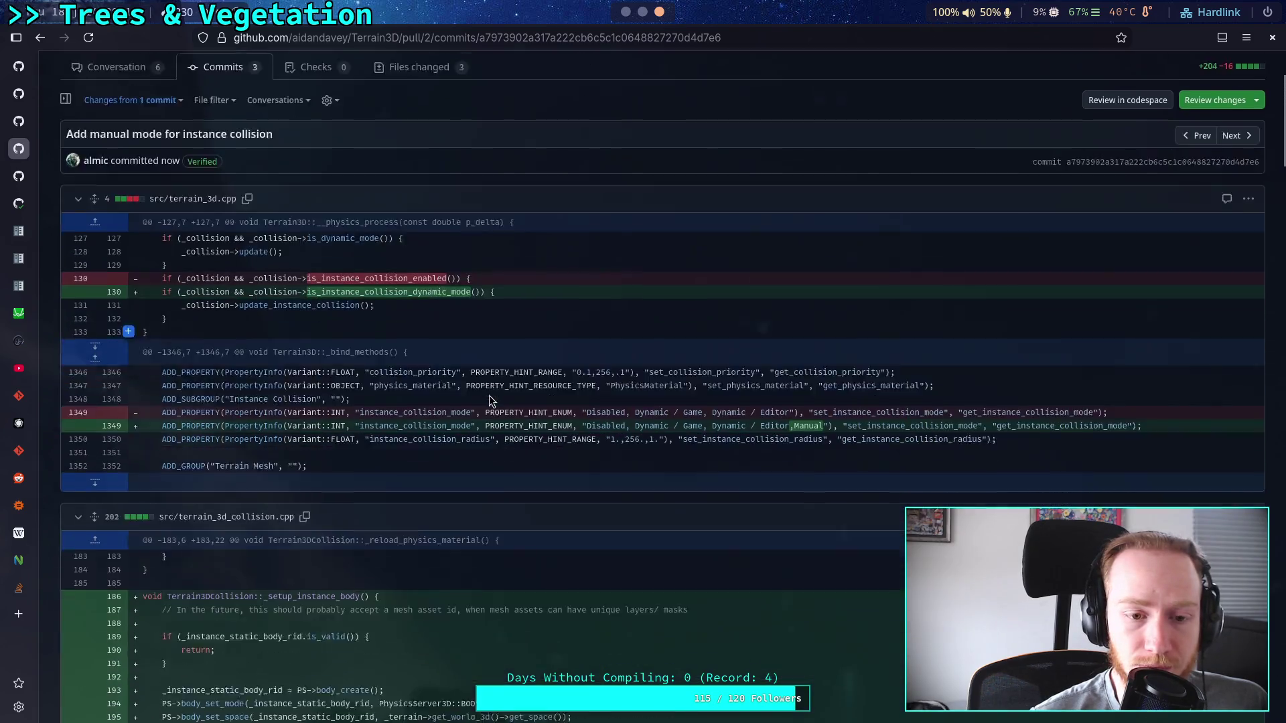
scroll(553, 375, "down", 1)
scroll(553, 372, "up", 2)
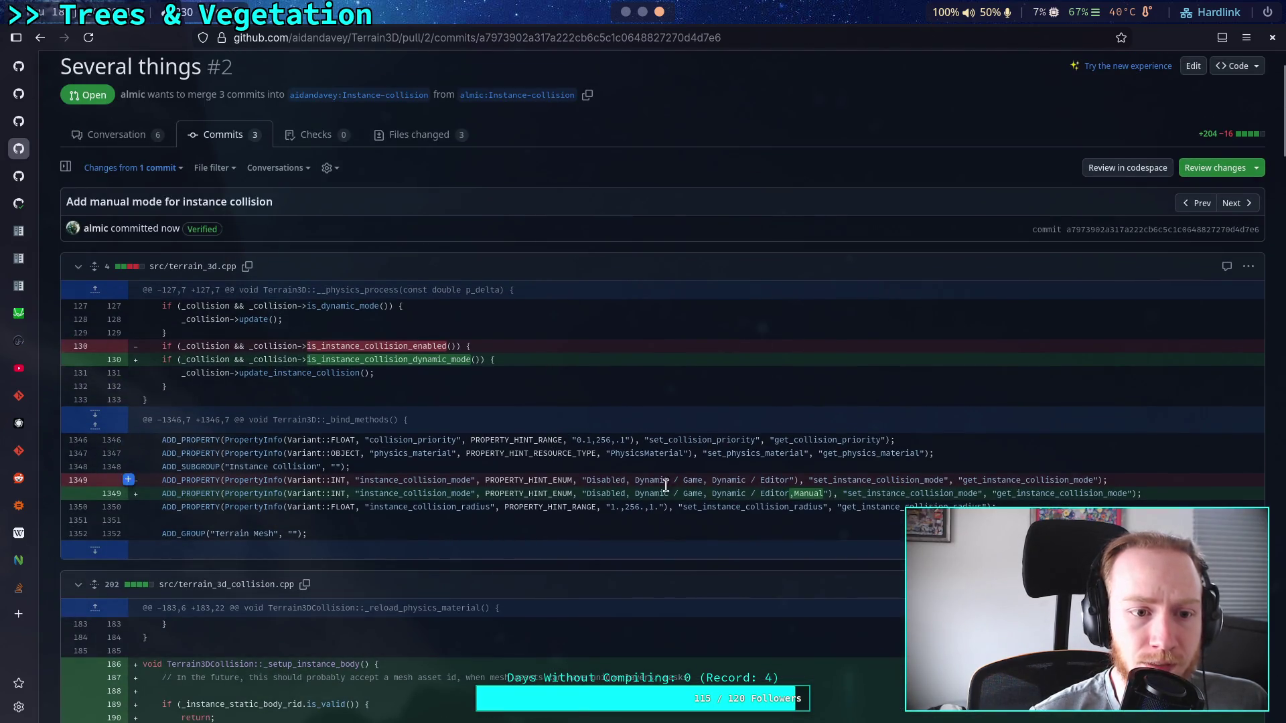
left_click_drag(315, 360, 497, 360)
left_click_drag(793, 496, 855, 499)
left_click(855, 499)
scroll(817, 420, "down", 8)
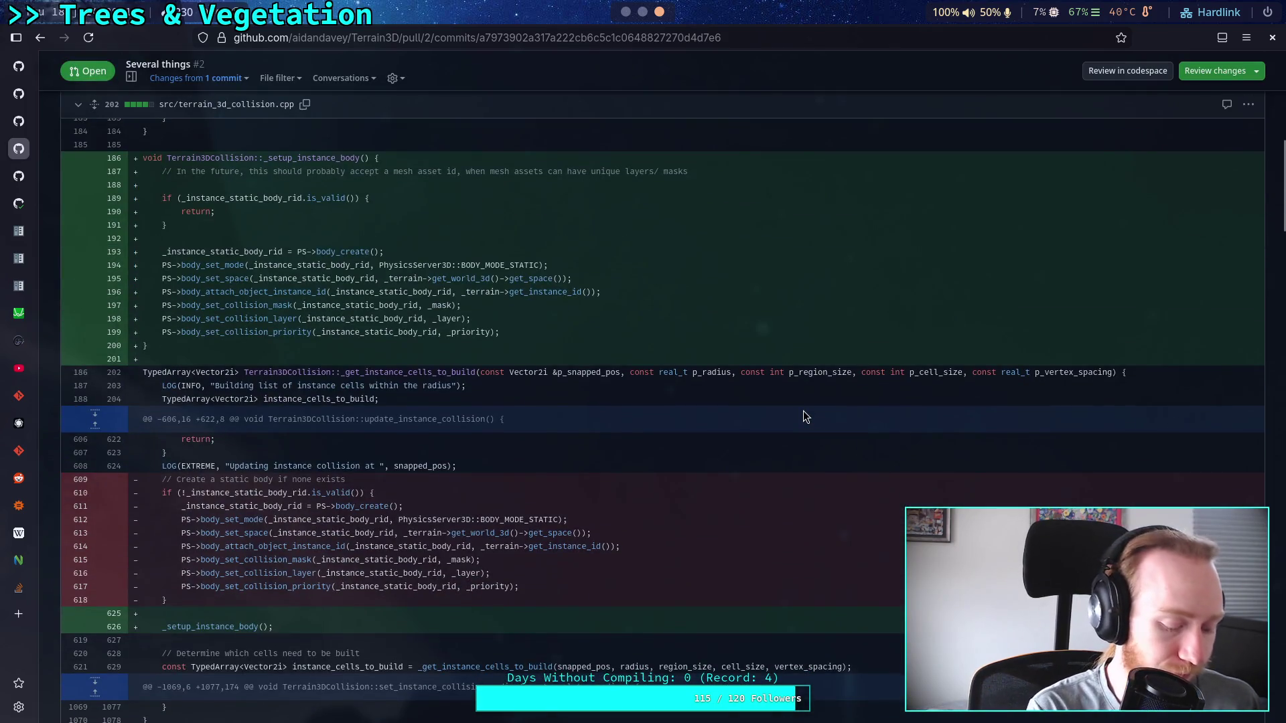
key("super+3")
type("git switch zombie-game")
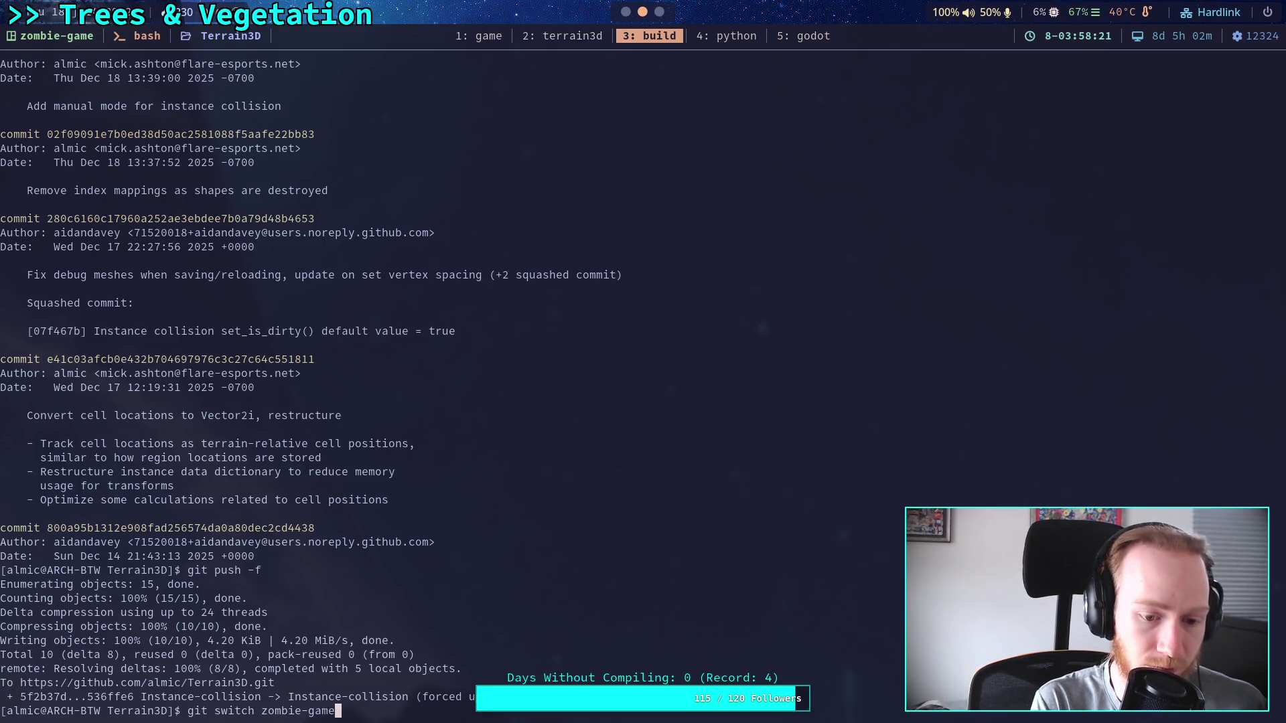
Switch to the zombie-game branch and view its commit history with git log.
key("Return")
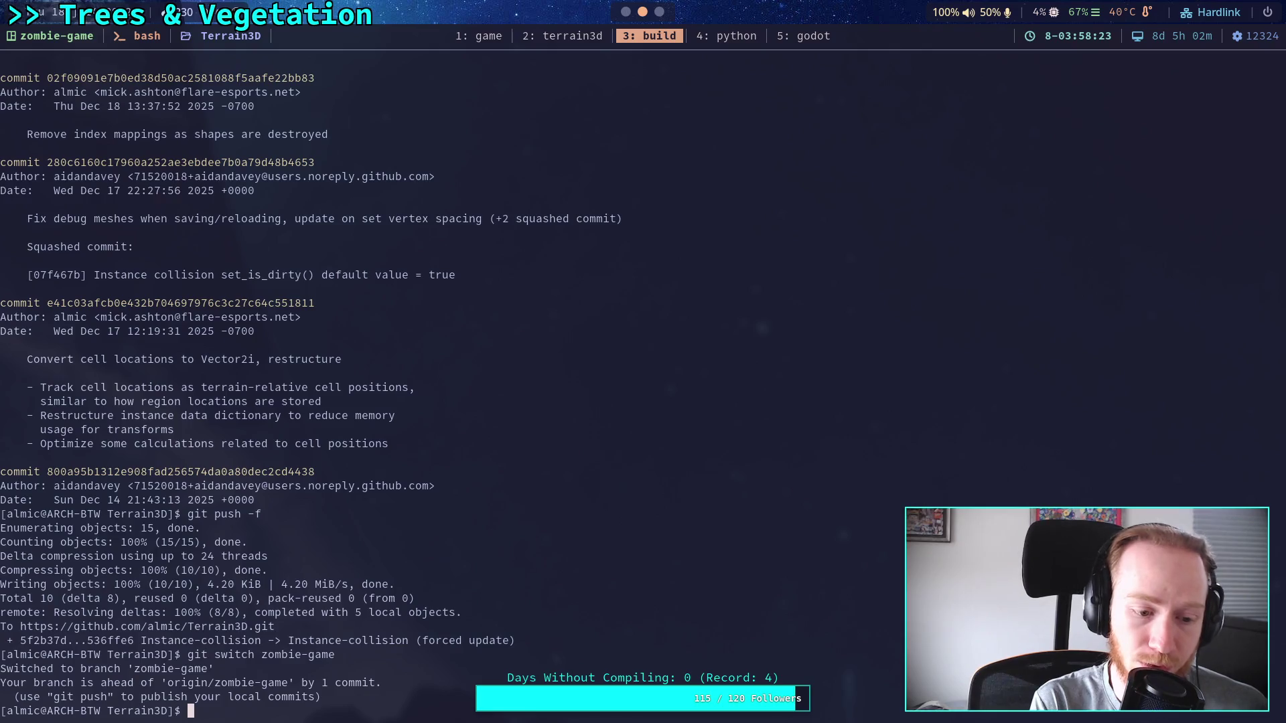
type("git")
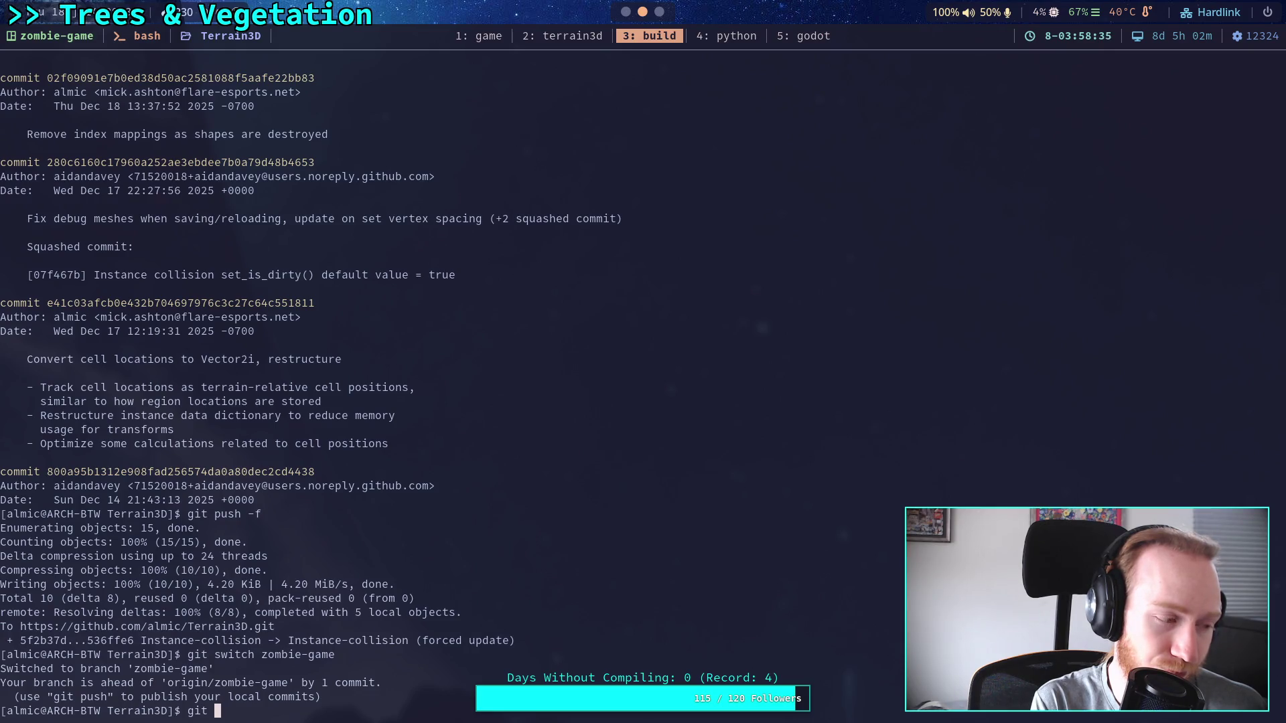
type("log")
key("Return")
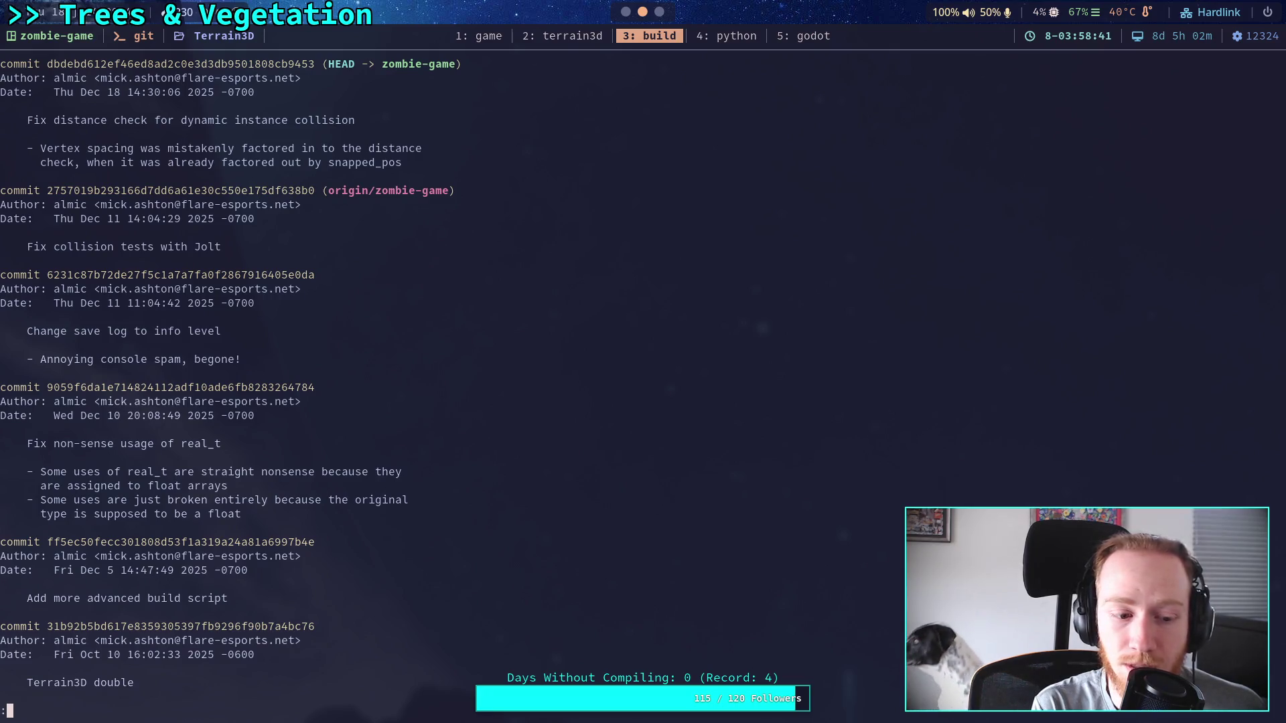
Rebase zombie-game onto Instance-collision and check the log down to commit 280c6160.
type("qgit rebase Instance-collision")
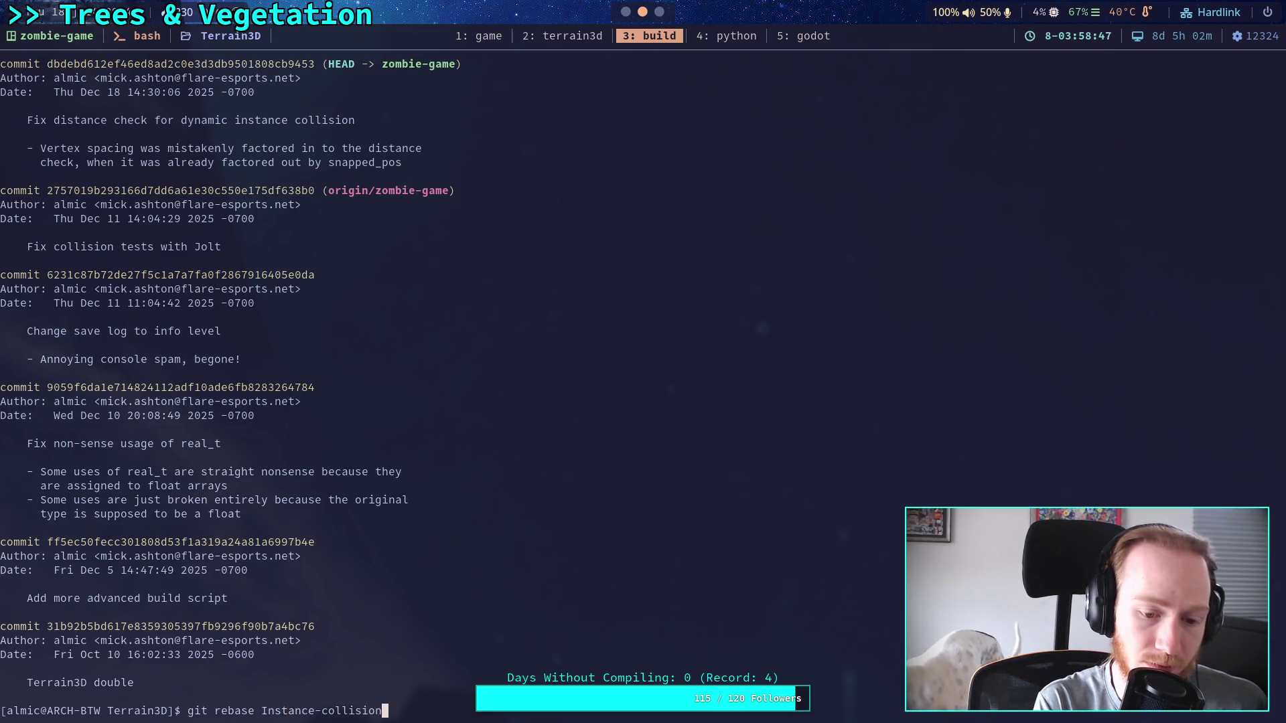
key("Return")
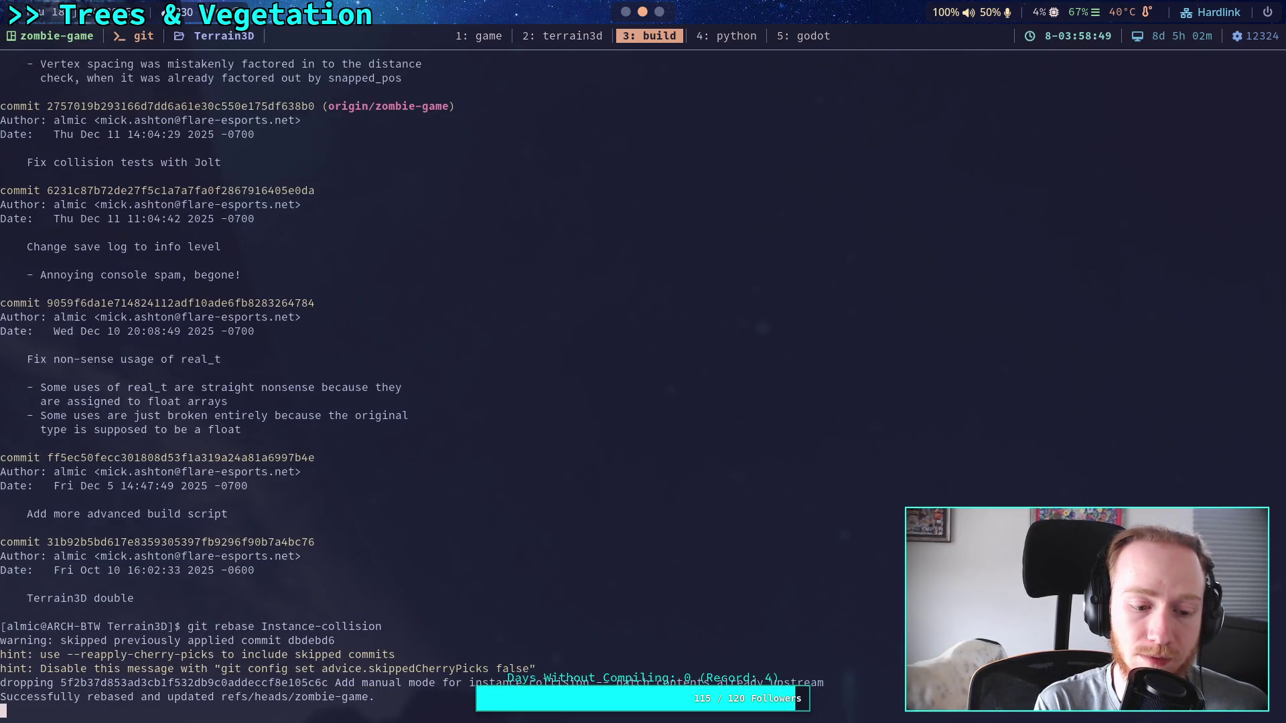
type("git log")
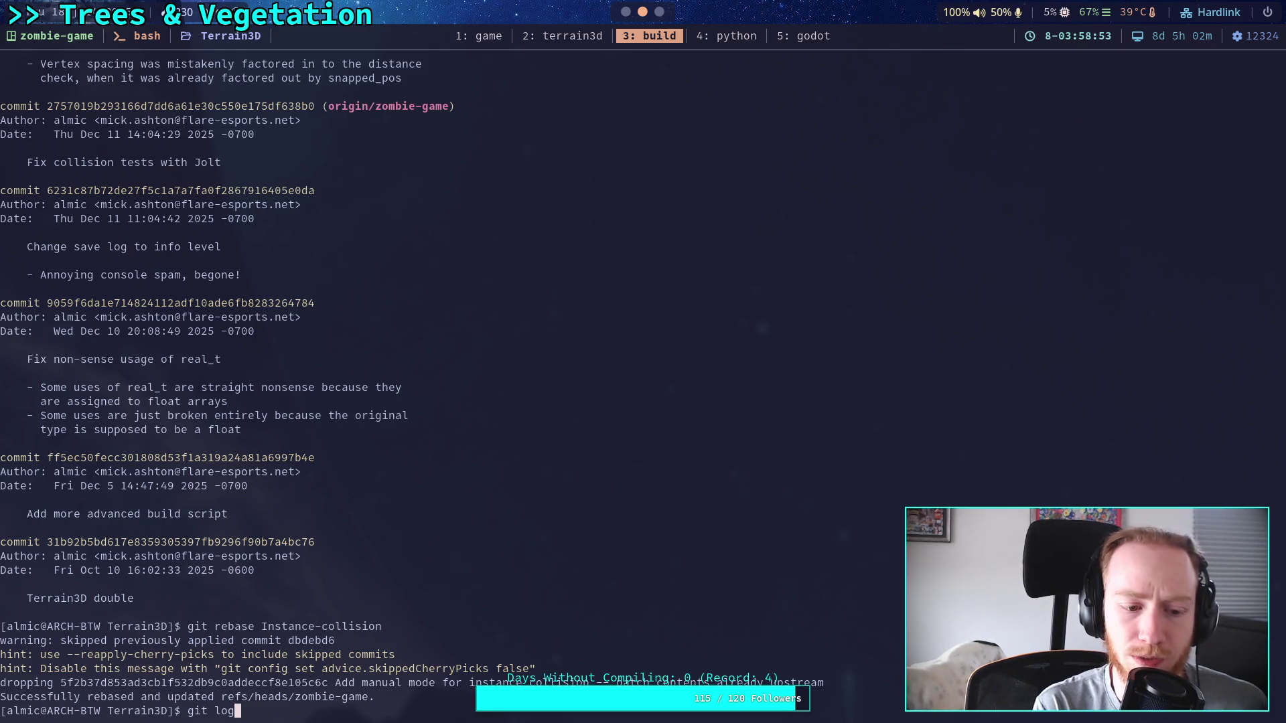
key("Return")
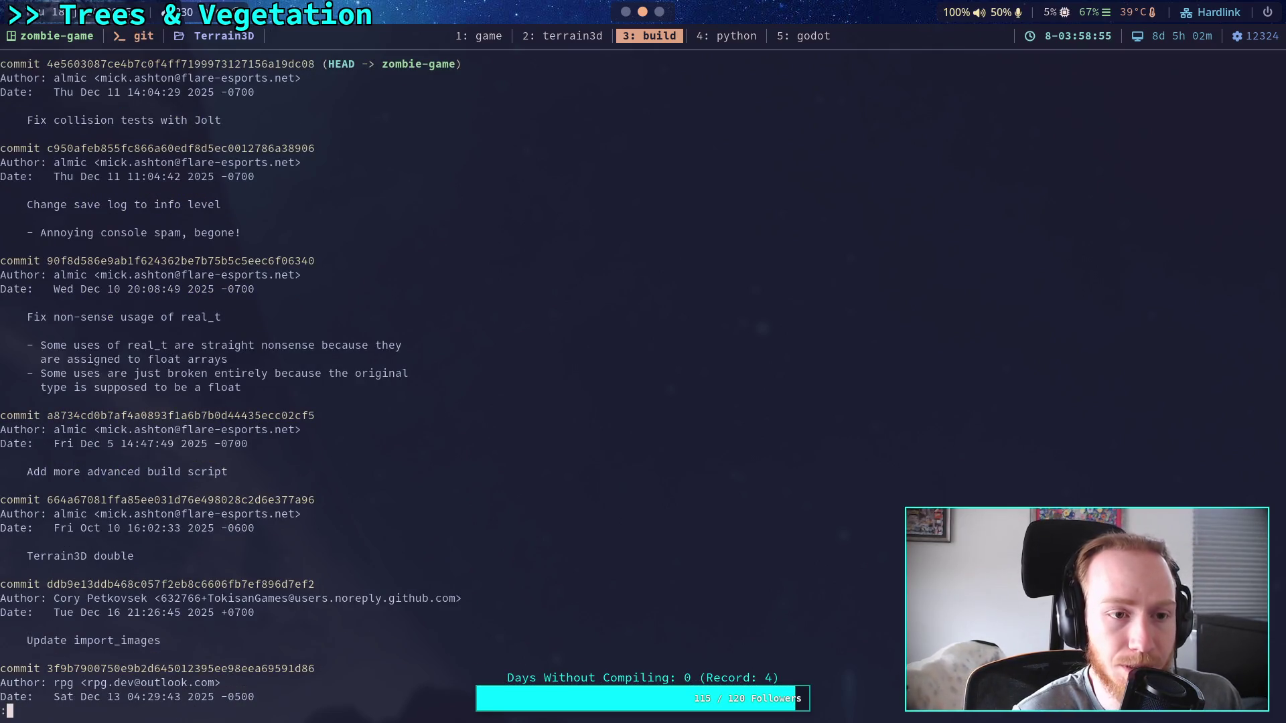
key("Down")
key("Down")
key("Down")
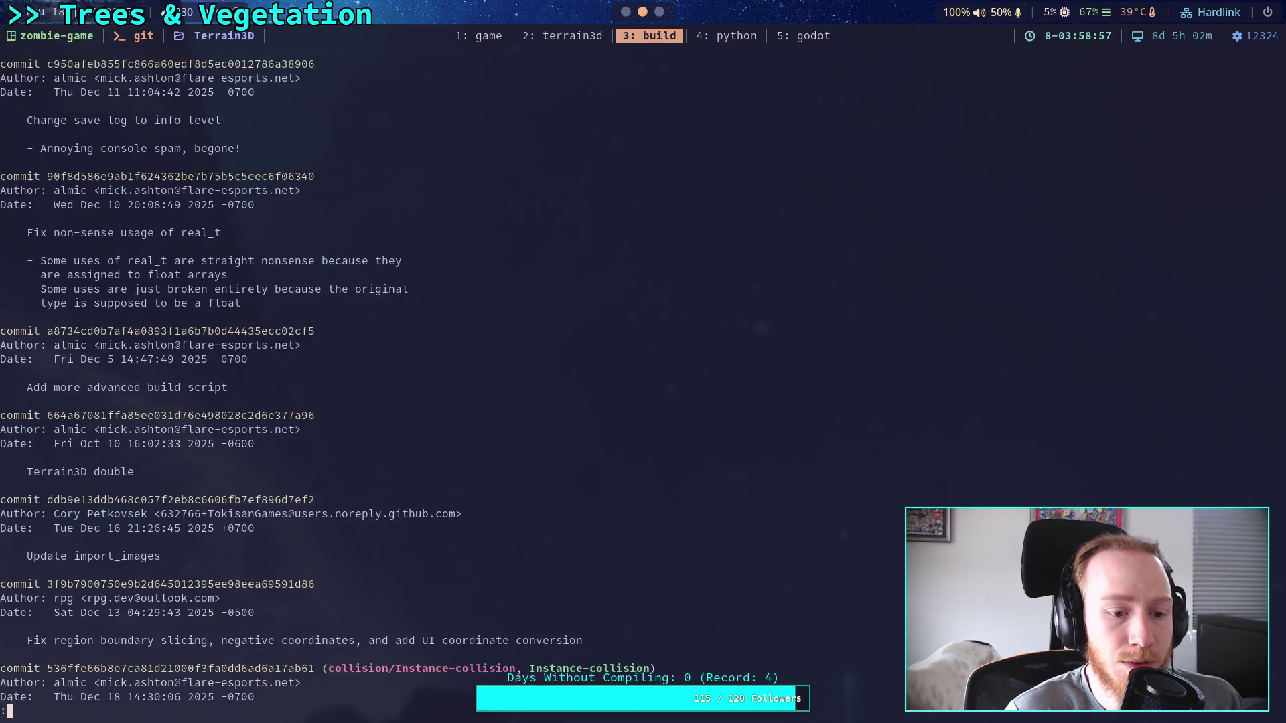
key("Down")
key("Down")
key("Down")
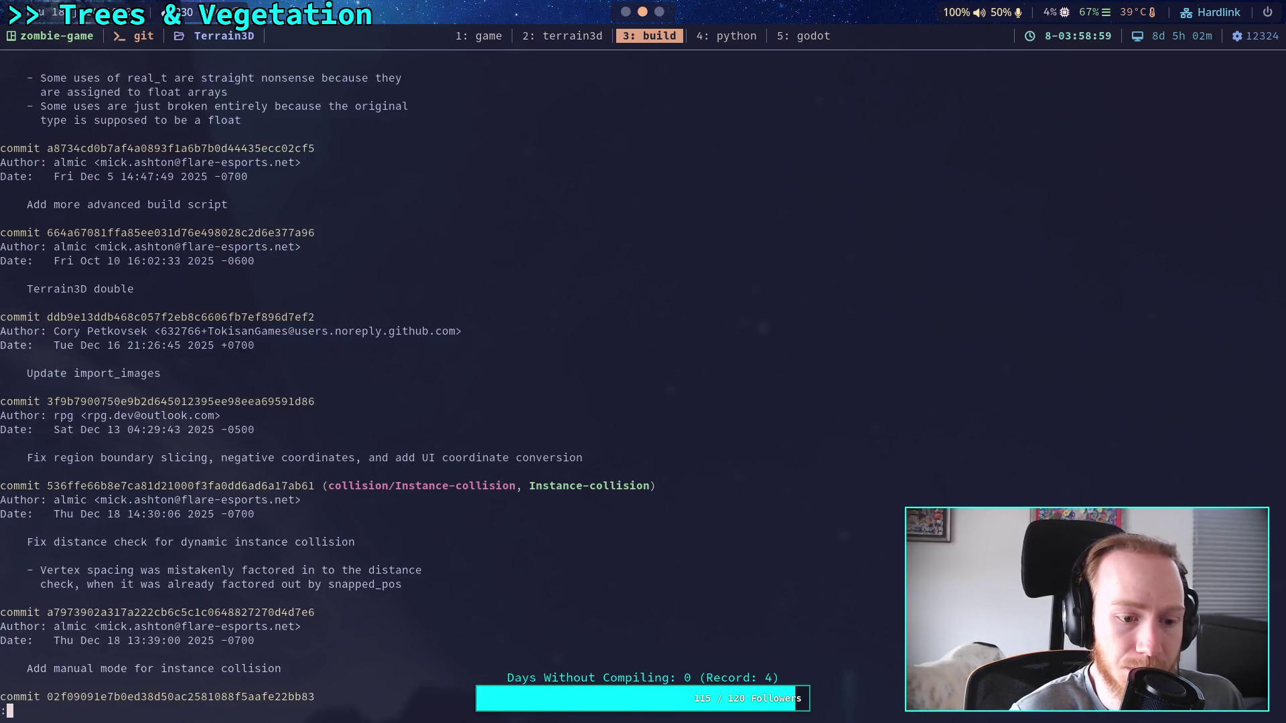
key("Down")
key("Down")
key("Down")
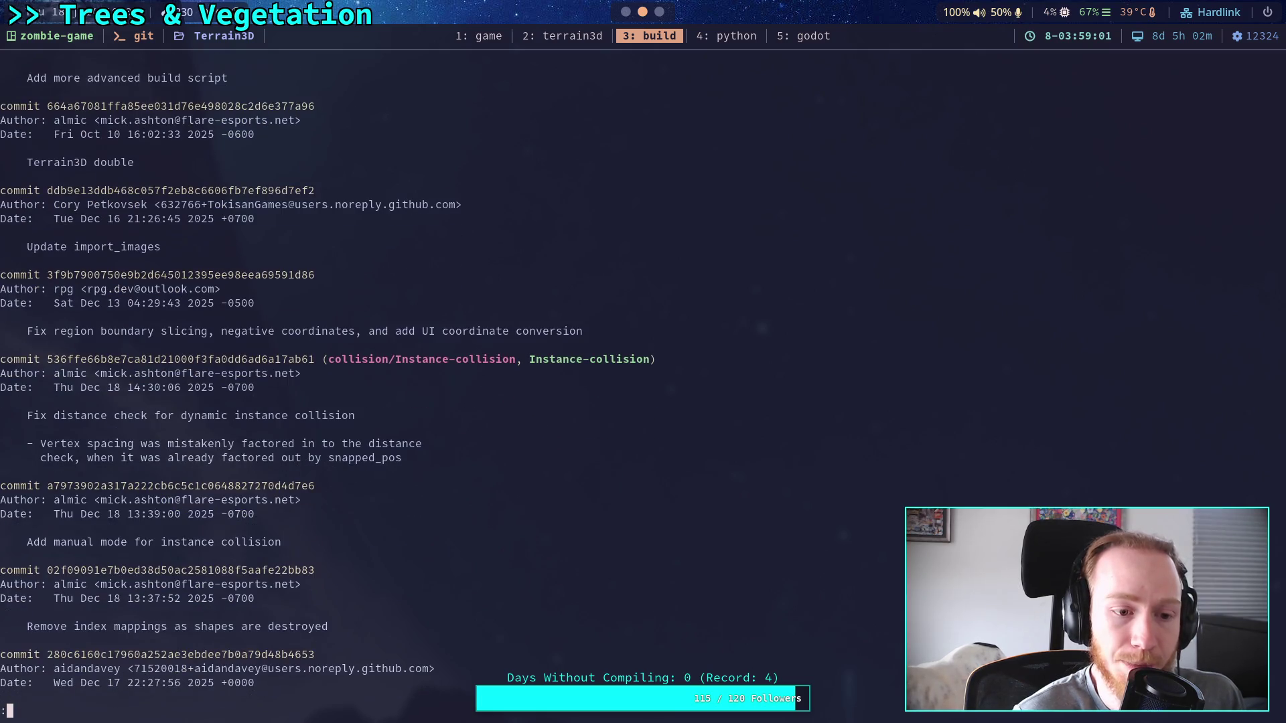
Start a full Terrain3D rebuild with ./build -a.
type("qgit")
key("BackSpace")
key("BackSpace")
key("BackSpace")
type("./build -a")
key("Return")
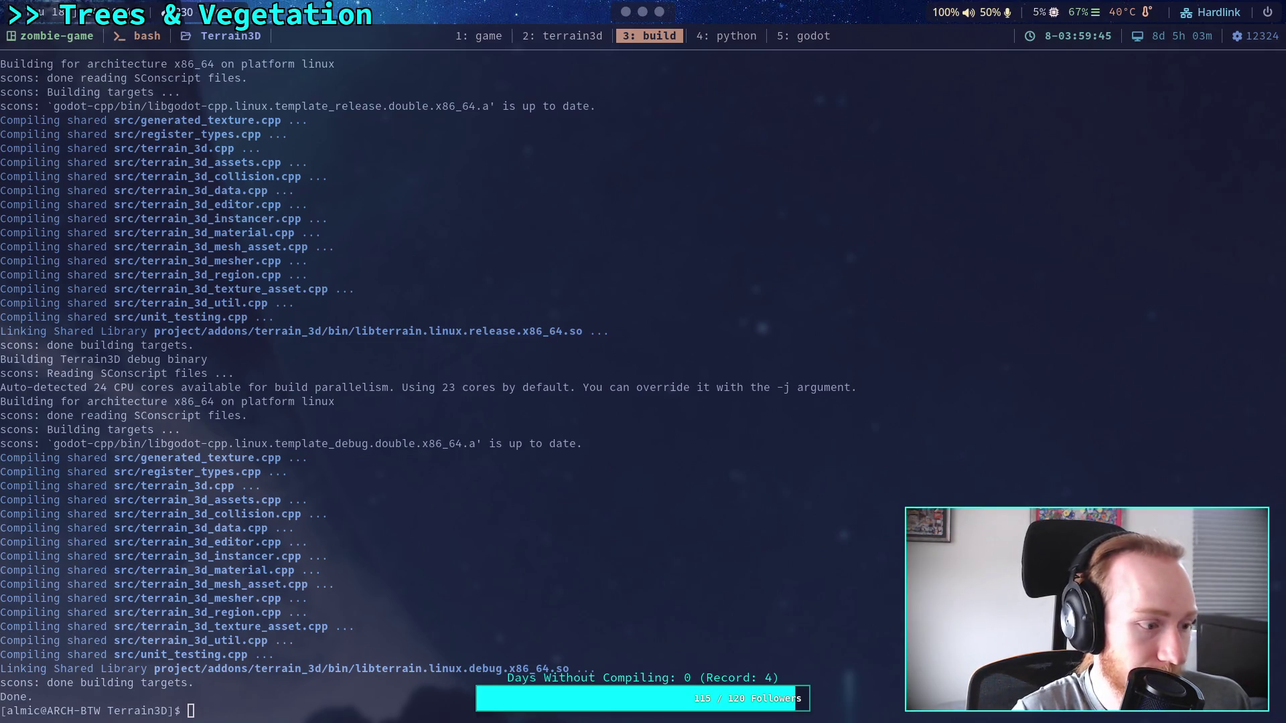
Let the release and debug libterrain build finish, then return to the Godot editor.
key("super+5")
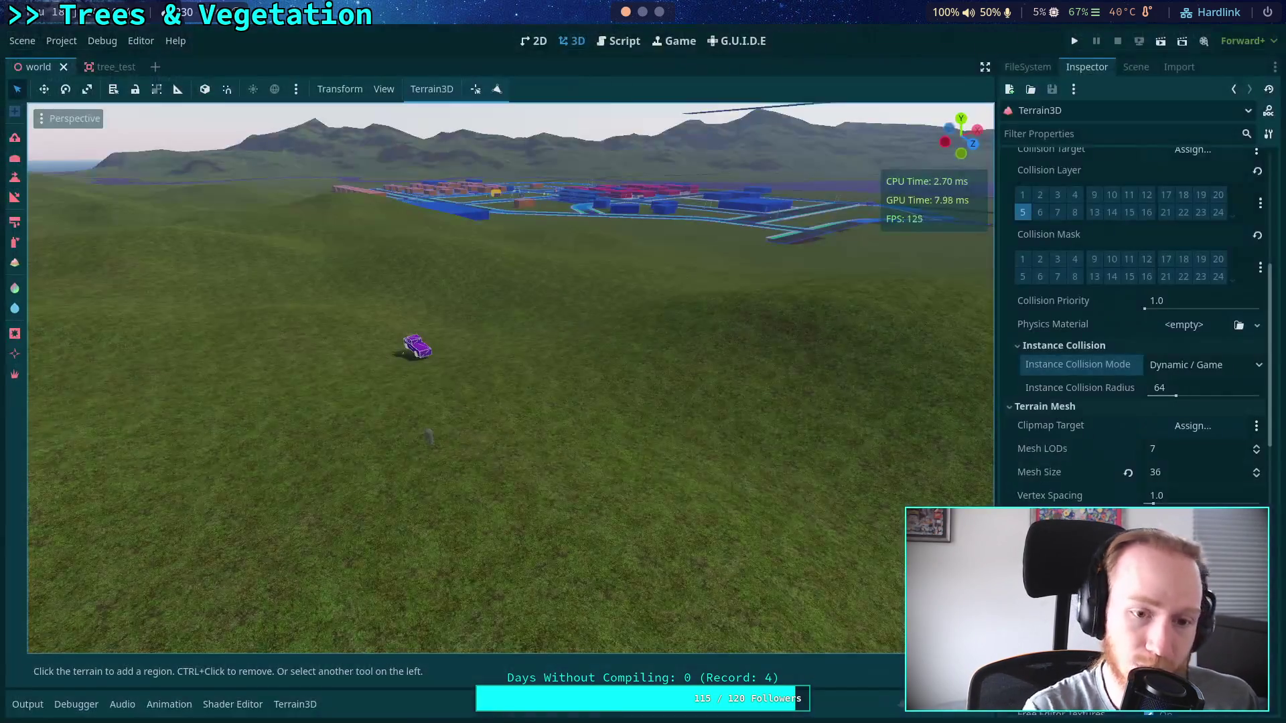
Quit the Godot editor from the Scene menu so the plugin reloads.
left_click(22, 41)
left_click(43, 405)
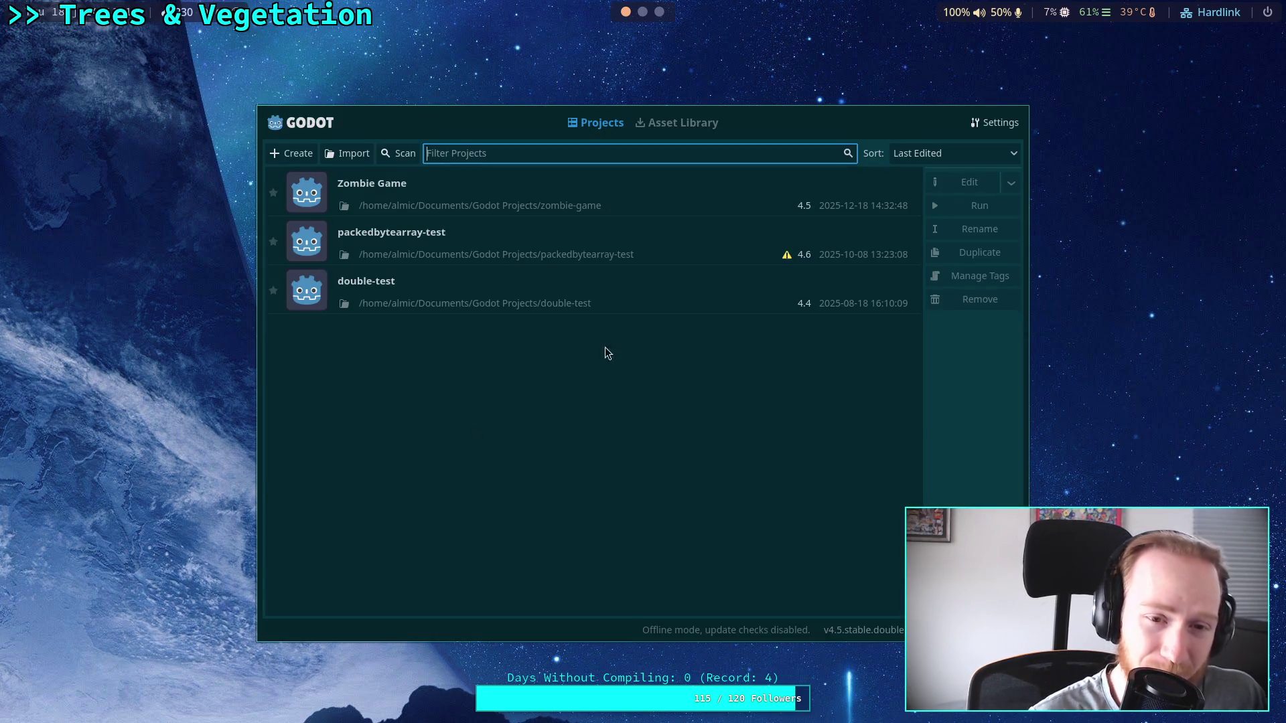
Select Zombie Game in the Project Manager and open it in the editor.
left_click(891, 195)
left_click(961, 188)
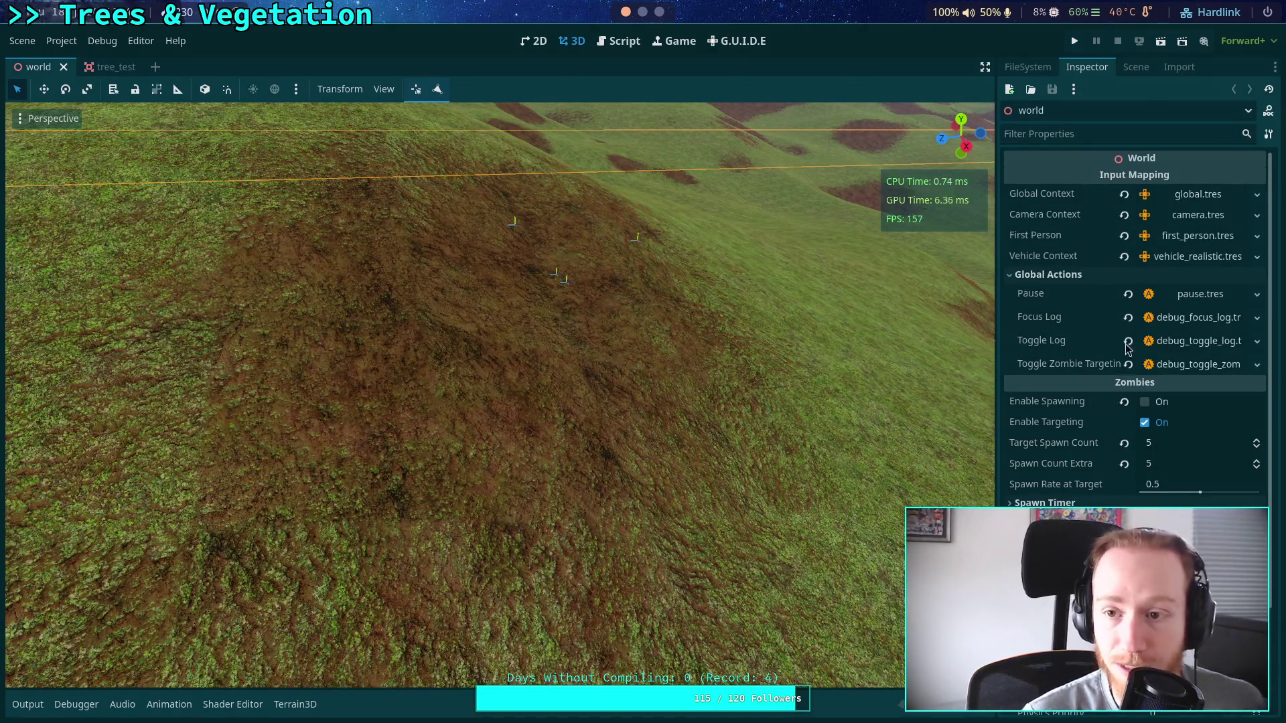
Select the Terrain3D node in the Scene dock and fly the camera toward the distant town.
left_click(1139, 69)
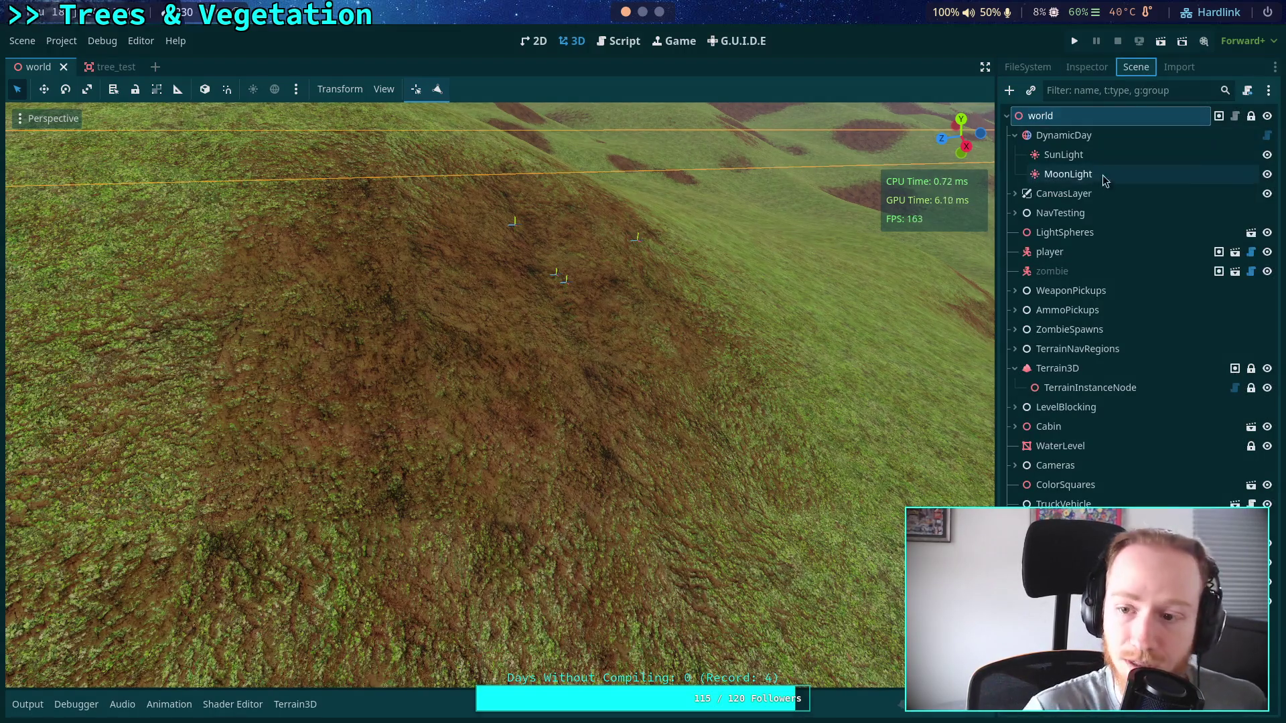
left_click(1057, 368)
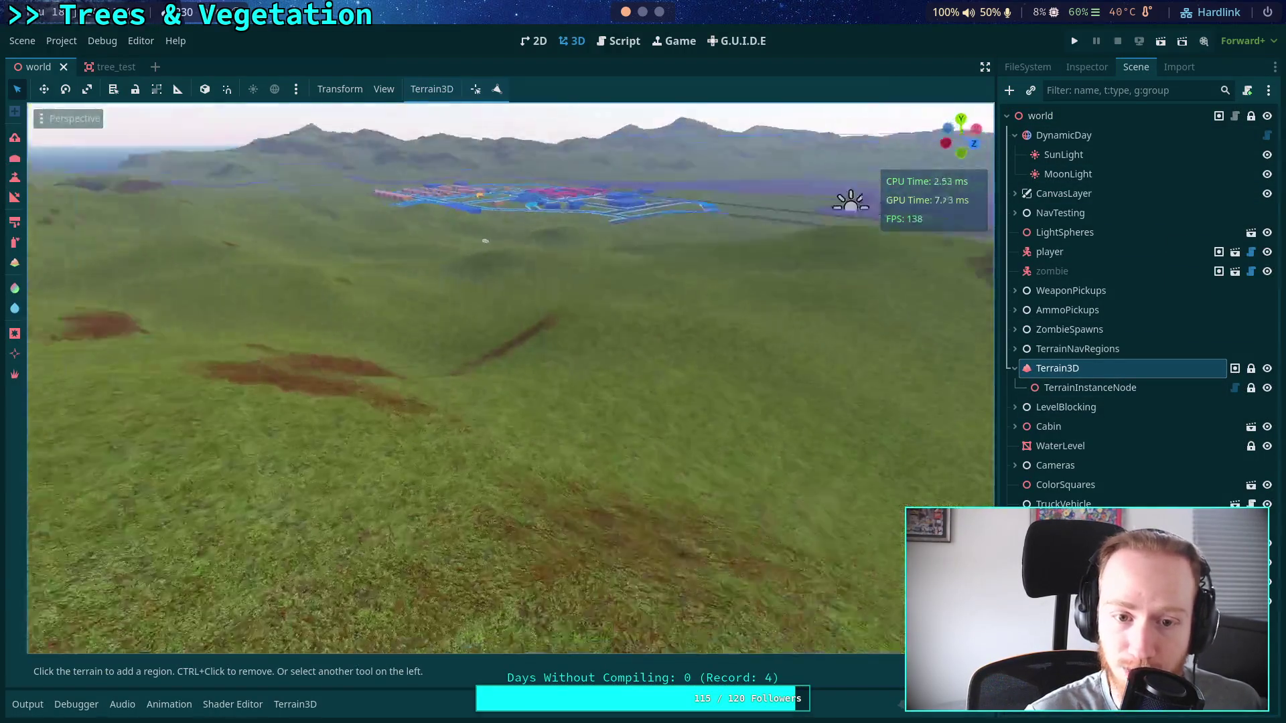
scroll(509, 379, "up", 5)
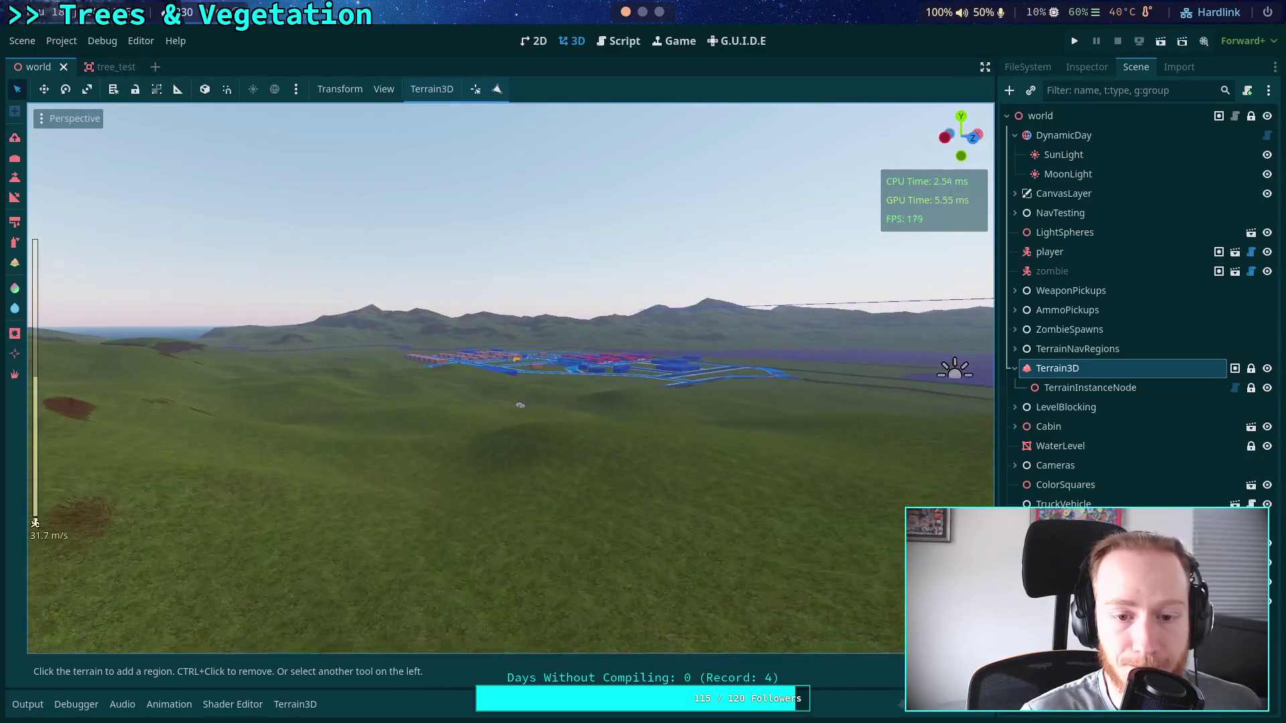
key("w")
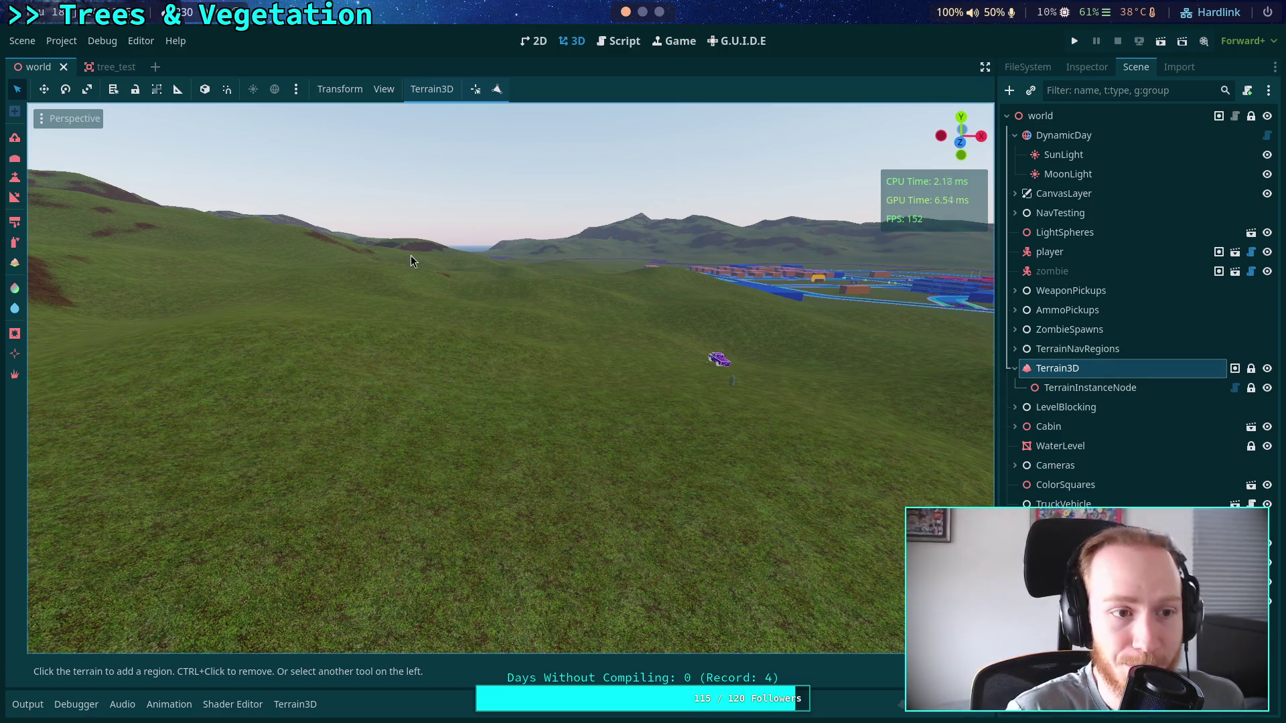
Switch to mesh instancing in the Terrain3D asset panel, test-paint poles, then undo them.
left_click(15, 375)
mouse_move(495, 375)
left_mouse_down()
mouse_move(509, 402)
mouse_move(523, 348)
mouse_move(550, 442)
left_mouse_up()
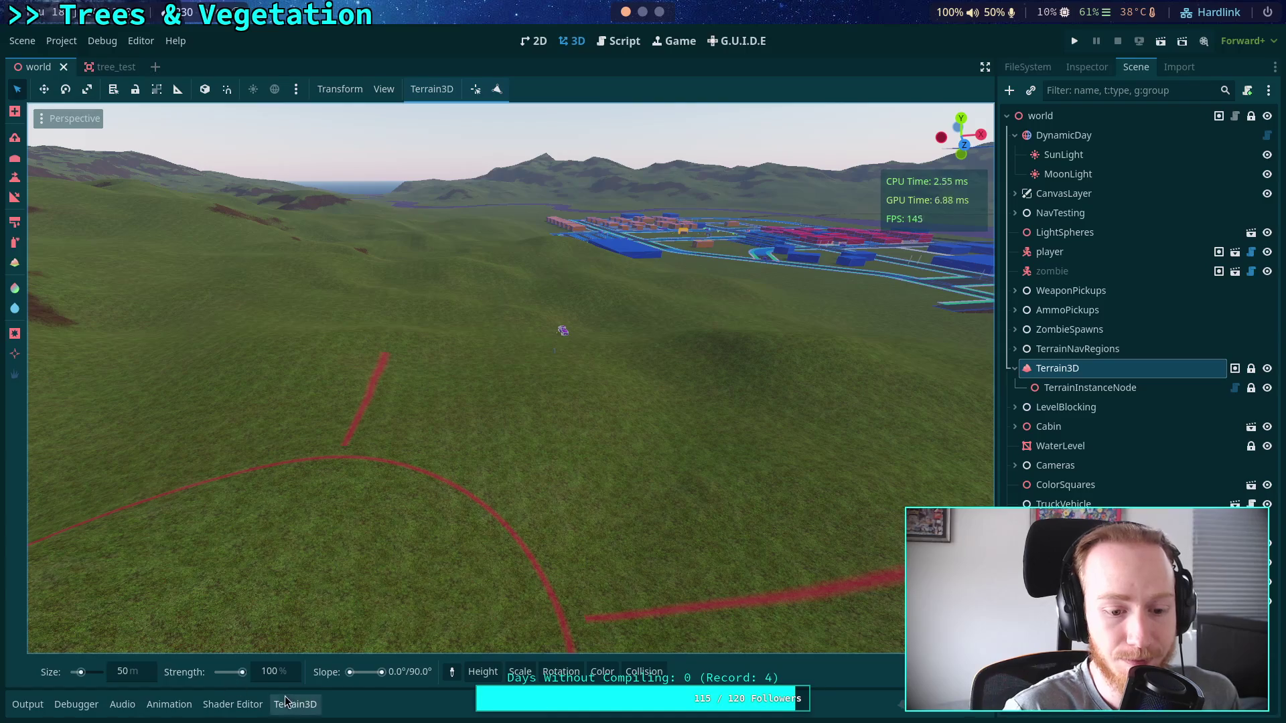
left_click(286, 703)
left_click(46, 599)
left_click(295, 704)
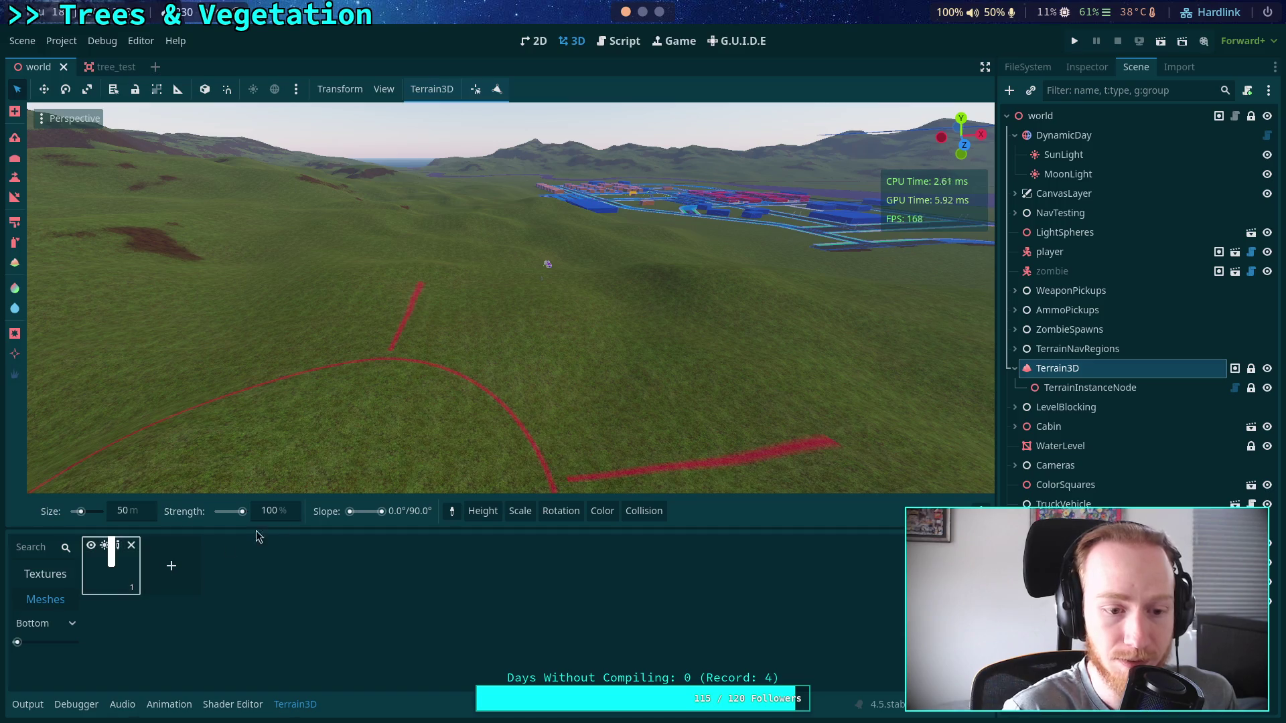
mouse_move(456, 296)
left_mouse_down()
mouse_move(537, 352)
mouse_move(336, 307)
mouse_move(328, 374)
left_mouse_up()
key("ctrl+z")
key("ctrl+z")
key("ctrl+z")
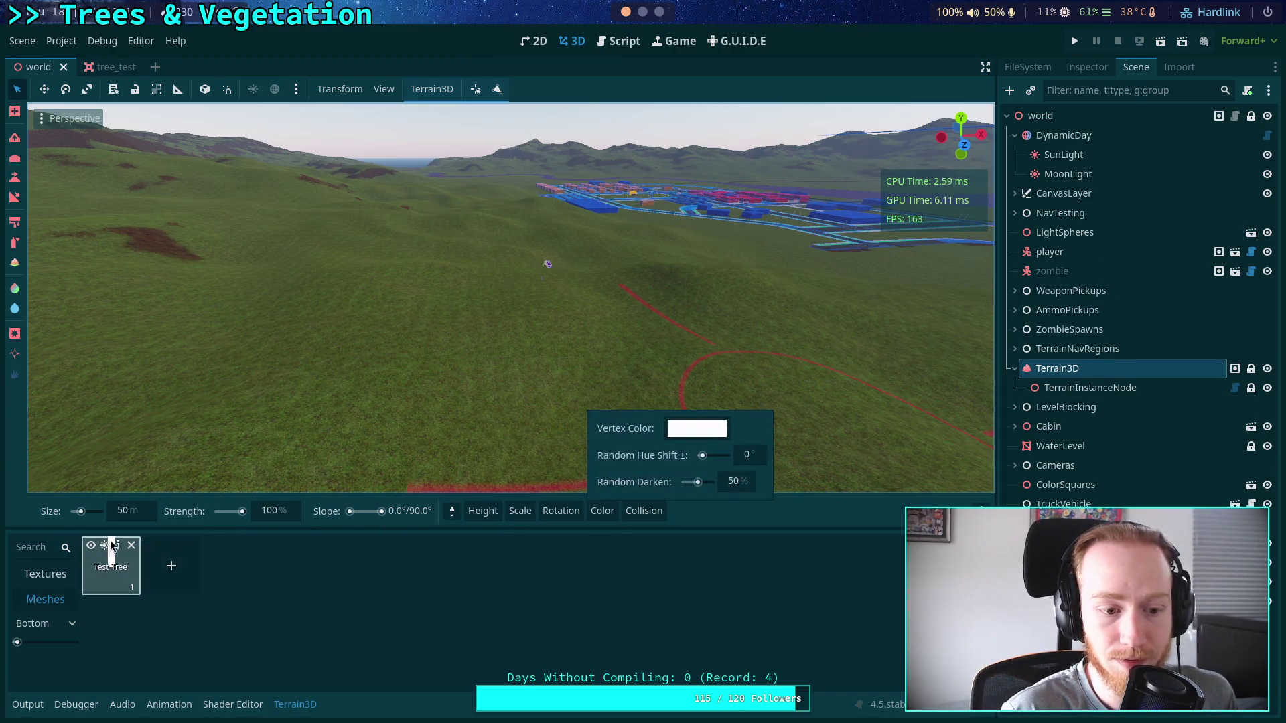
Set the Test Tree mesh asset's density to 5.0 and paint trees onto the terrain.
left_click(1087, 67)
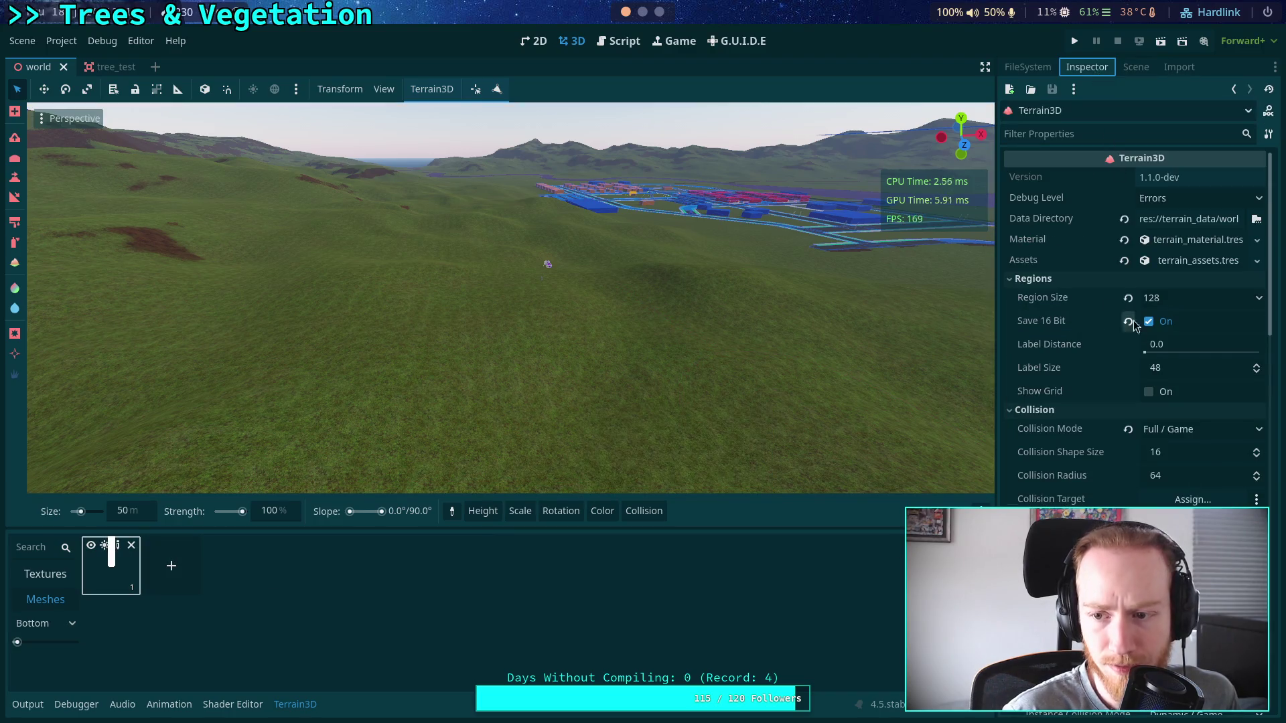
left_click(119, 548)
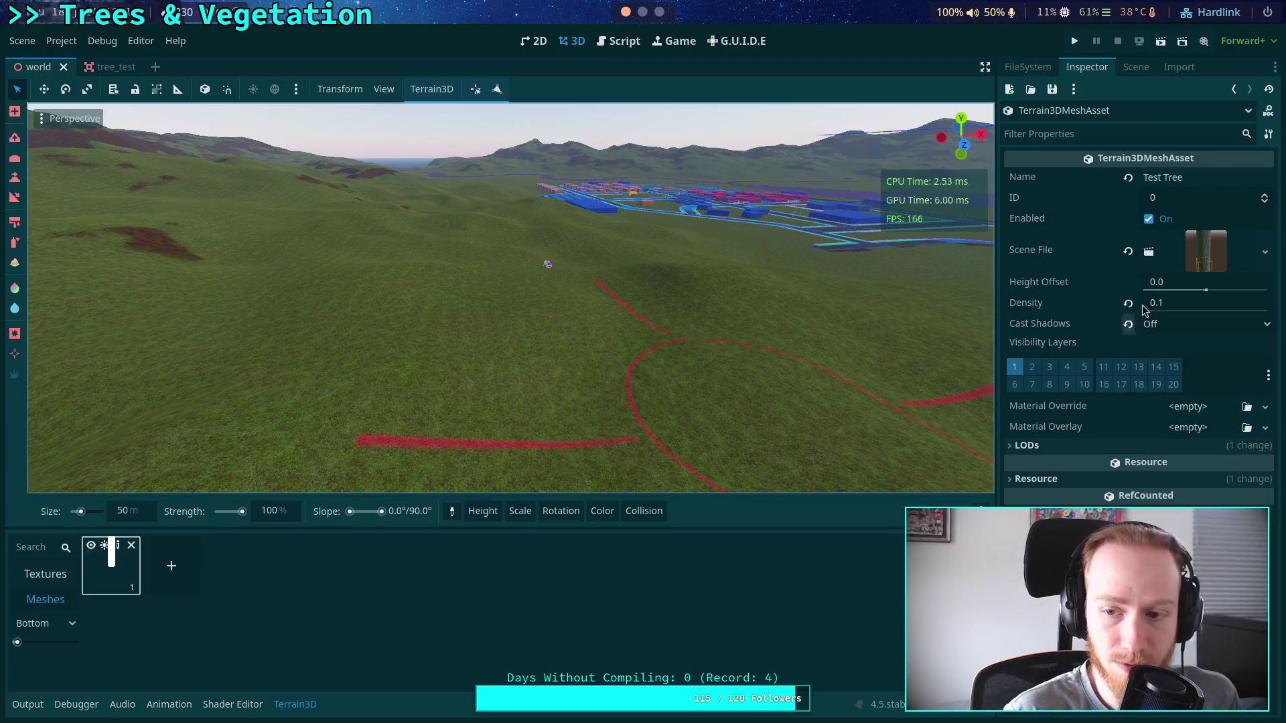
left_click(1179, 304)
type("5")
key("Return")
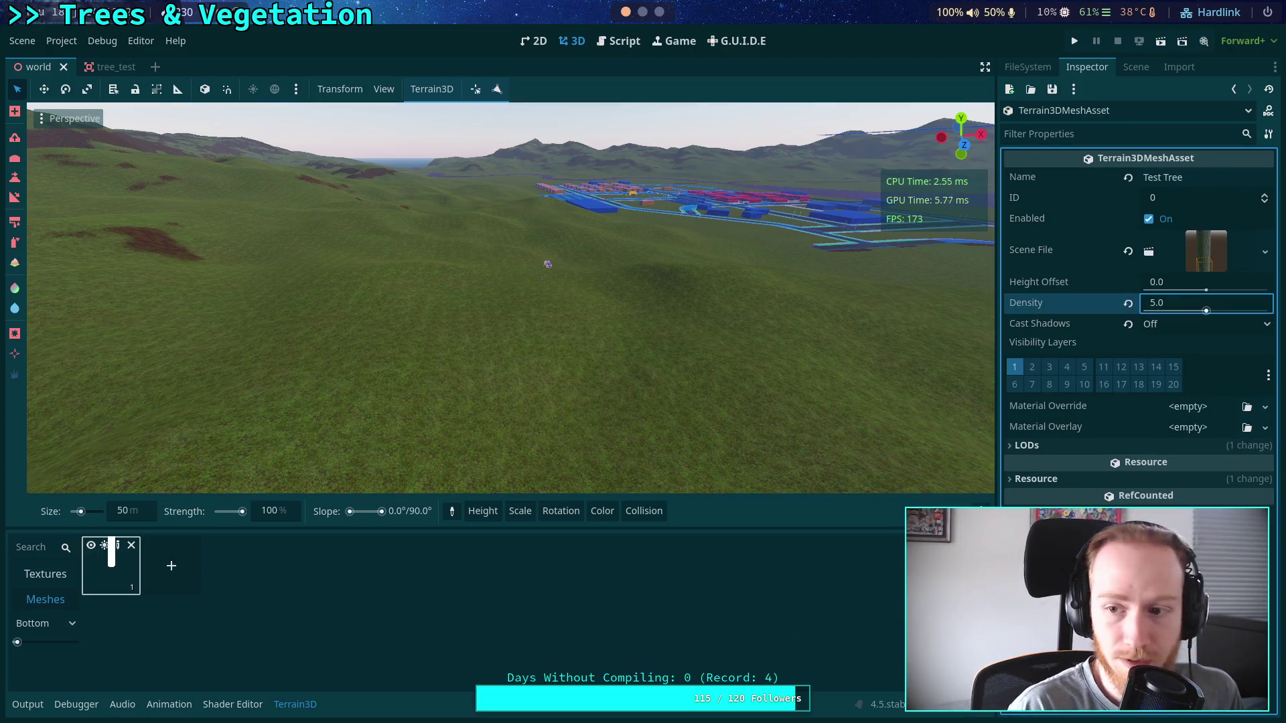
mouse_move(448, 269)
left_mouse_down()
mouse_move(536, 315)
mouse_move(625, 336)
left_mouse_up()
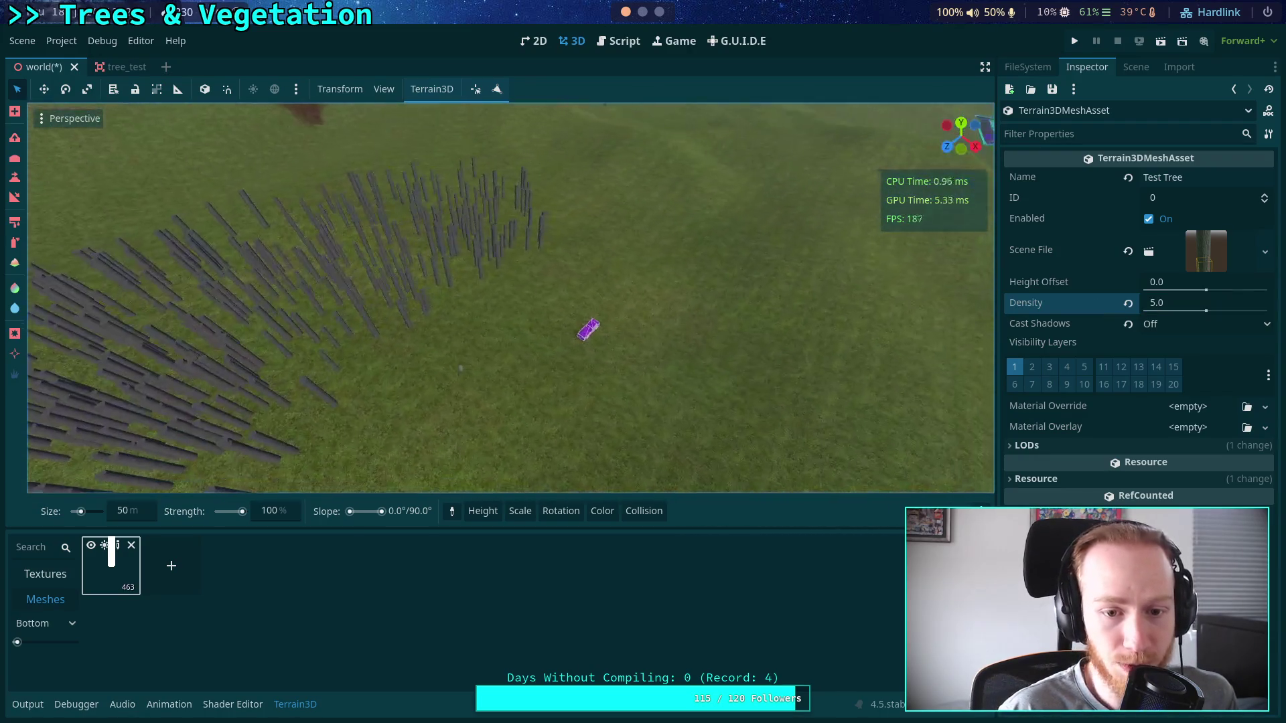
Collapse the asset panel, check Terrain3D's Collision Mode options, and orbit low to view trunk collision outlines.
mouse_move(483, 511)
left_click(295, 705)
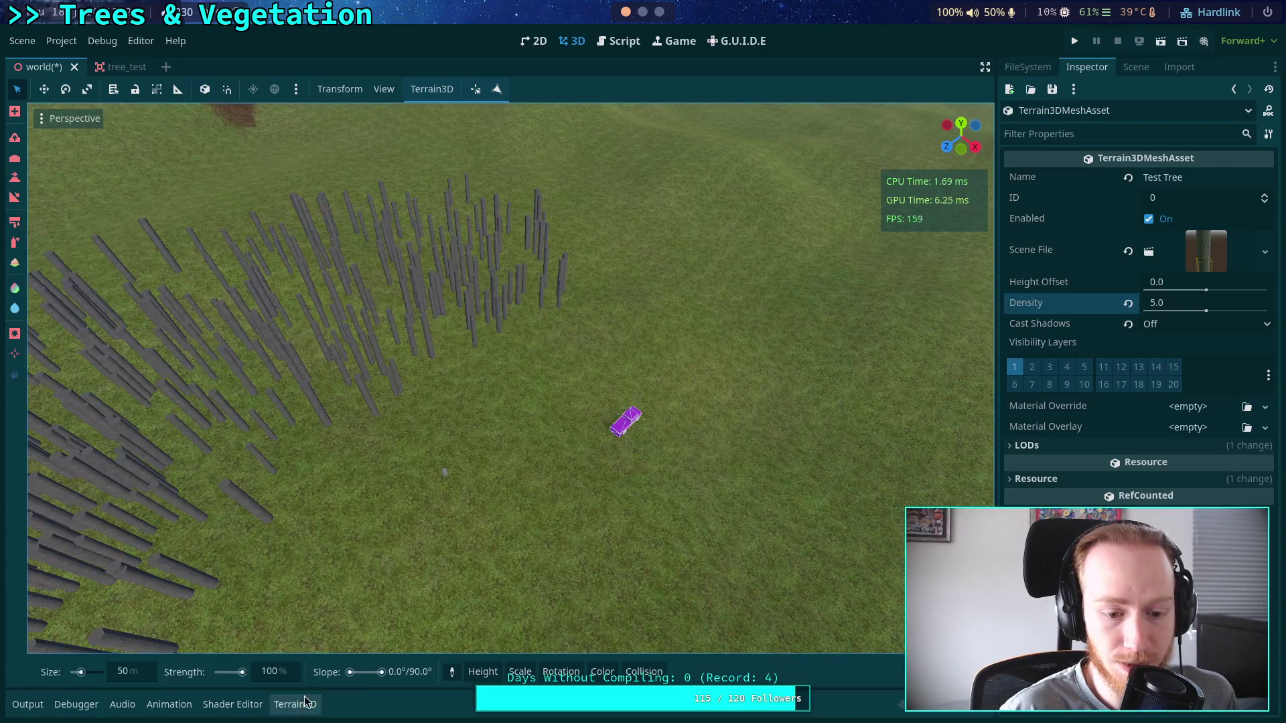
left_click(15, 110)
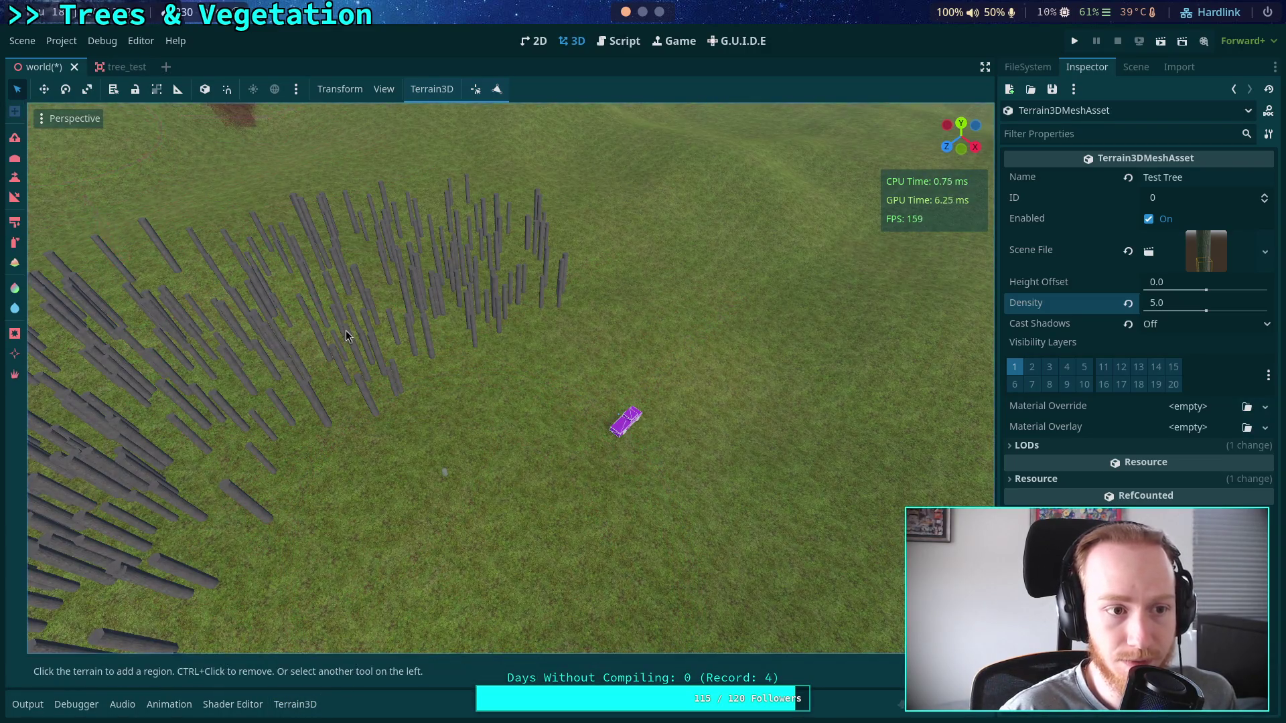
left_click(1136, 66)
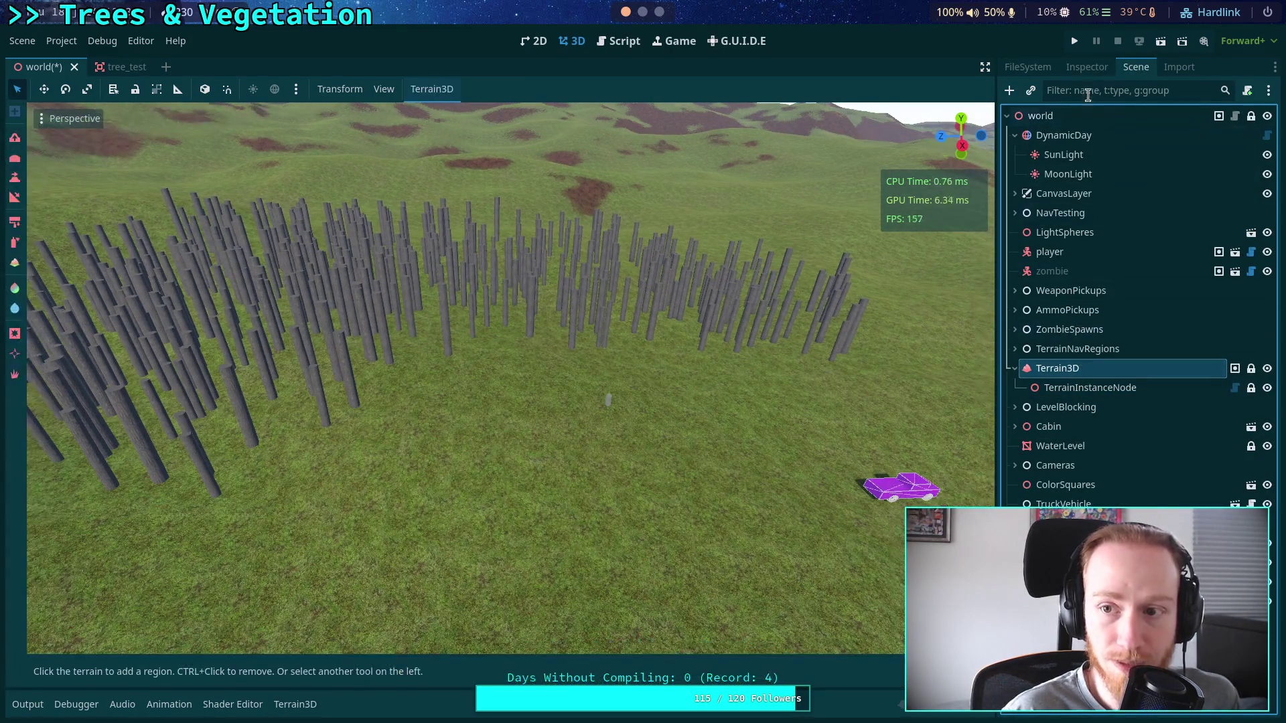
left_click(1086, 67)
left_click(1199, 429)
scroll(1118, 432, "down", 4)
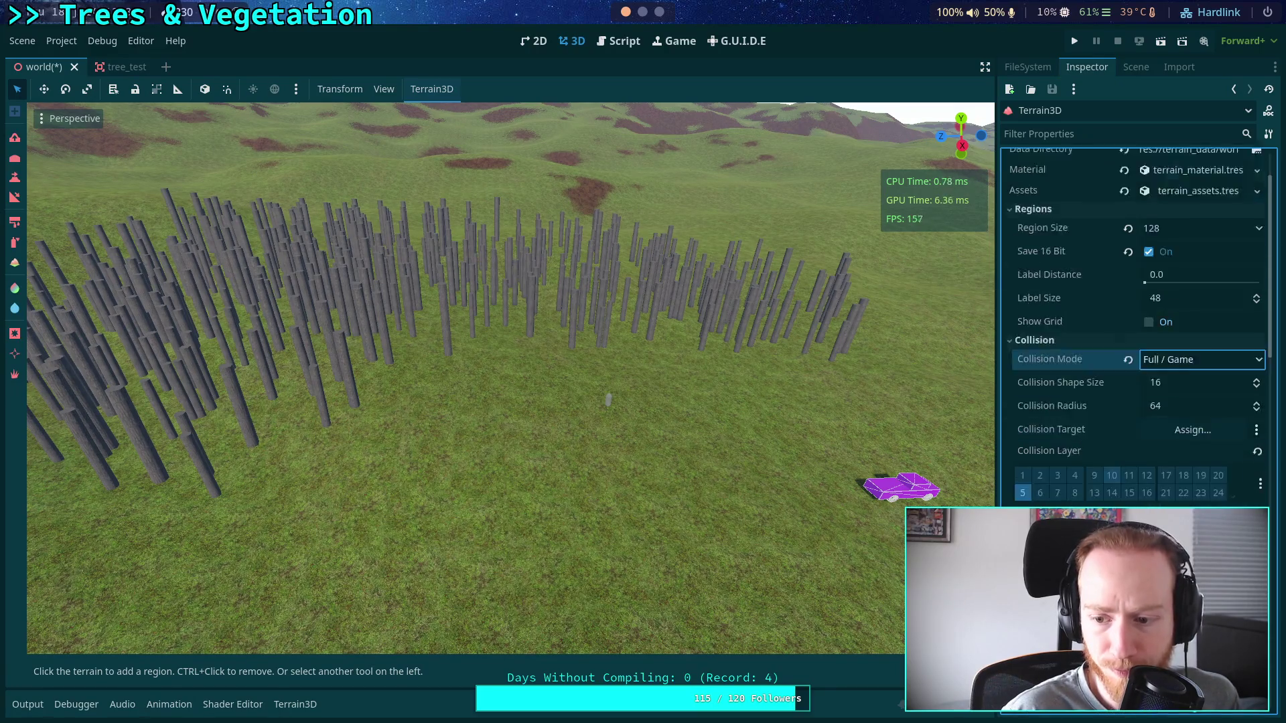
mouse_move(703, 386)
left_mouse_down()
mouse_move(703, 294)
mouse_move(938, 295)
mouse_move(937, 402)
mouse_move(938, 342)
left_mouse_up()
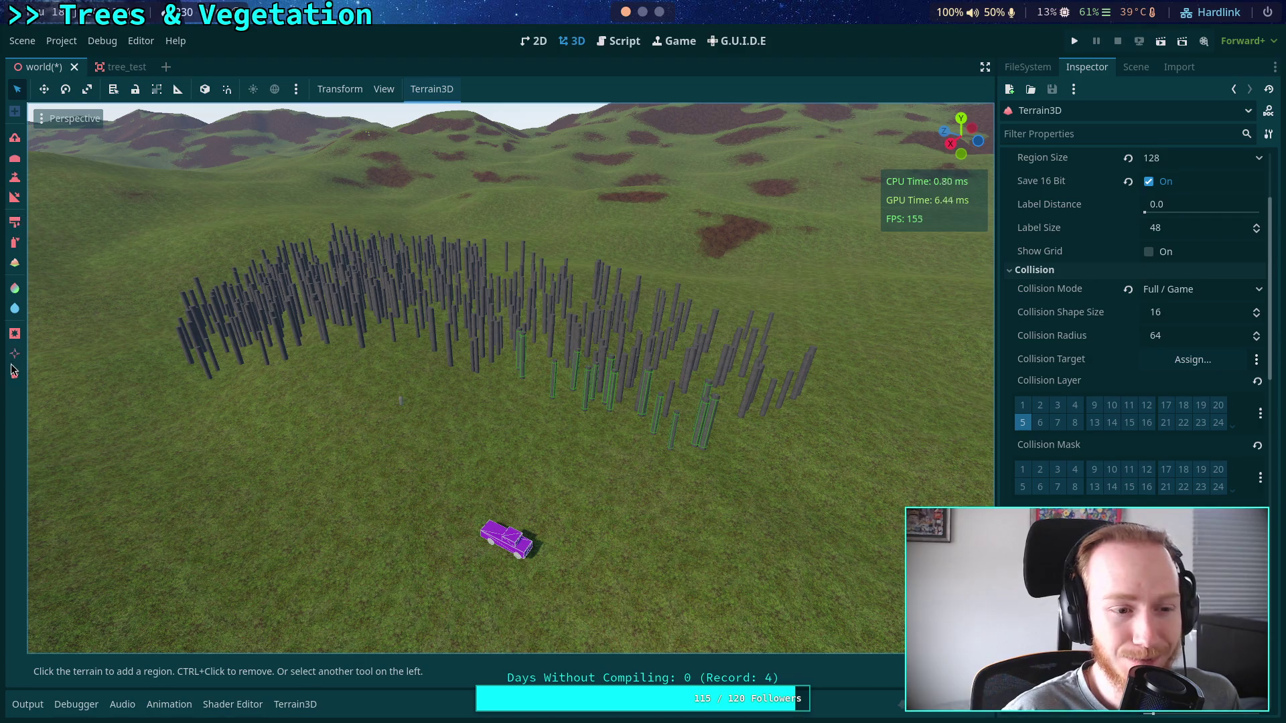
In top view with the instancer tool, paint tree instances around the red ring markings.
left_click(15, 374)
mouse_move(341, 388)
left_mouse_down()
mouse_move(340, 429)
mouse_move(355, 438)
left_mouse_up()
left_click(961, 124)
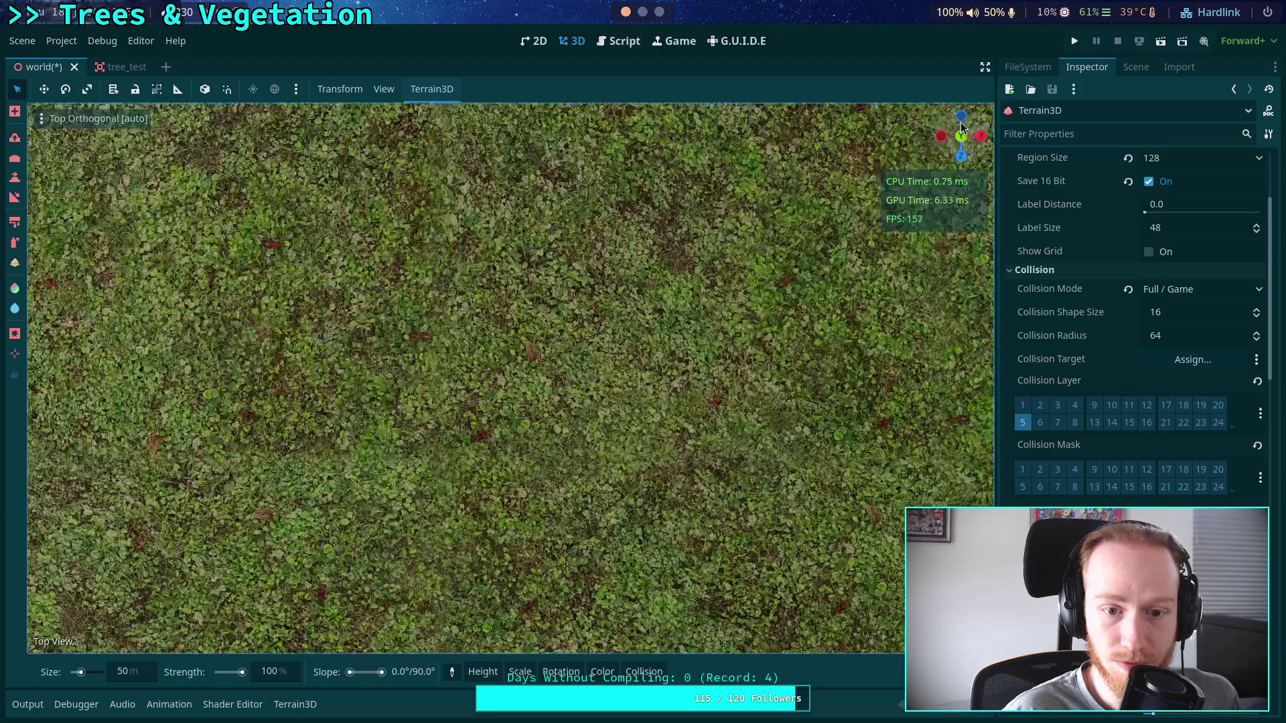
scroll(495, 320, "down", 6)
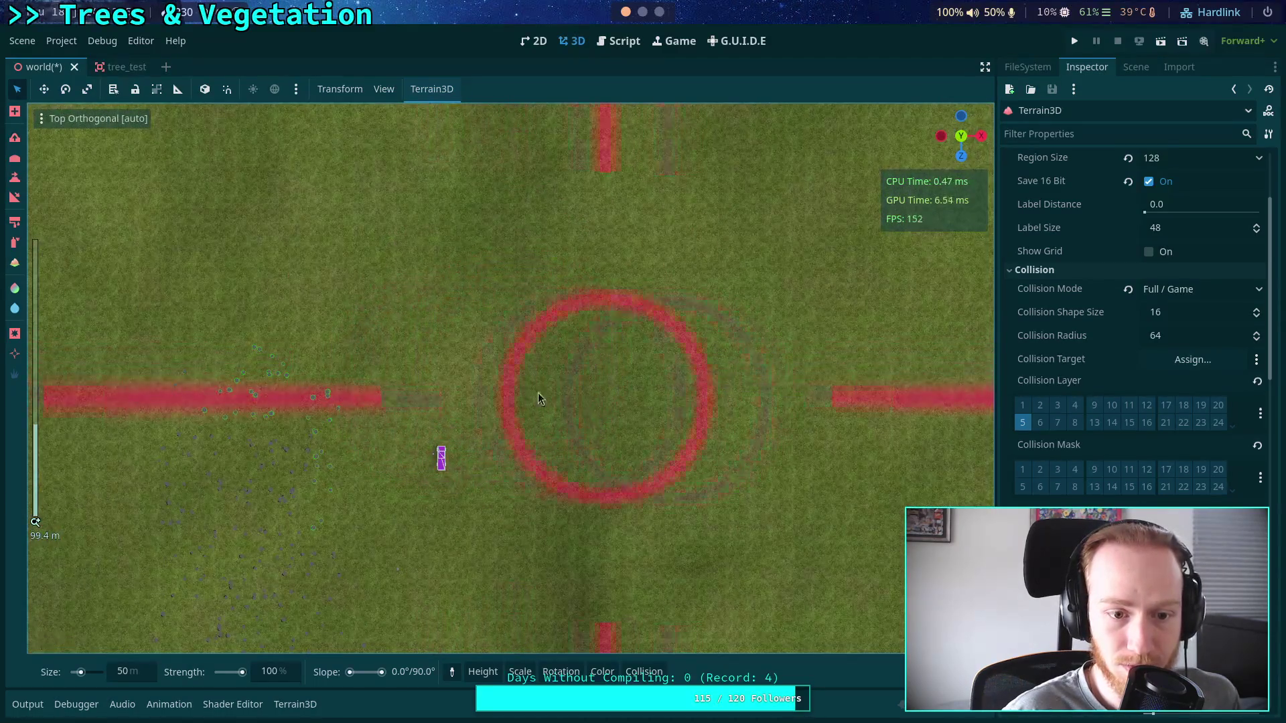
left_click_drag(439, 400, 428, 383)
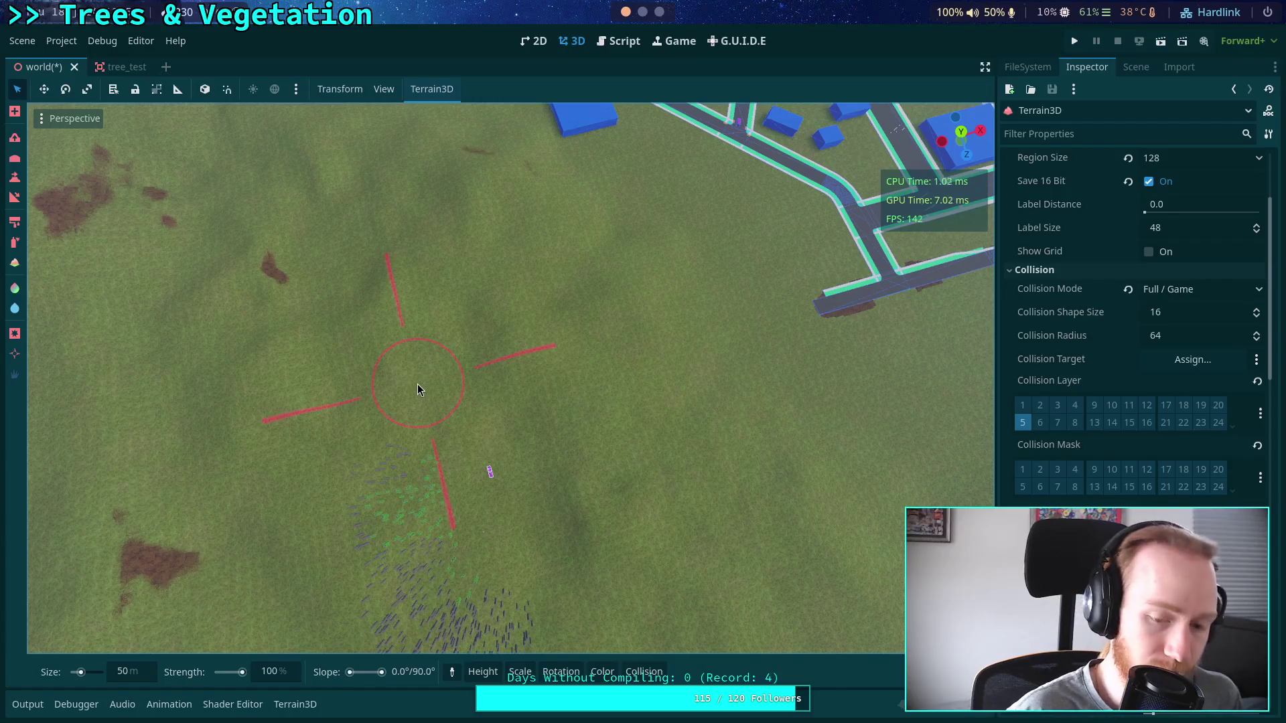
key("KP_7")
mouse_move(420, 448)
left_mouse_down()
mouse_move(650, 265)
mouse_move(650, 195)
left_mouse_up()
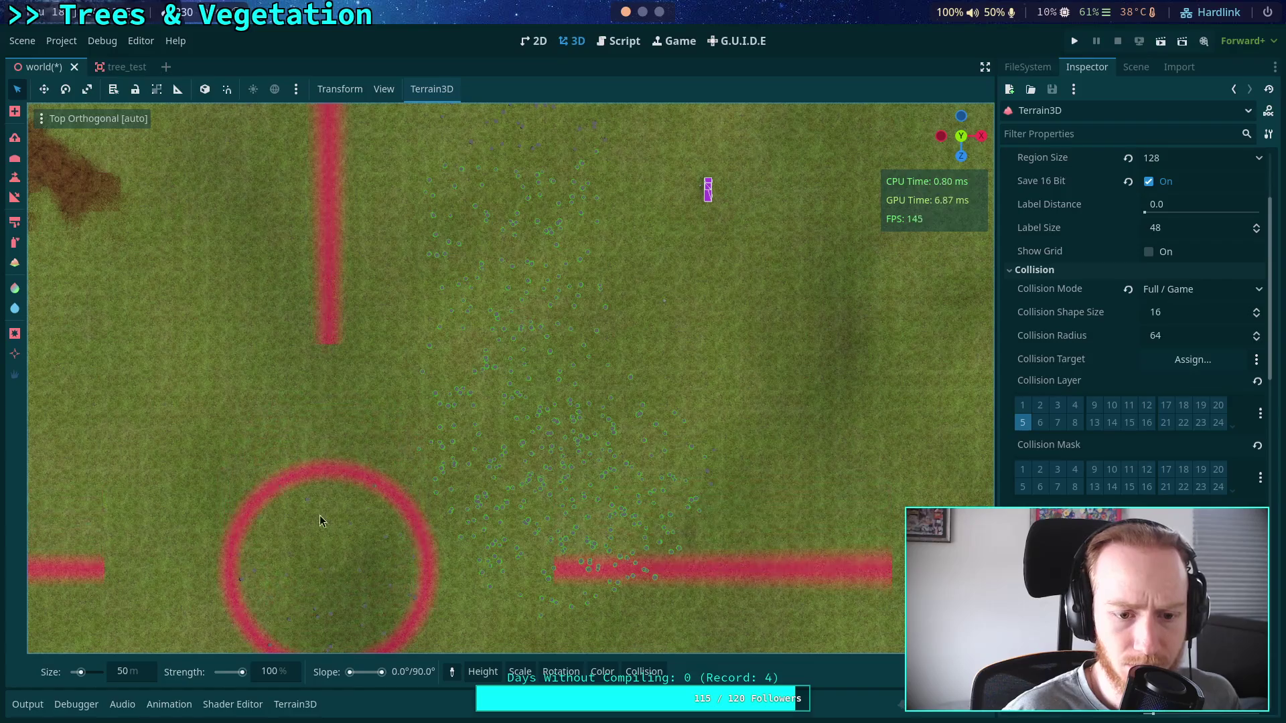
mouse_move(347, 217)
left_mouse_down()
mouse_move(339, 278)
mouse_move(497, 427)
mouse_move(404, 292)
mouse_move(345, 490)
mouse_move(429, 566)
mouse_move(539, 125)
mouse_move(463, 528)
mouse_move(440, 419)
mouse_move(746, 386)
mouse_move(873, 393)
mouse_move(410, 578)
mouse_move(383, 433)
mouse_move(550, 509)
mouse_move(677, 385)
mouse_move(521, 147)
mouse_move(554, 172)
mouse_move(767, 601)
mouse_move(565, 362)
mouse_move(590, 342)
left_mouse_up()
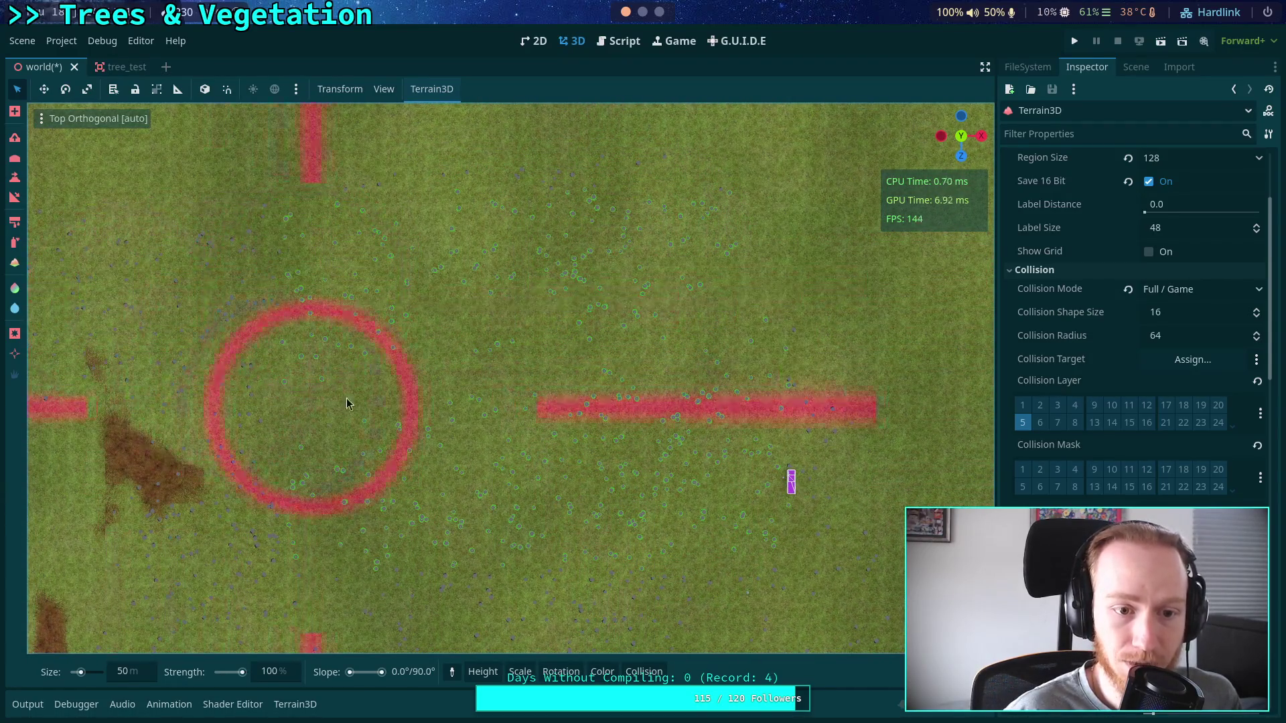
left_click_drag(327, 410, 667, 177)
mouse_move(311, 540)
left_mouse_down()
mouse_move(375, 174)
mouse_move(319, 440)
mouse_move(383, 570)
mouse_move(674, 626)
mouse_move(373, 127)
mouse_move(569, 360)
mouse_move(747, 264)
mouse_move(617, 476)
mouse_move(544, 429)
mouse_move(393, 268)
mouse_move(603, 335)
mouse_move(762, 297)
mouse_move(395, 327)
mouse_move(372, 268)
mouse_move(627, 410)
left_mouse_up()
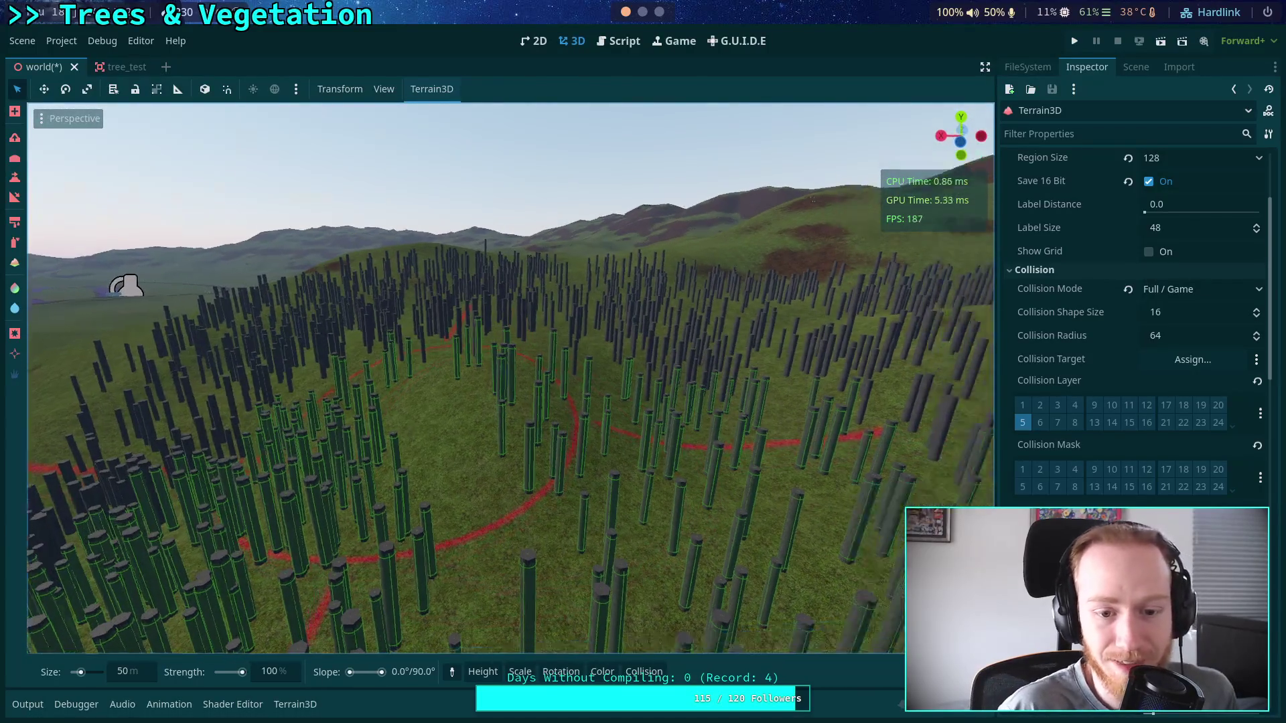
Orbit over the tree field and scroll the Inspector to Instance Collision: Dynamic / Editor, radius 64.
left_click(15, 111)
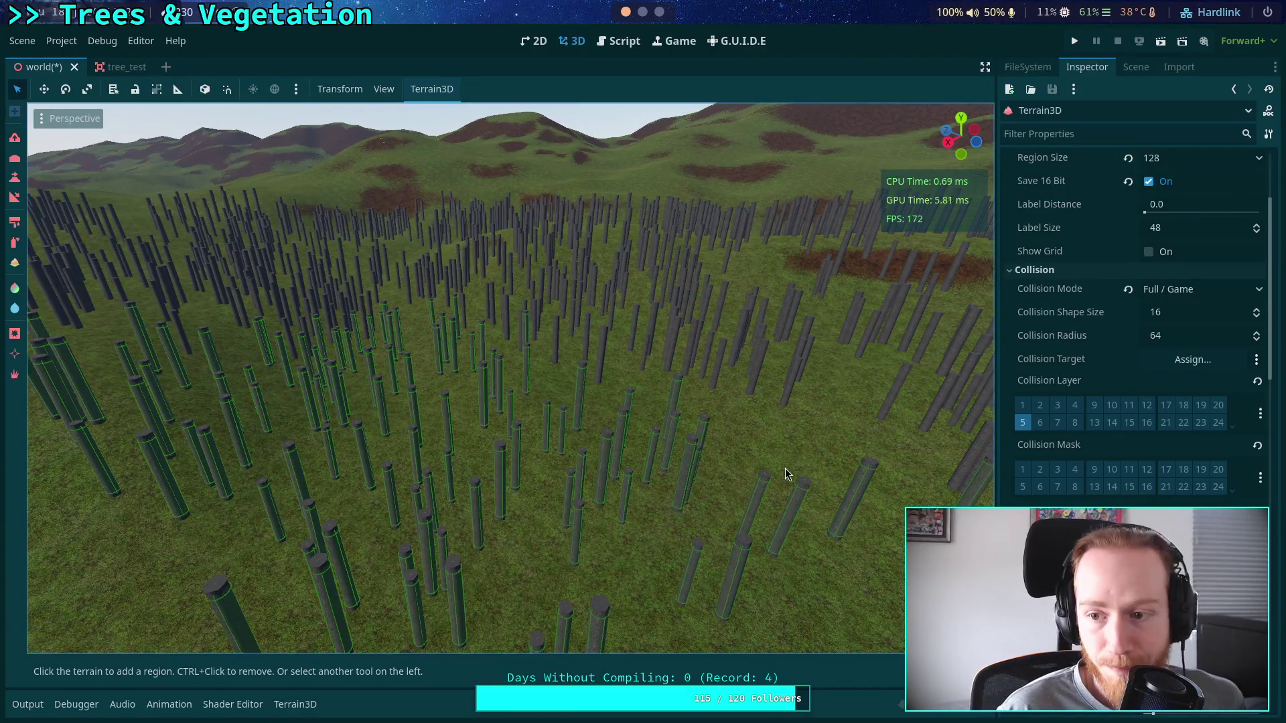
left_click_drag(693, 422, 610, 410)
left_click_drag(458, 340, 651, 393)
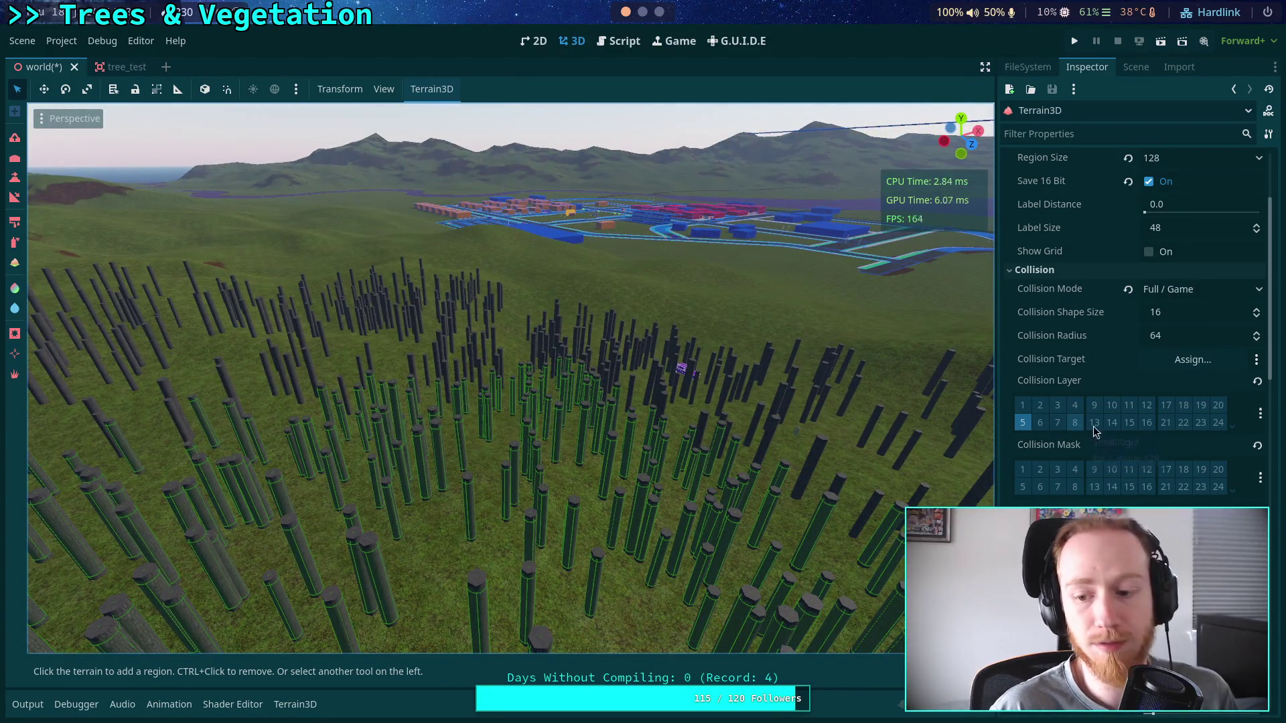
scroll(1090, 467, "down", 3)
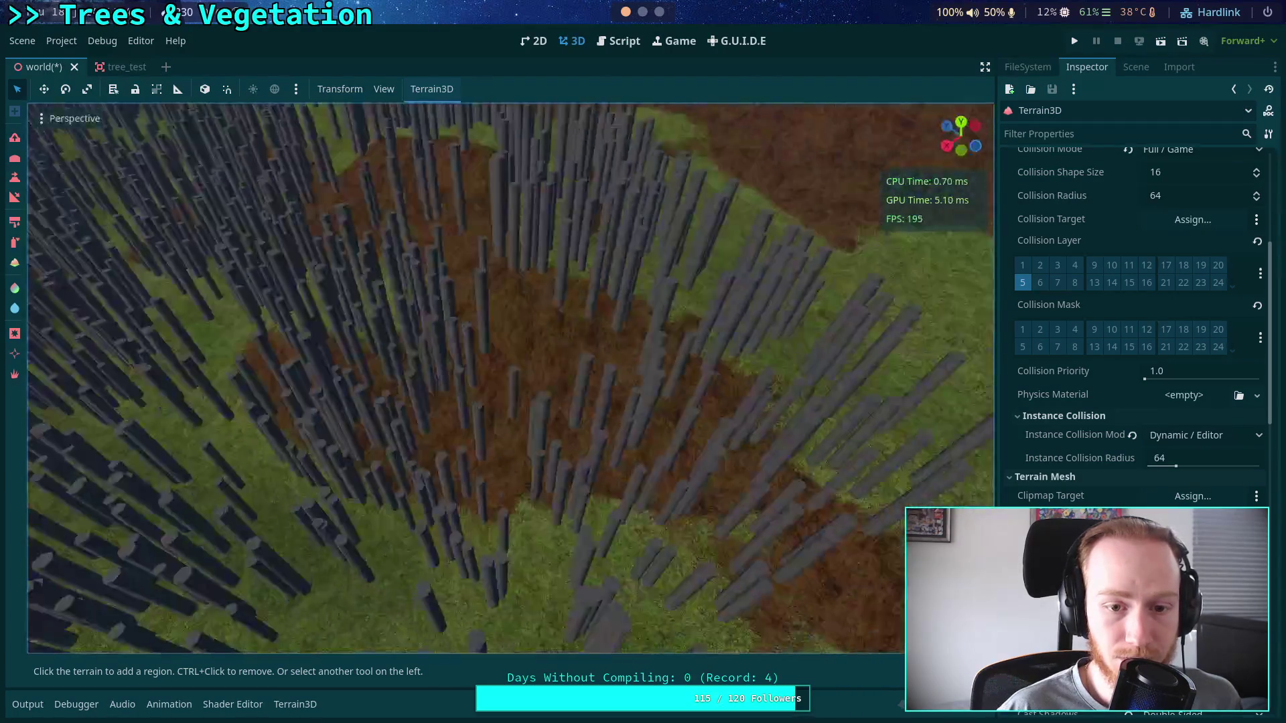
Fly through the tree forest with freelook, then open the Instance Collision Mode dropdown.
key("s")
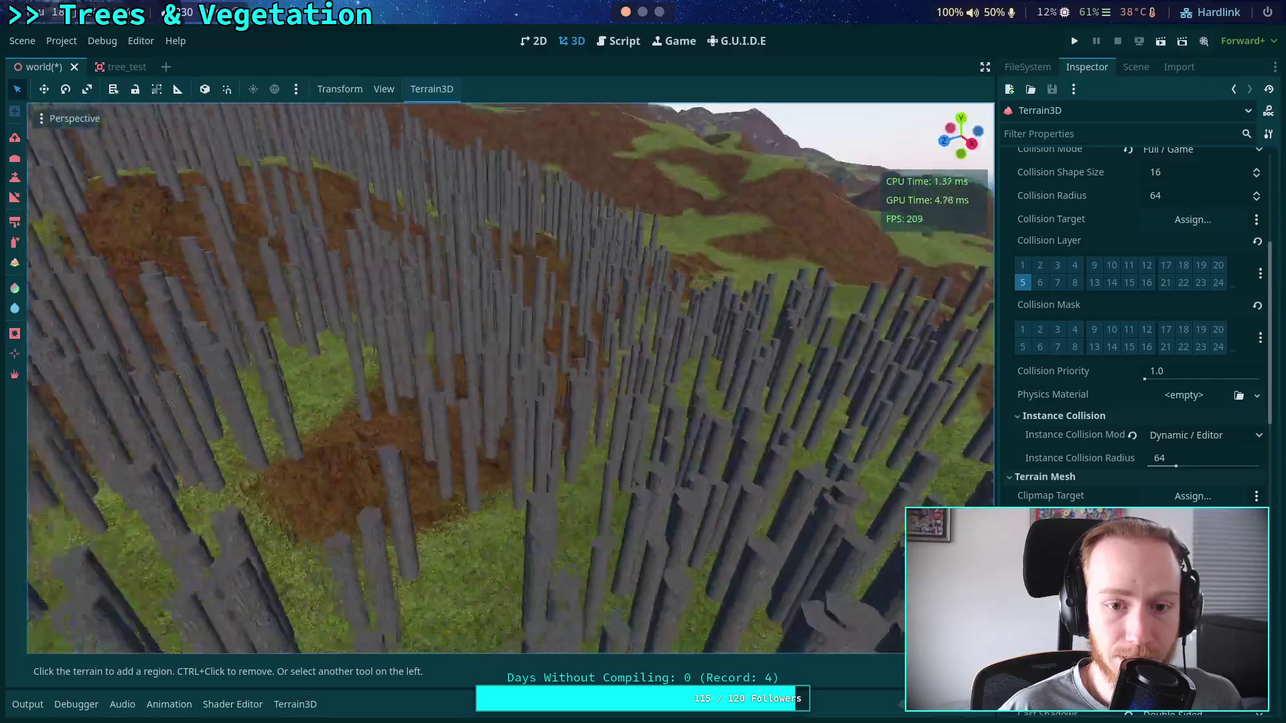
key("w")
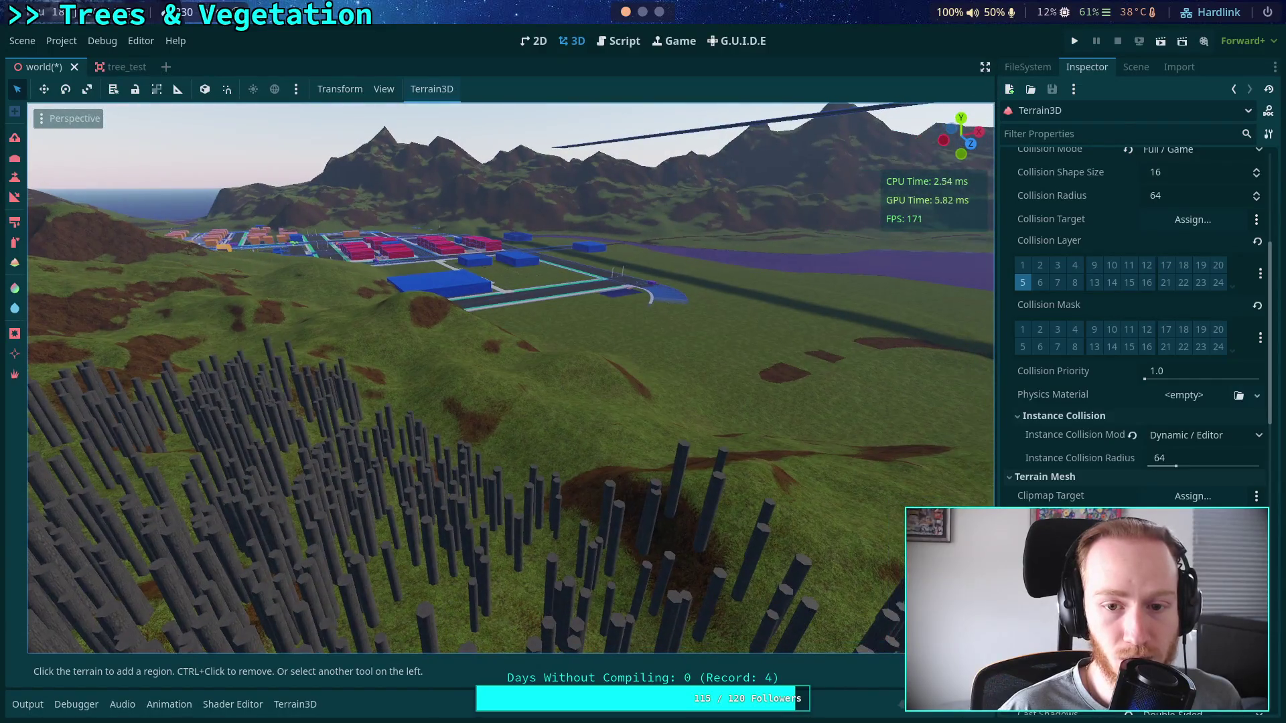
key("w")
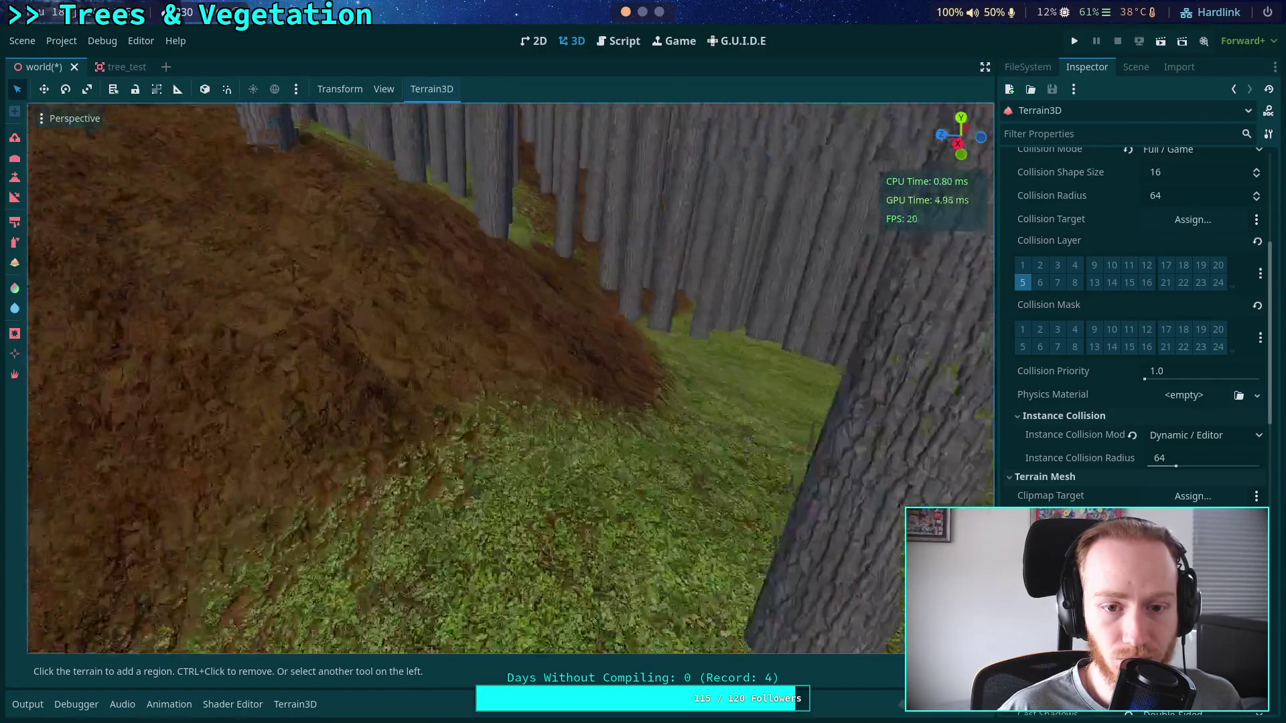
key("s")
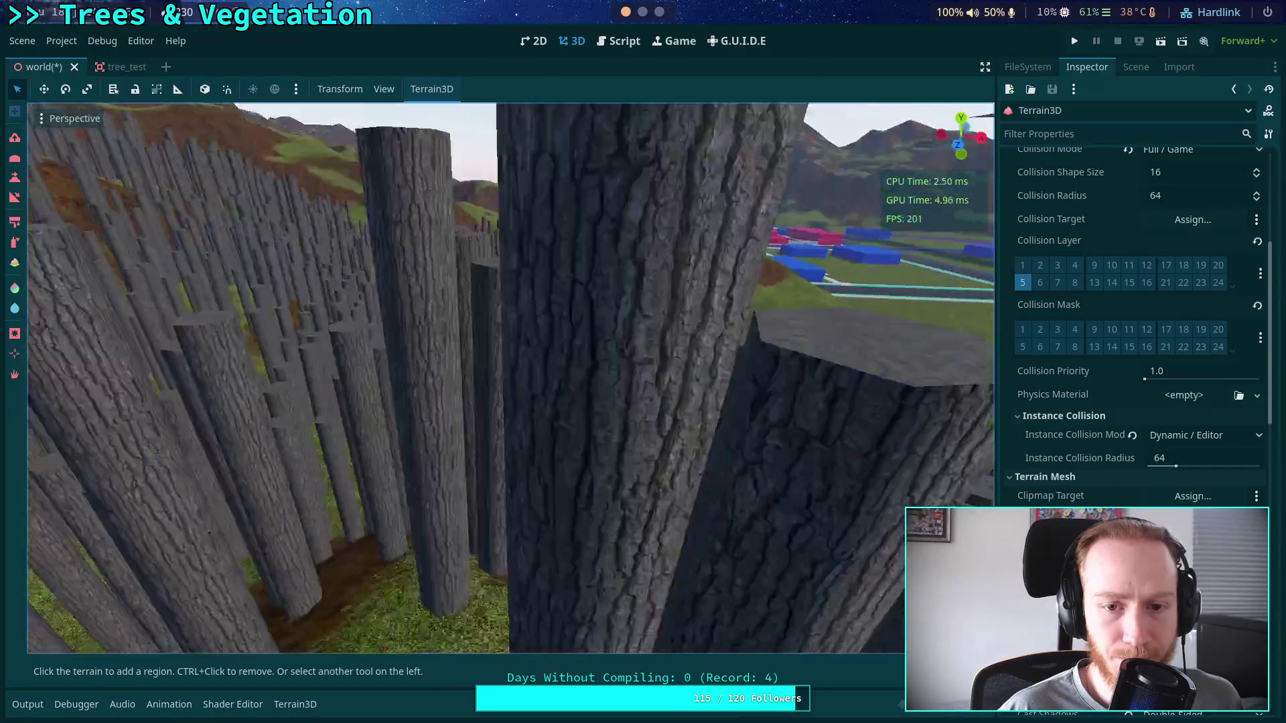
key("q")
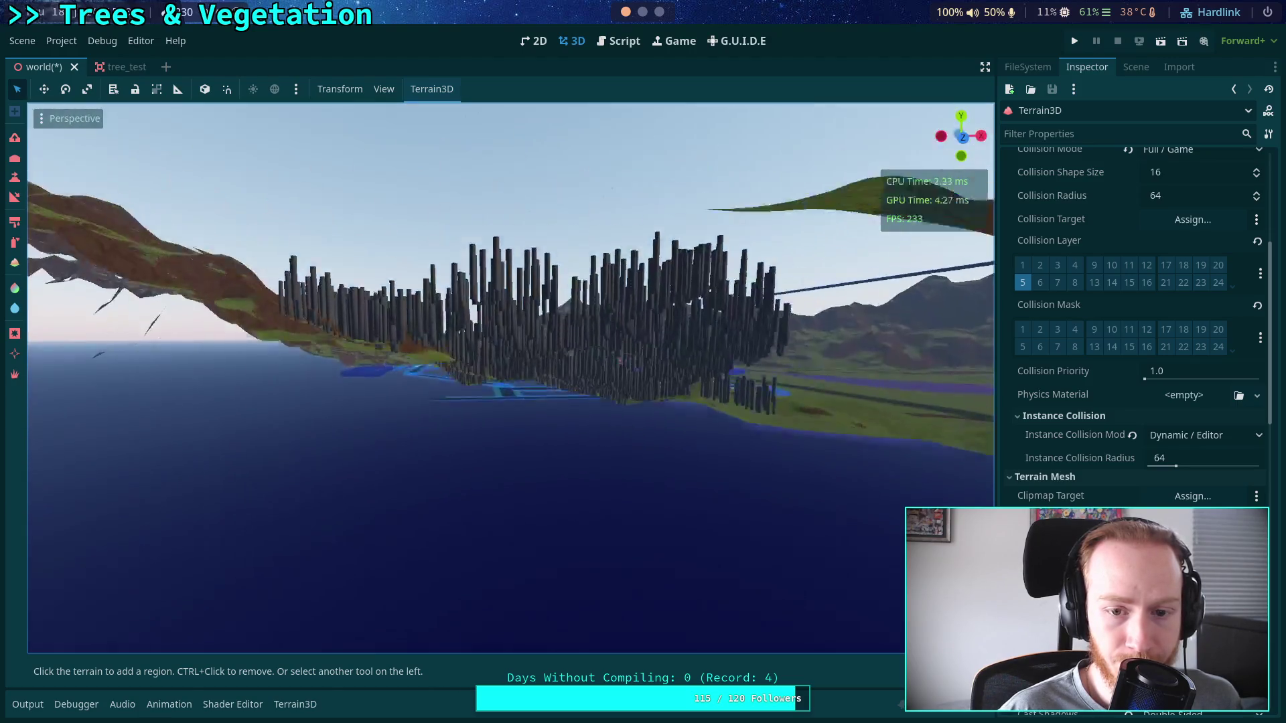
left_click_drag(877, 465, 878, 465)
left_click(1226, 434)
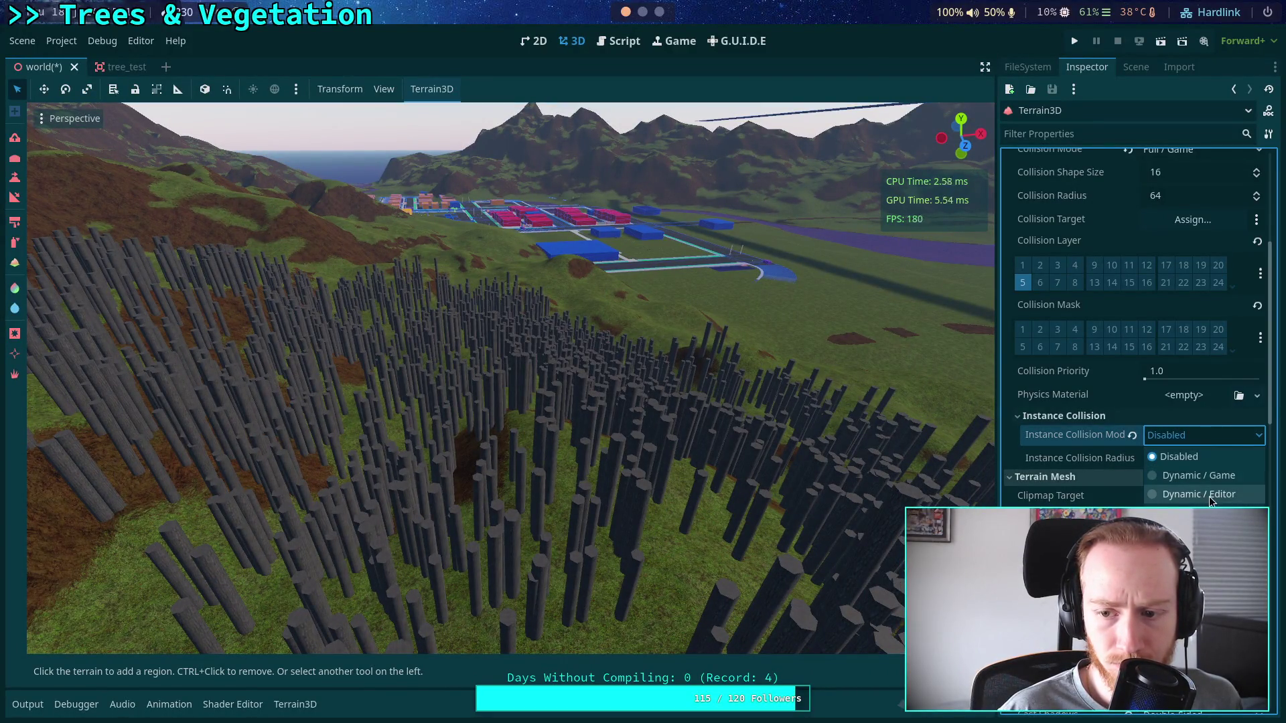
Fly the camera into, around and above the pillar tree forest, then save the world scene.
key("w")
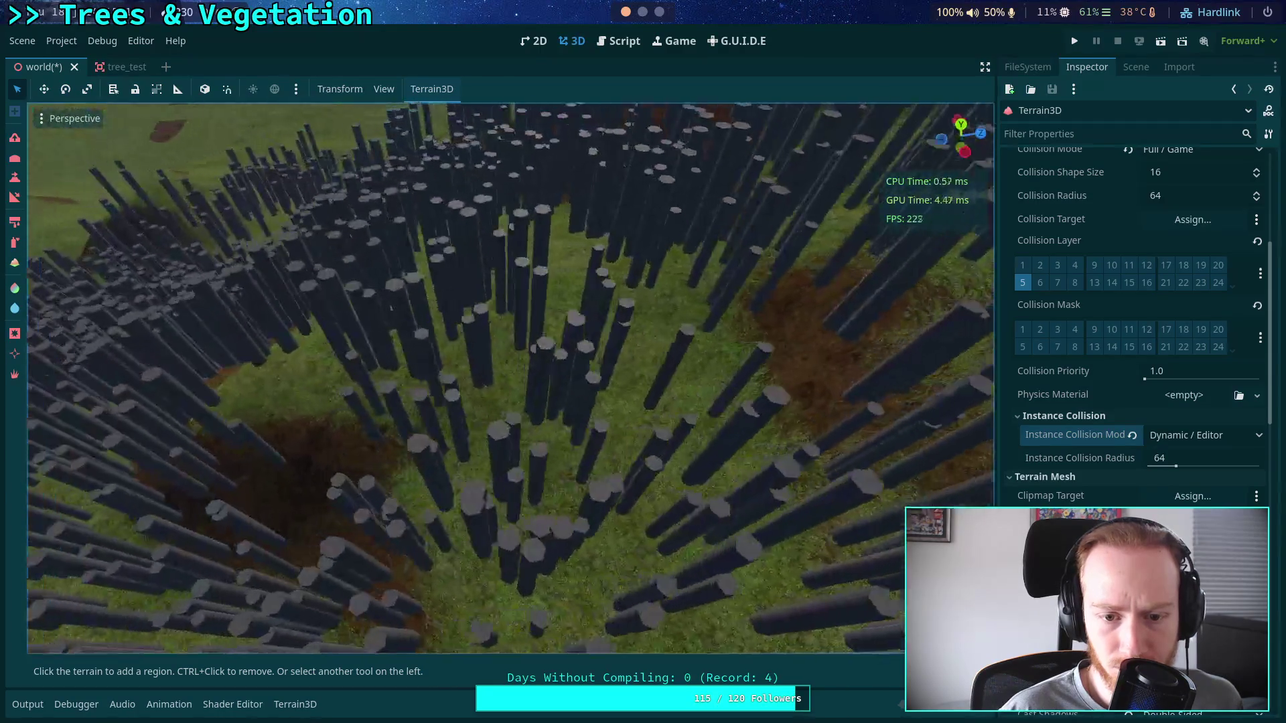
key("s")
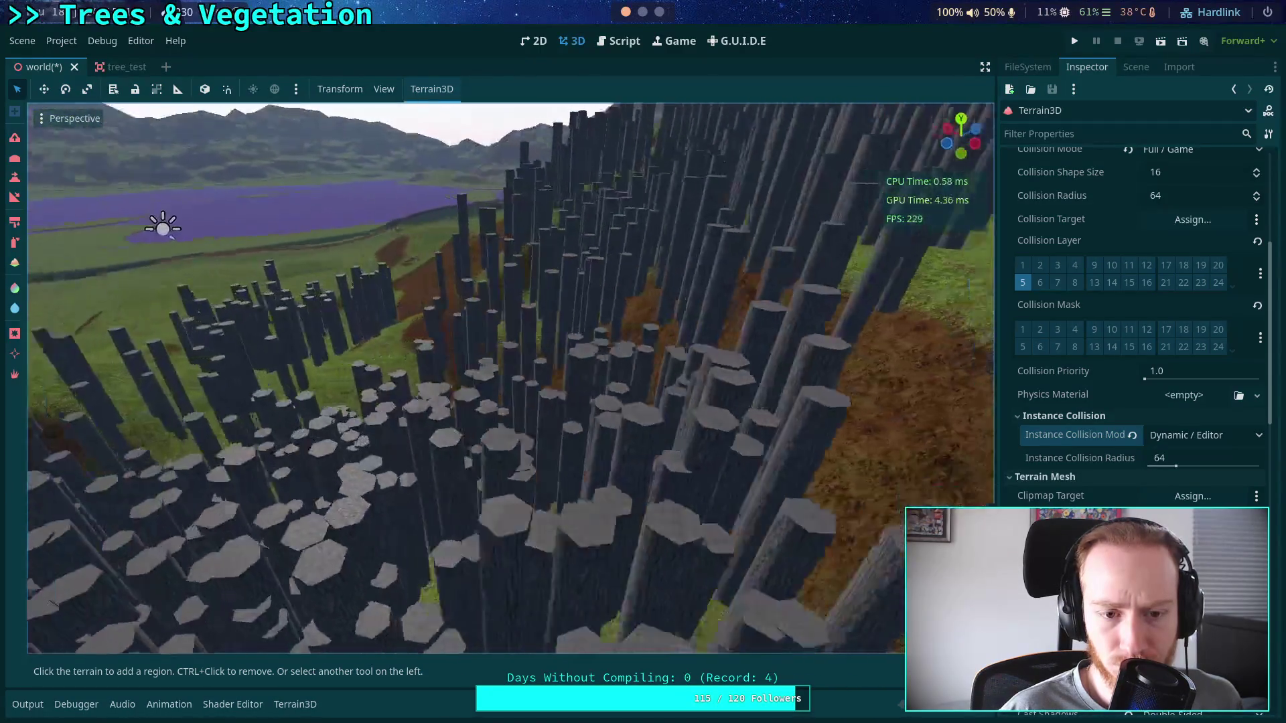
key("s")
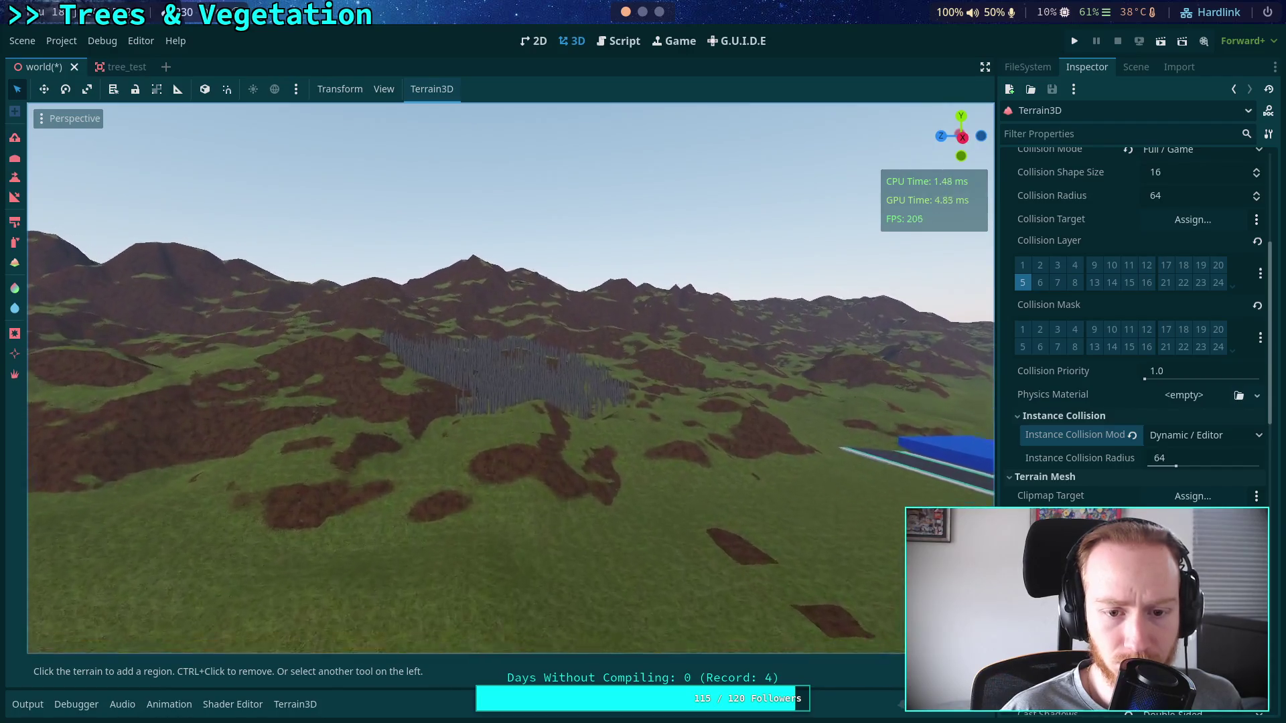
key("w")
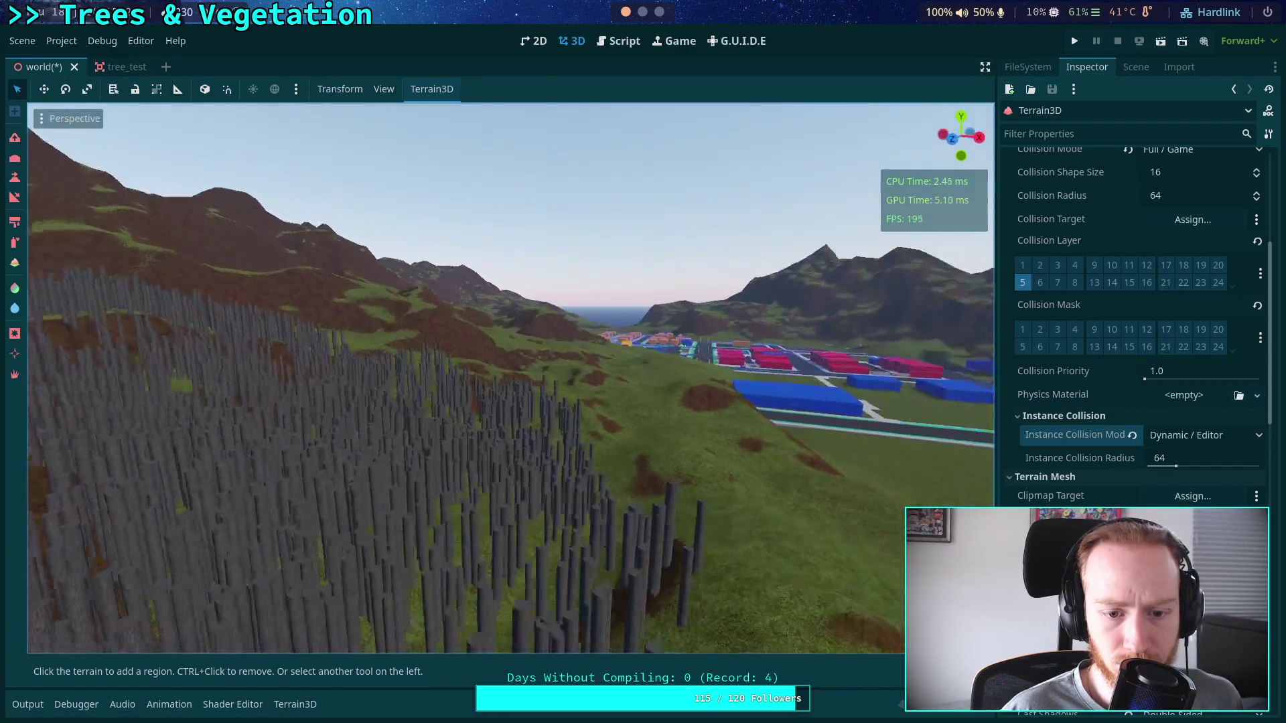
key("w")
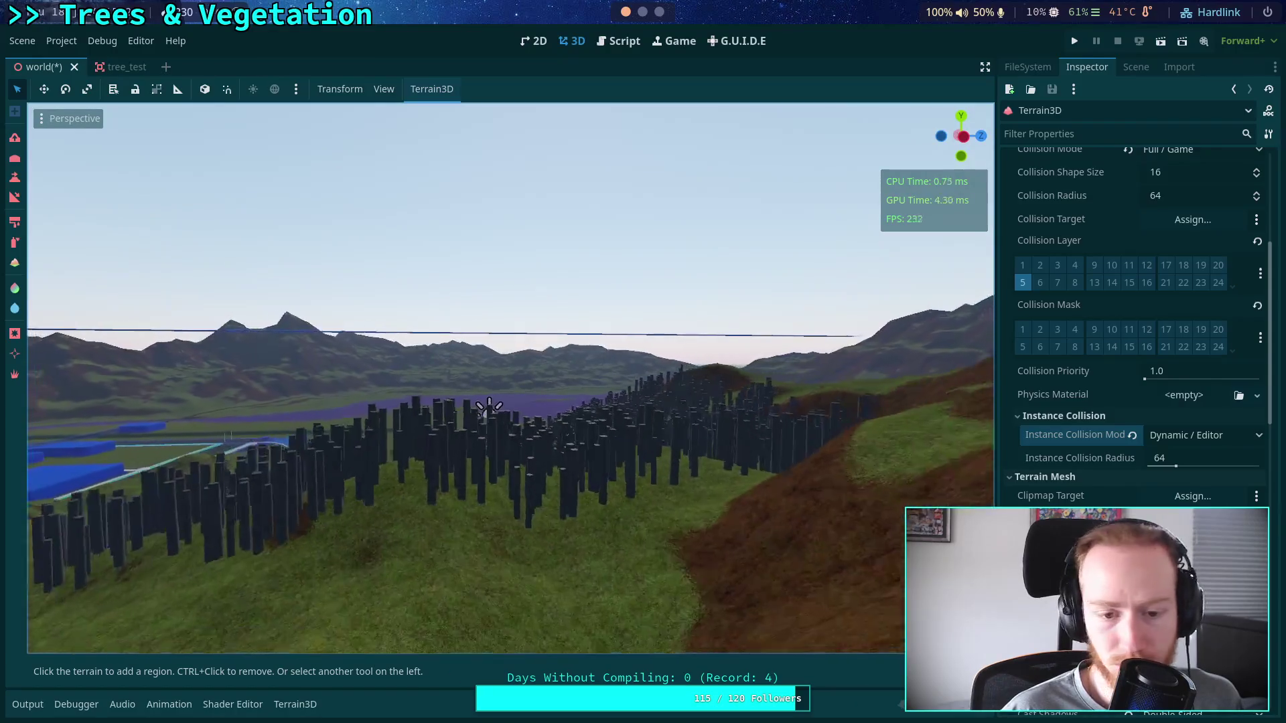
key("w")
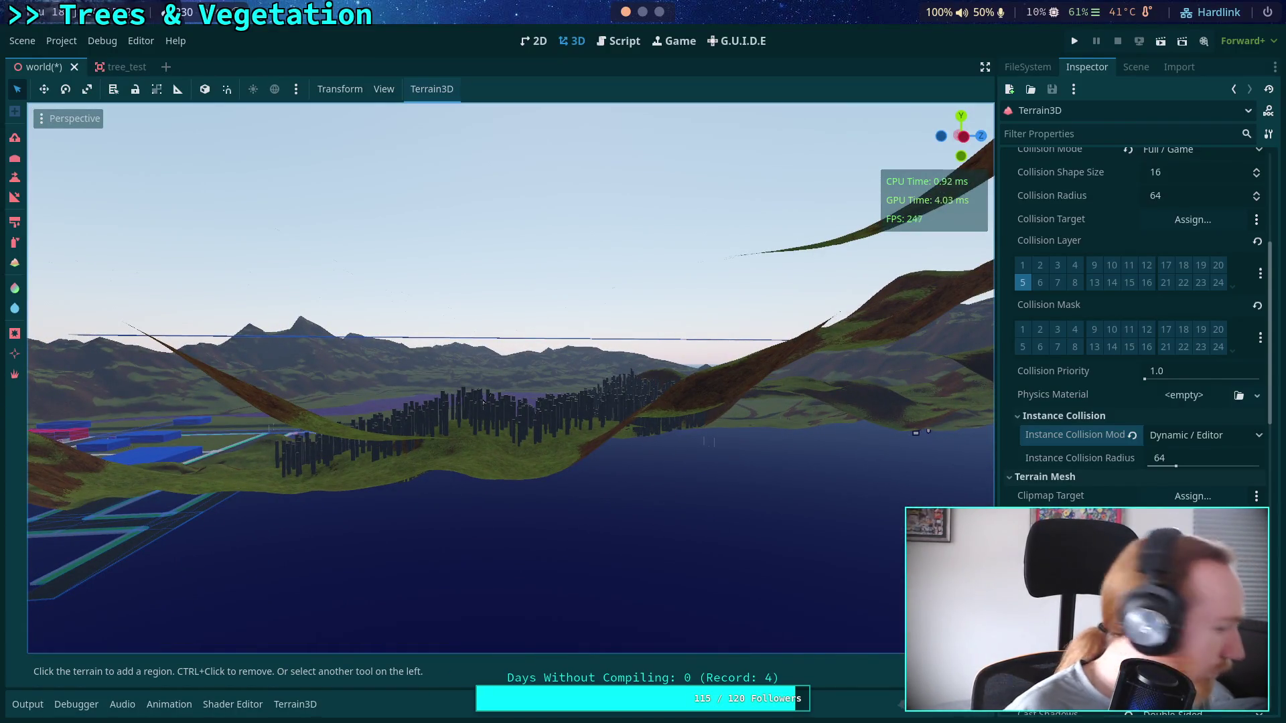
key("s")
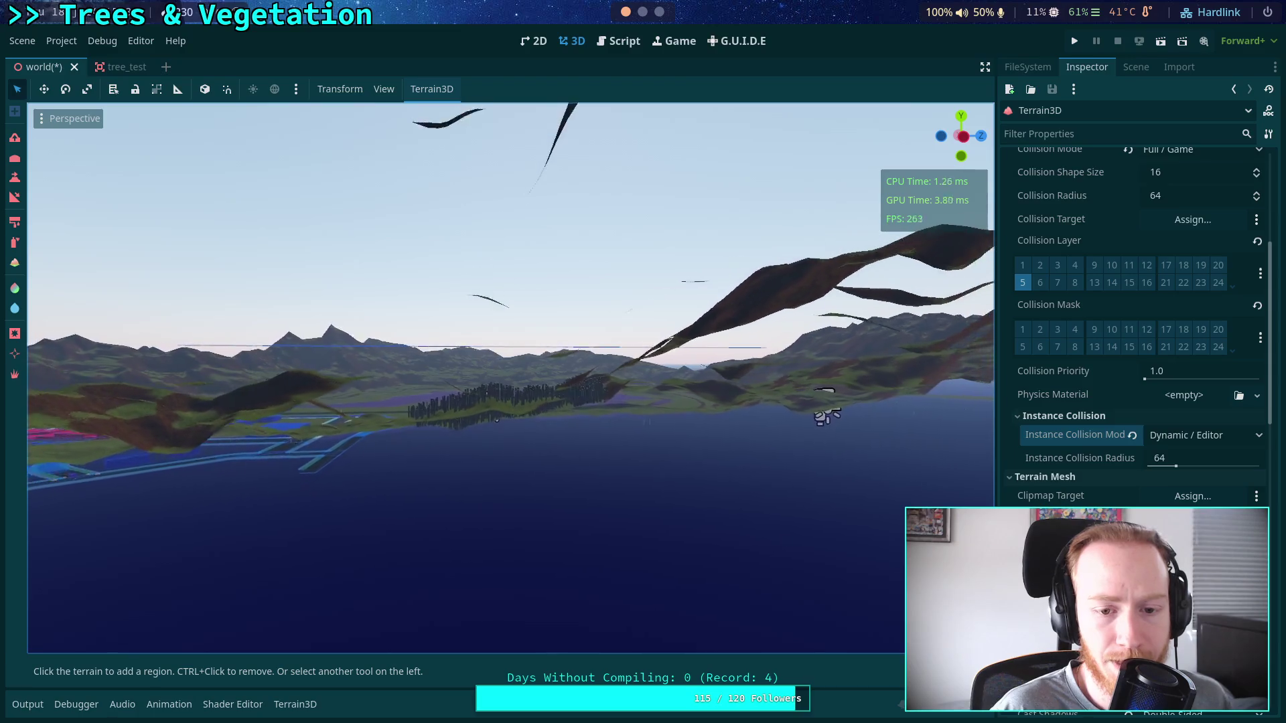
key("w")
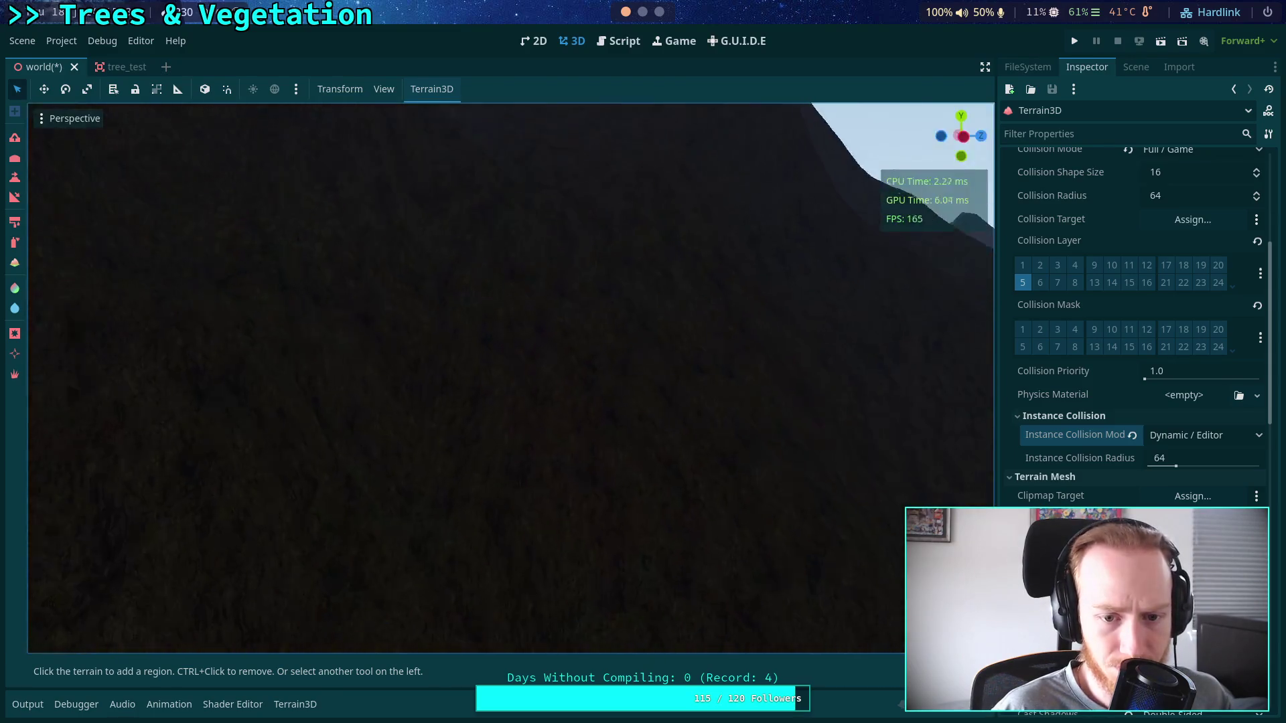
key("s")
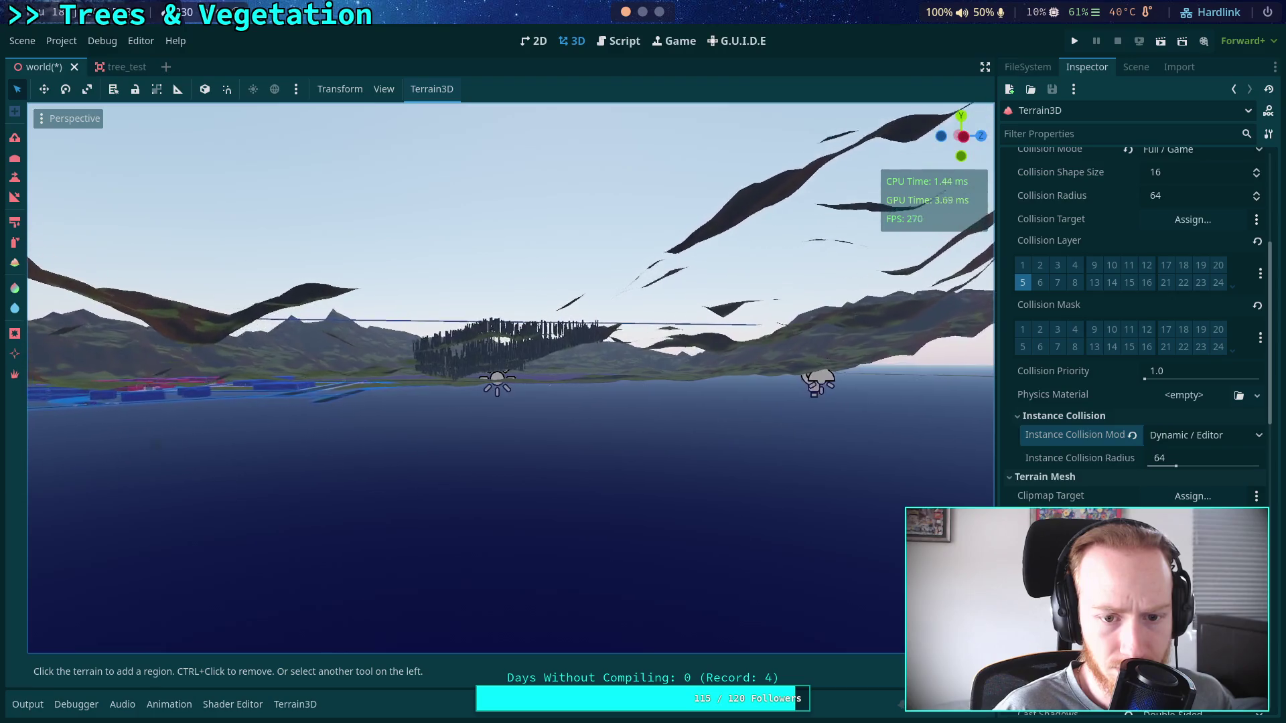
key("e")
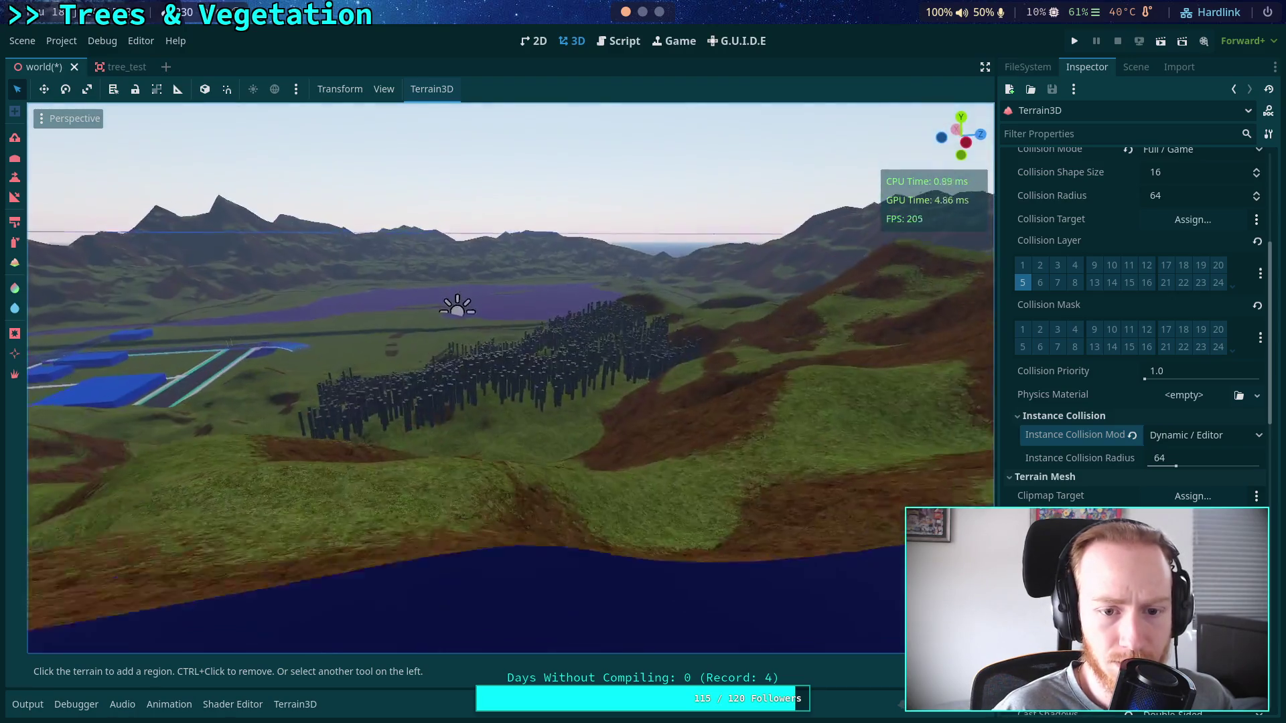
key("w")
key("ctrl+s")
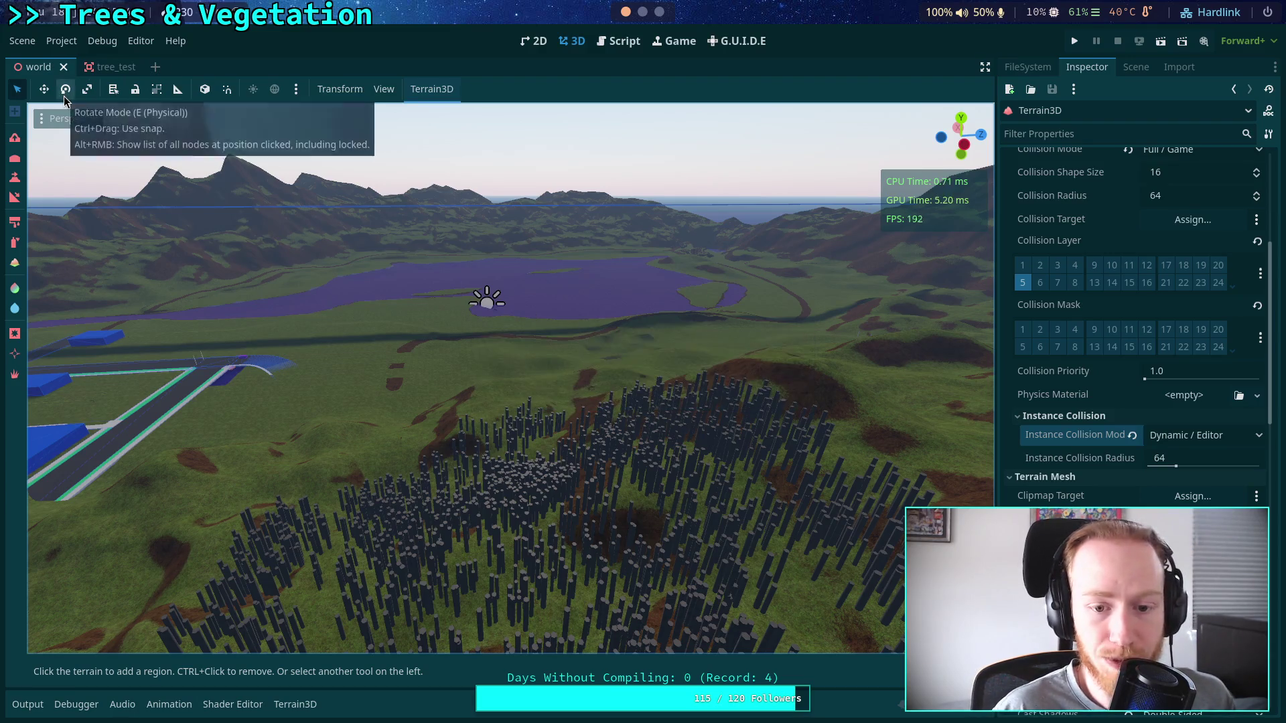
Reload the saved world scene from the Scene menu.
key("w")
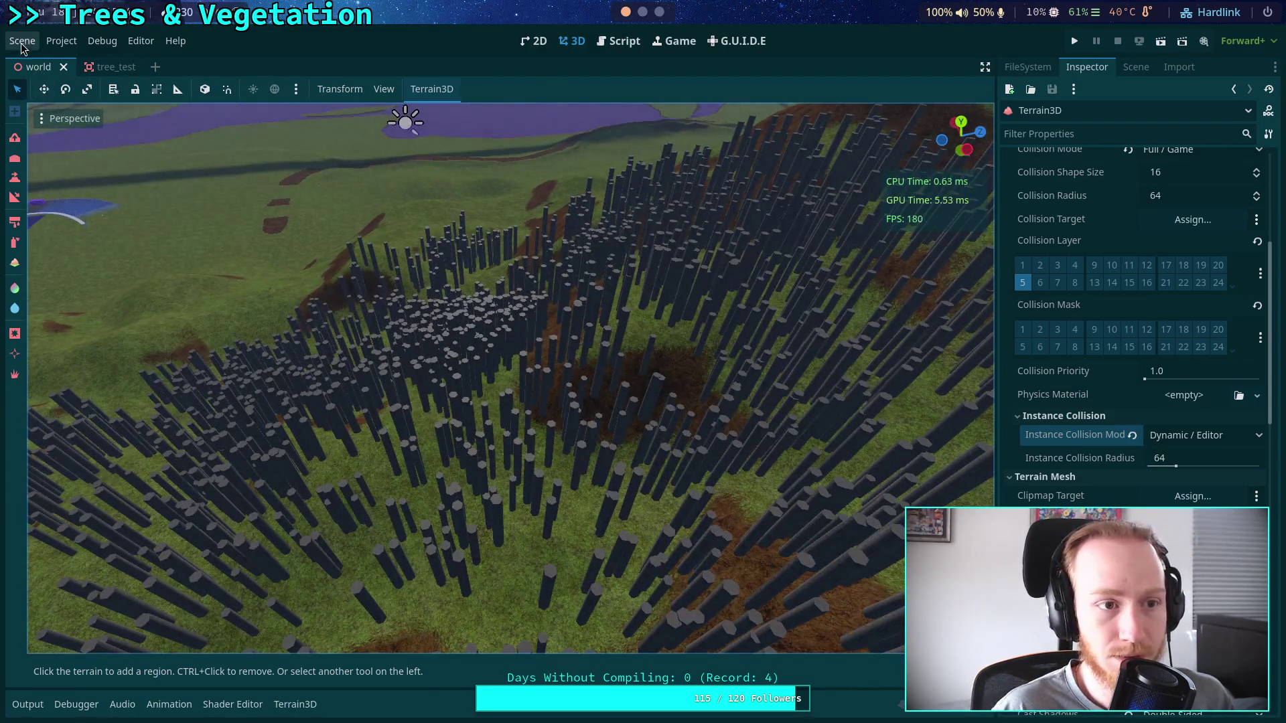
left_click(22, 42)
left_click(86, 362)
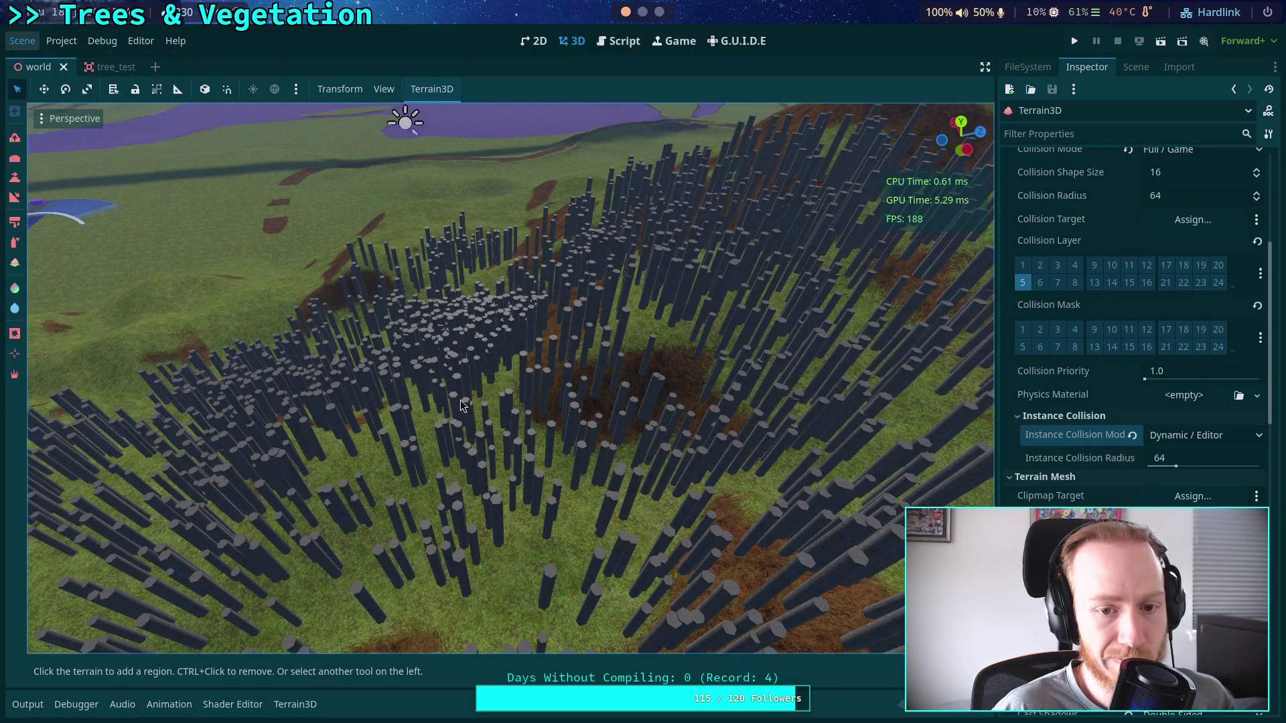
Fly through the pillar forest and over the lake and buildings to check the trees remain.
key("w")
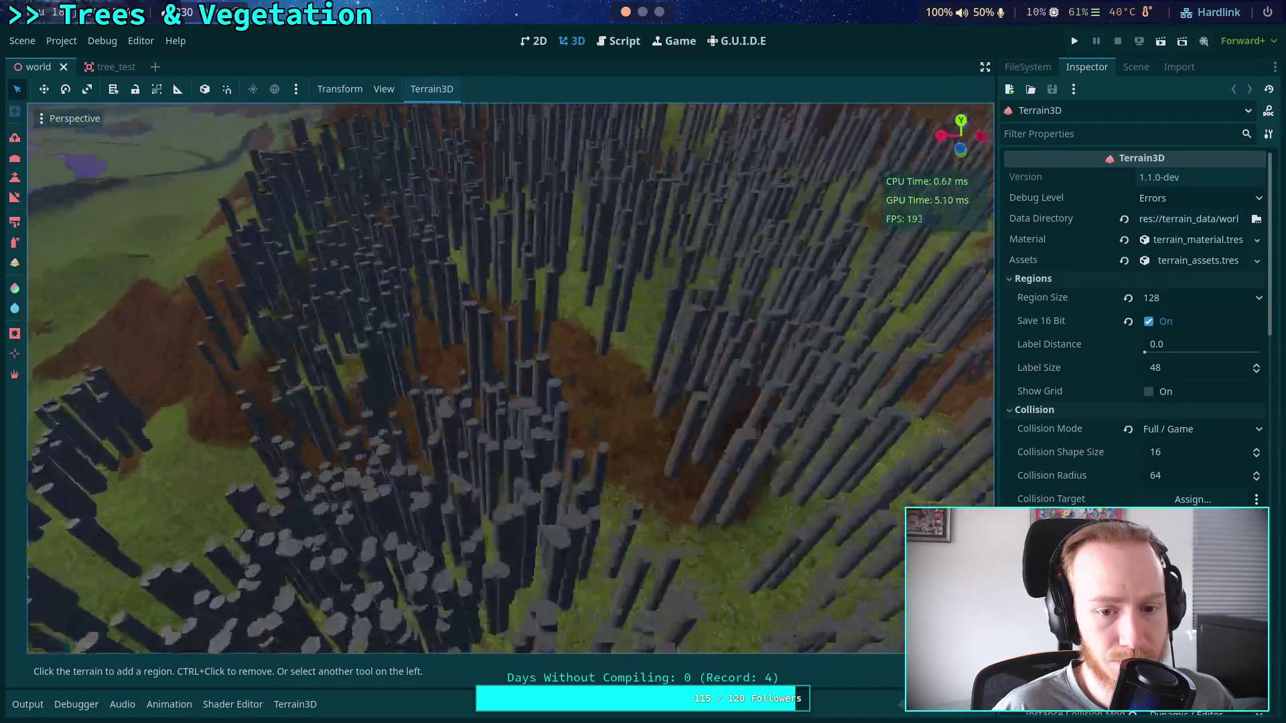
key("s")
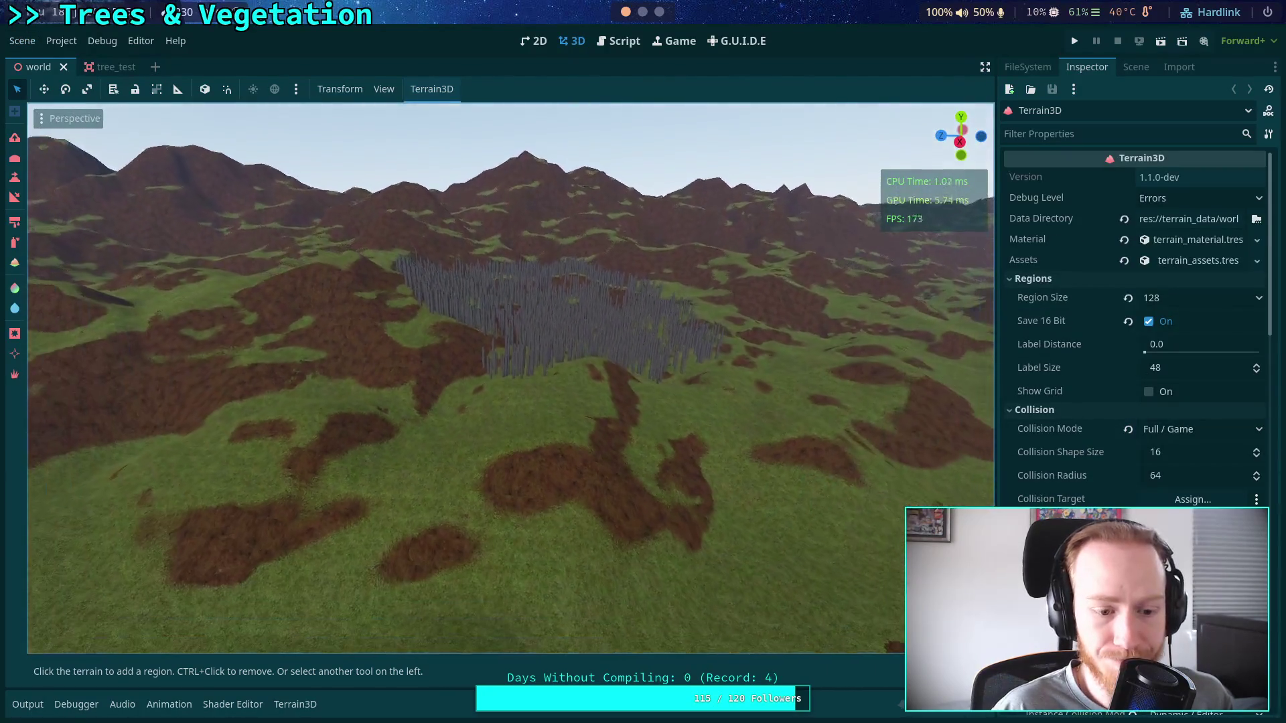
key("w")
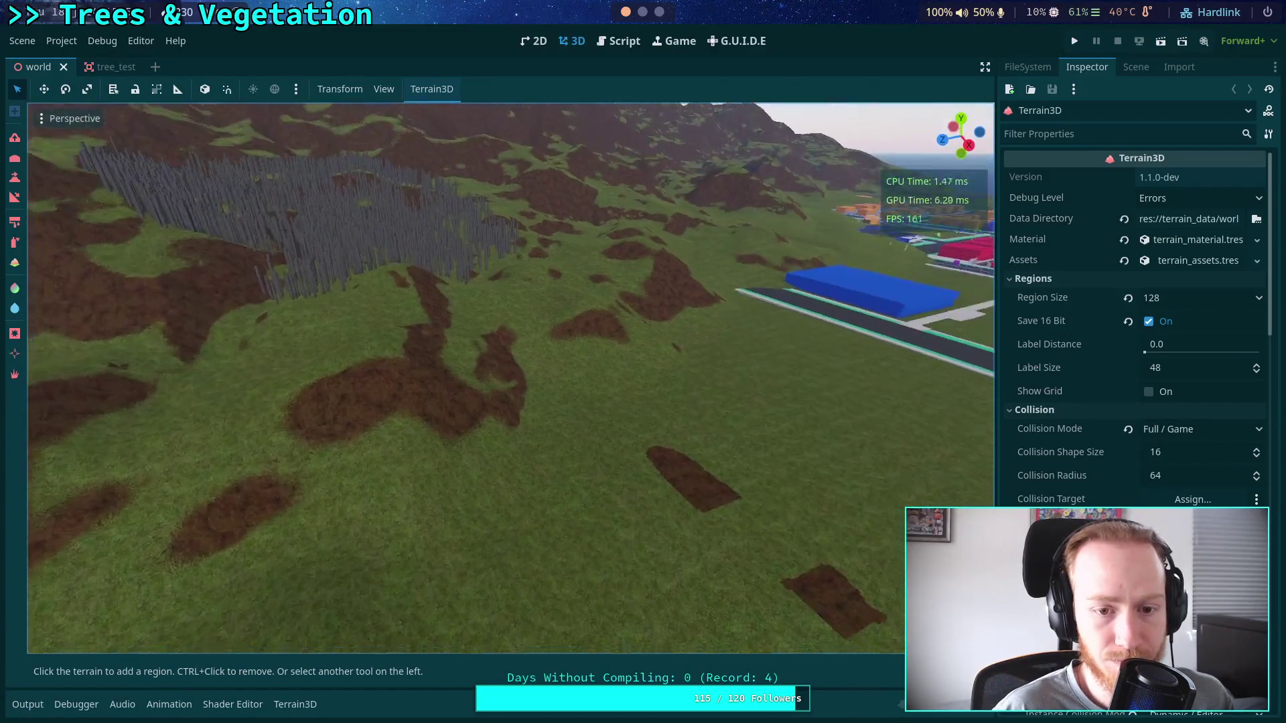
key("s")
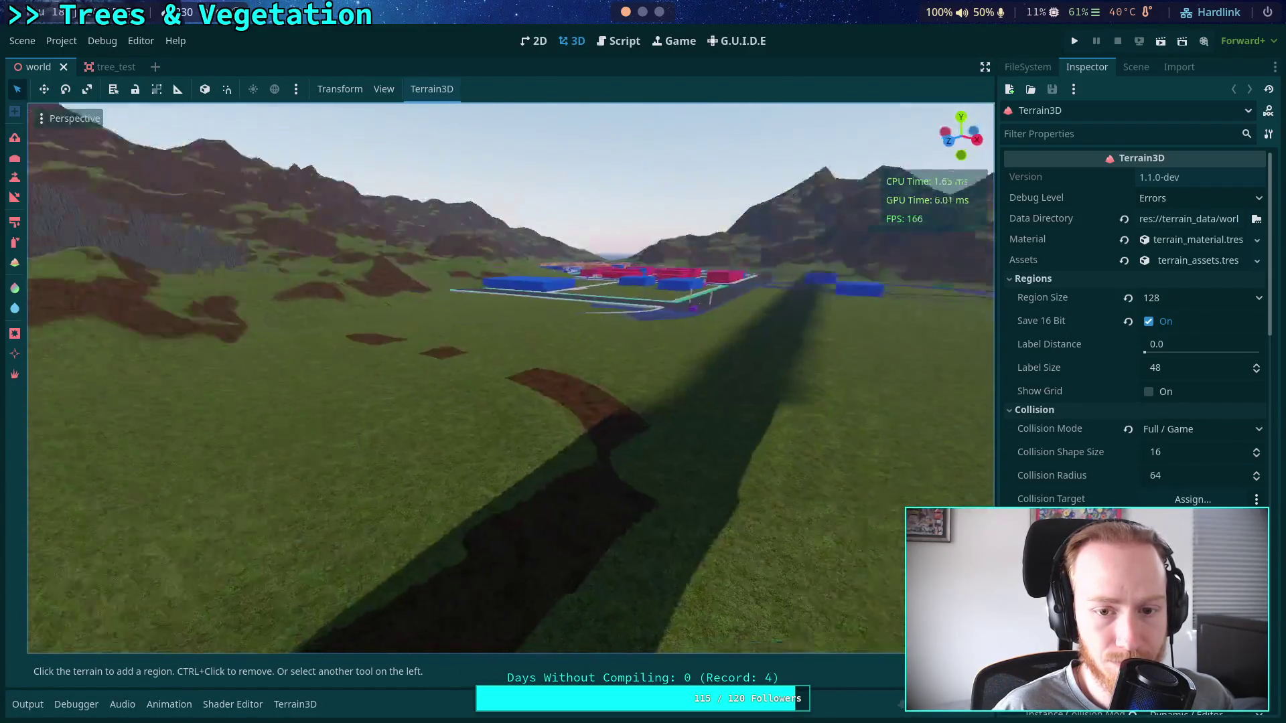
key("s")
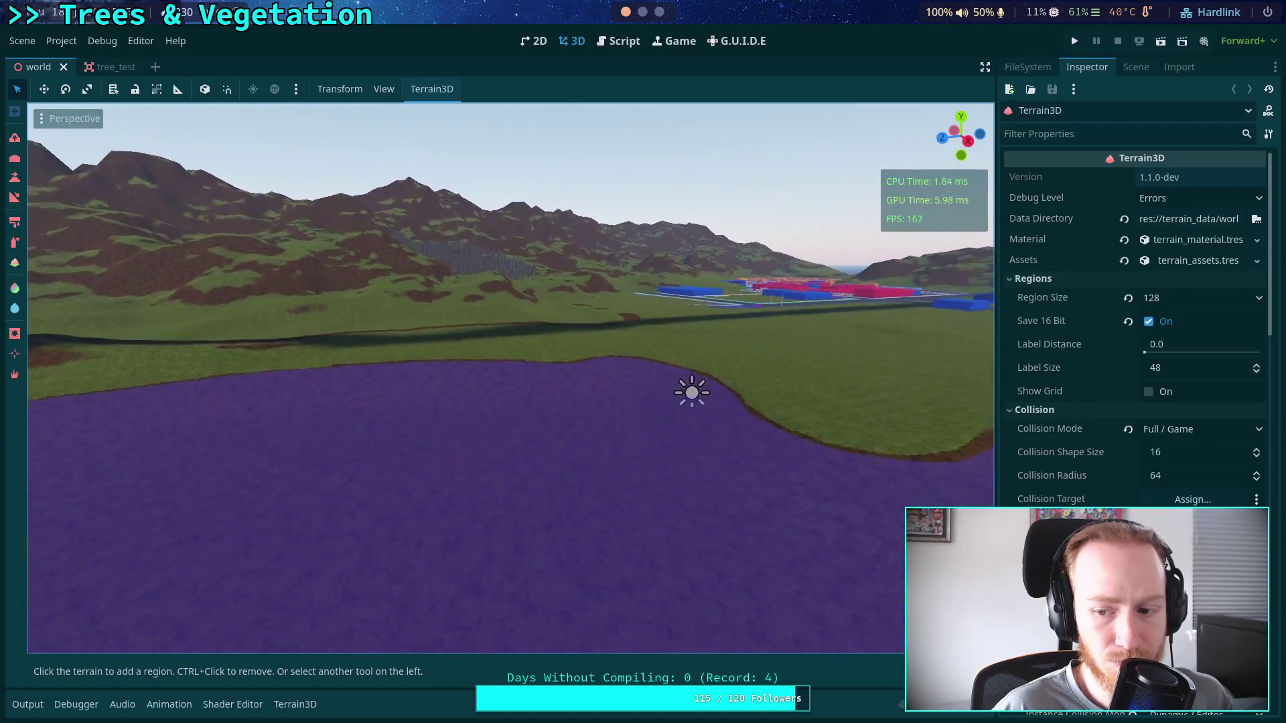
key("s")
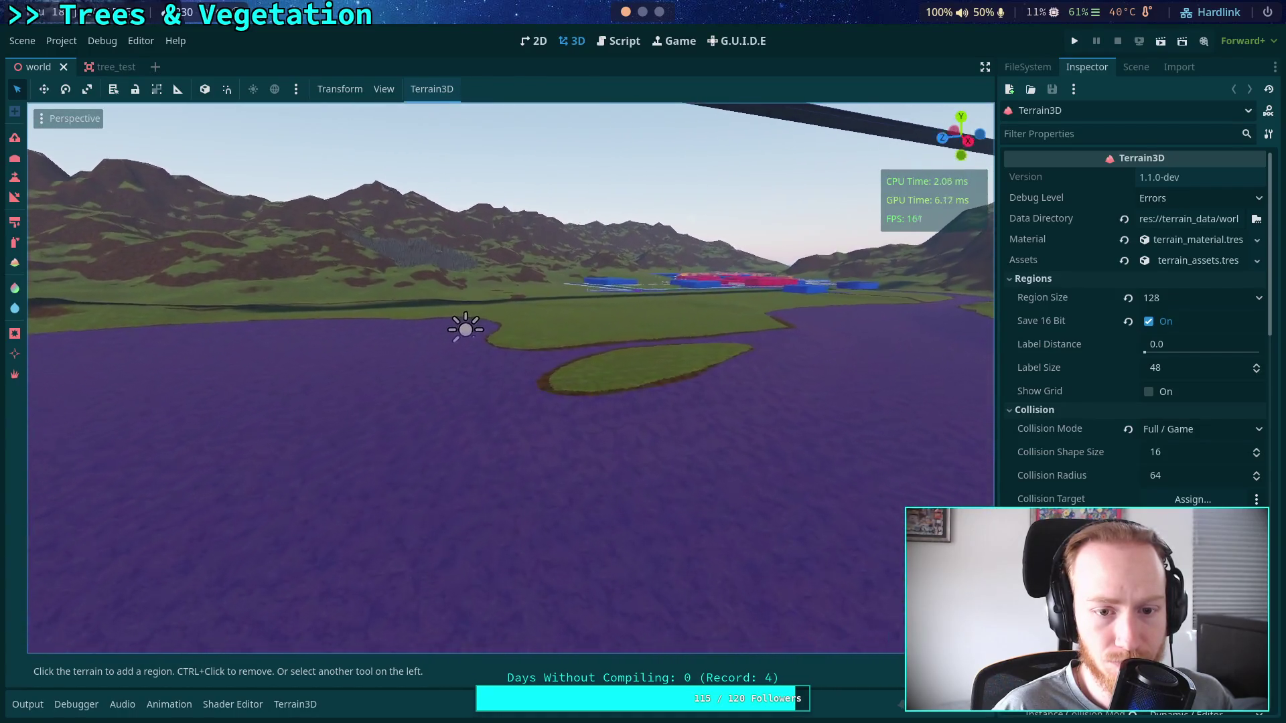
key("w")
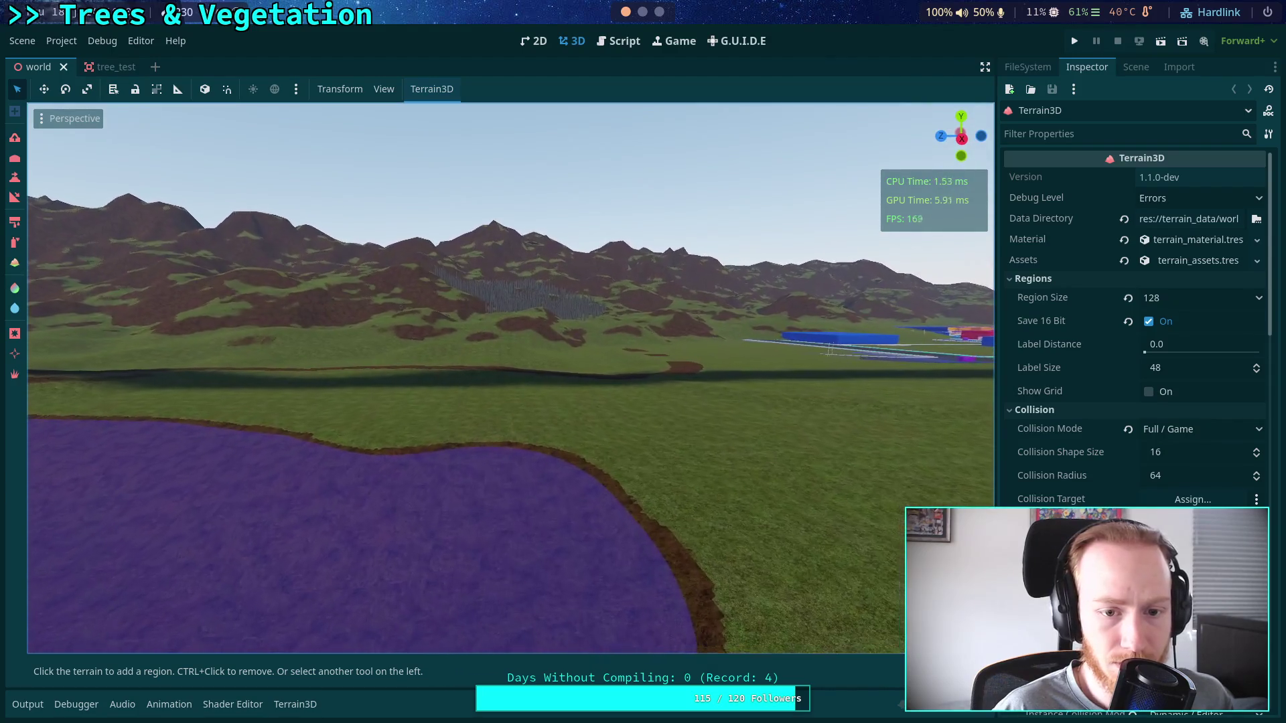
key("w")
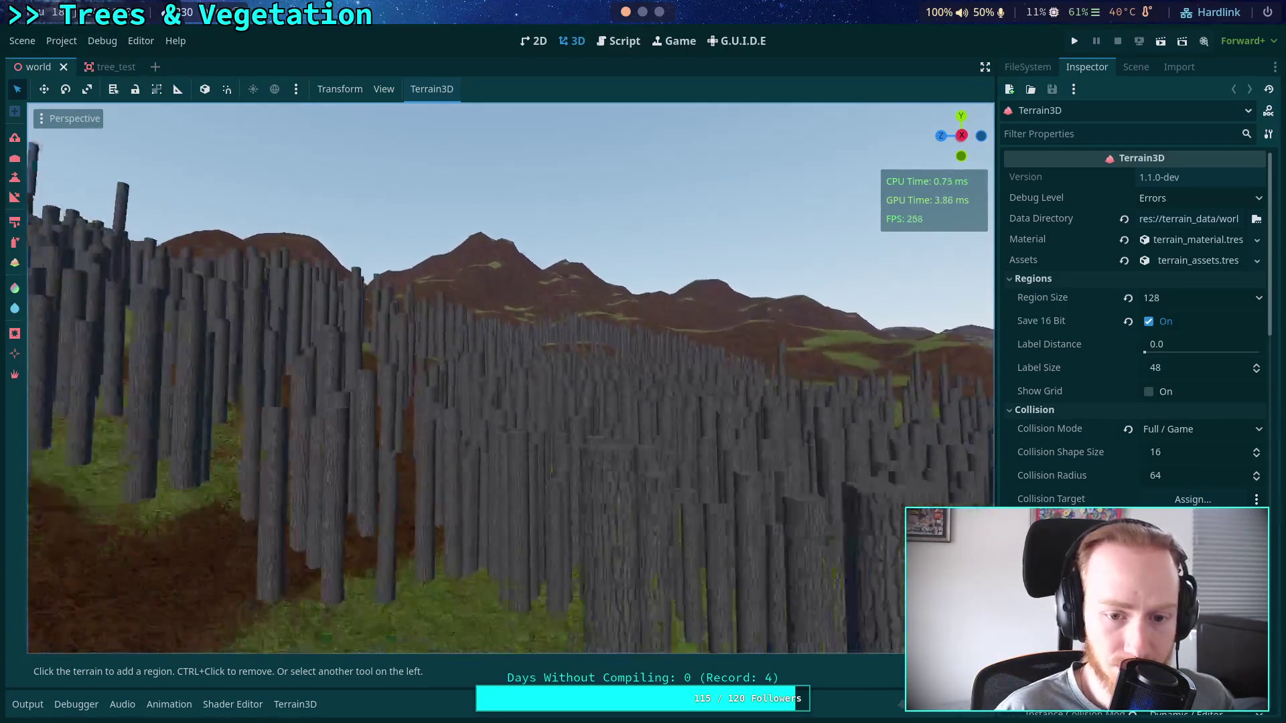
key("s")
key("w")
key("s")
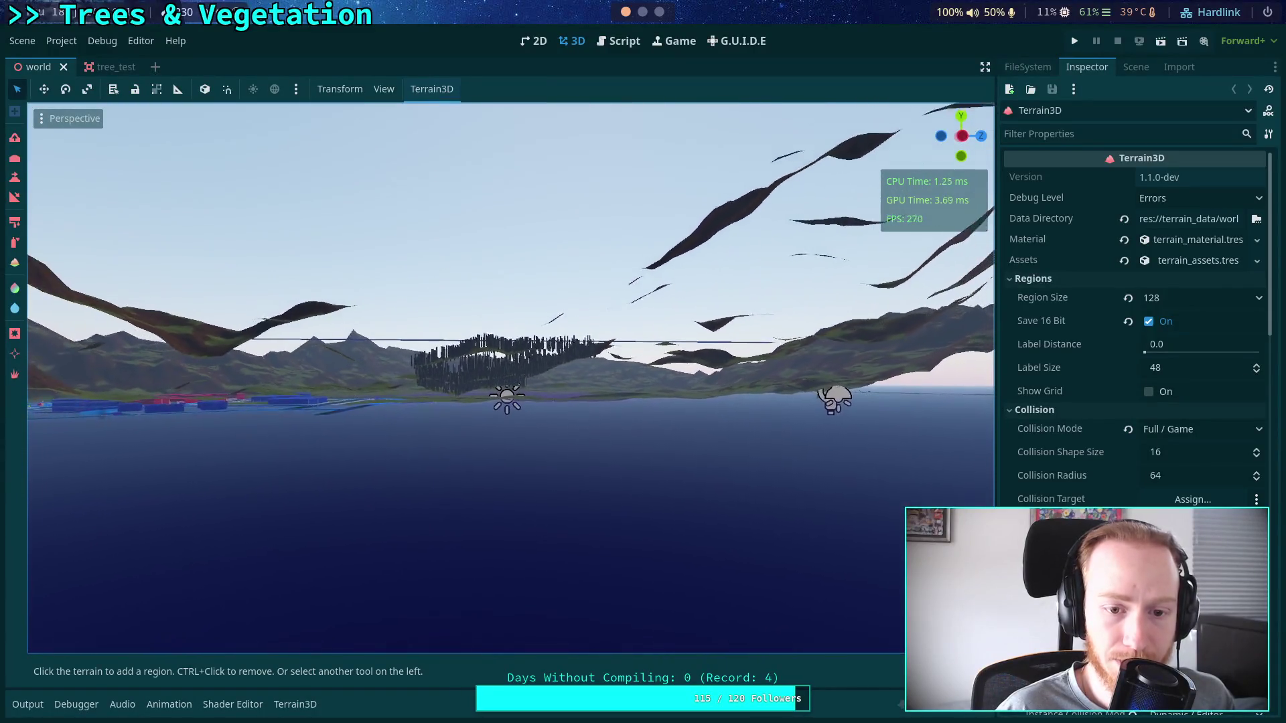
Inspect the tree grid up close, then rise above the terrain to view it from above.
key("w")
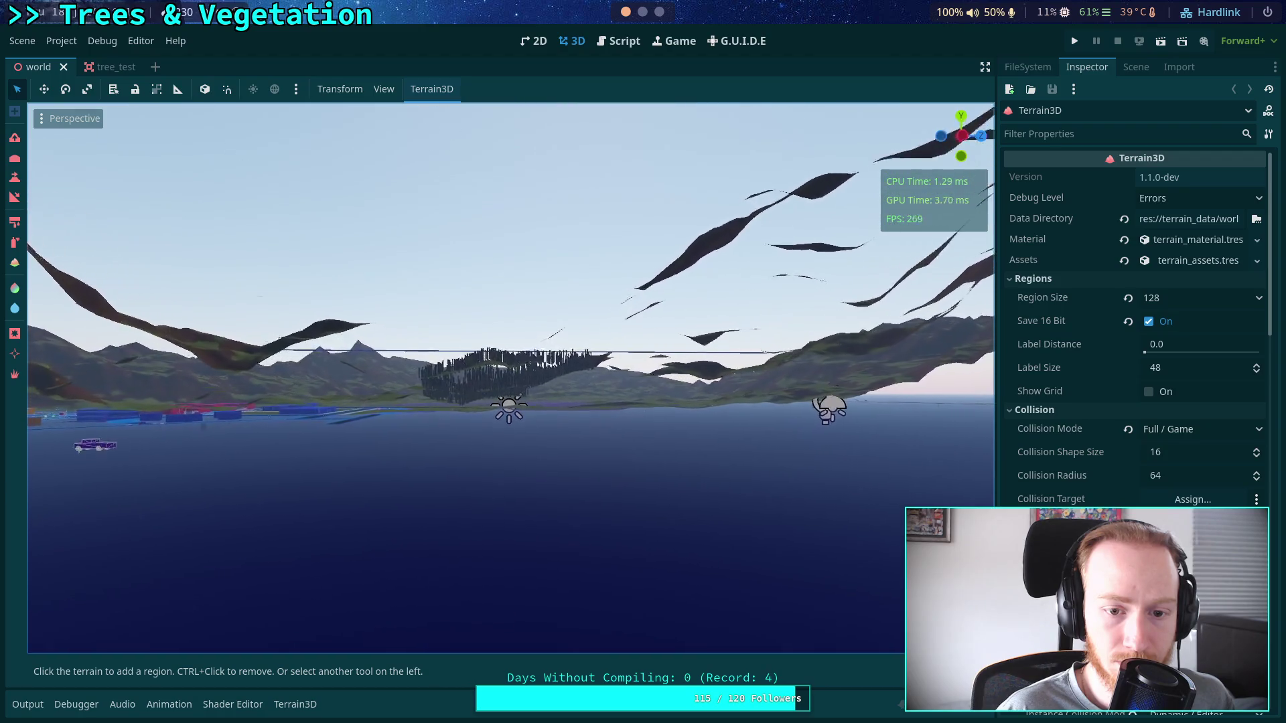
key("w")
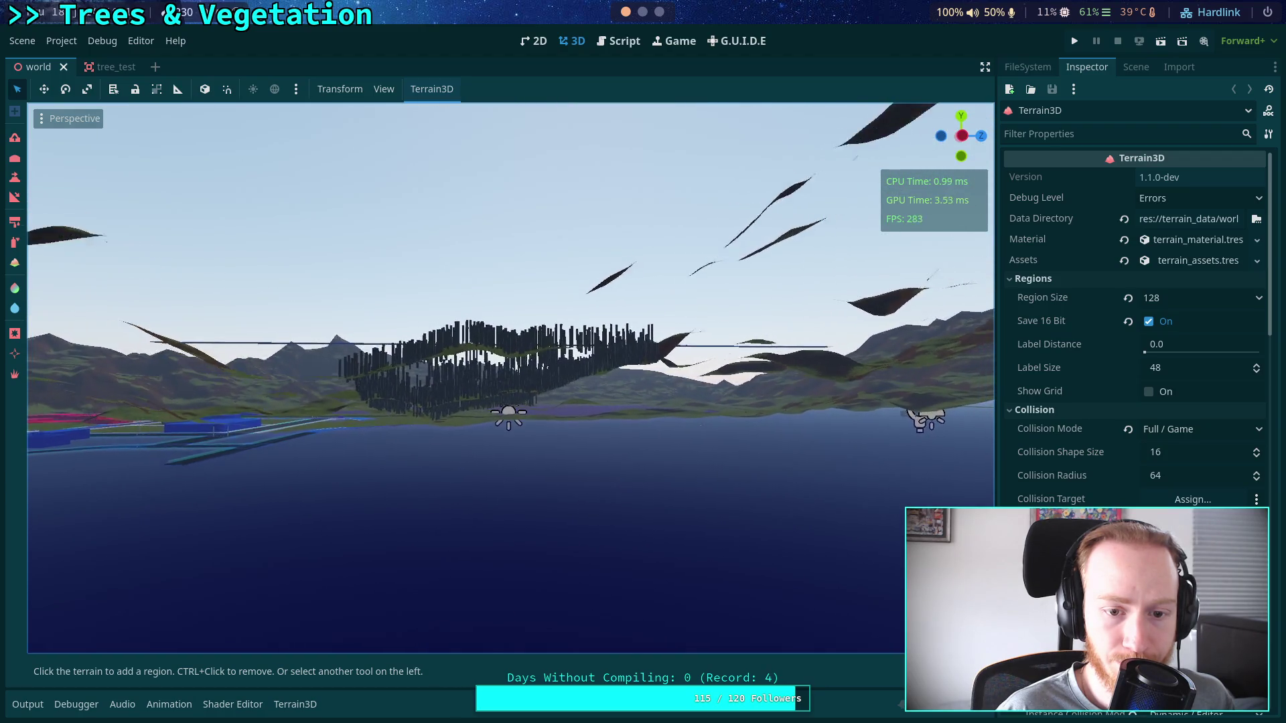
key("s")
key("w")
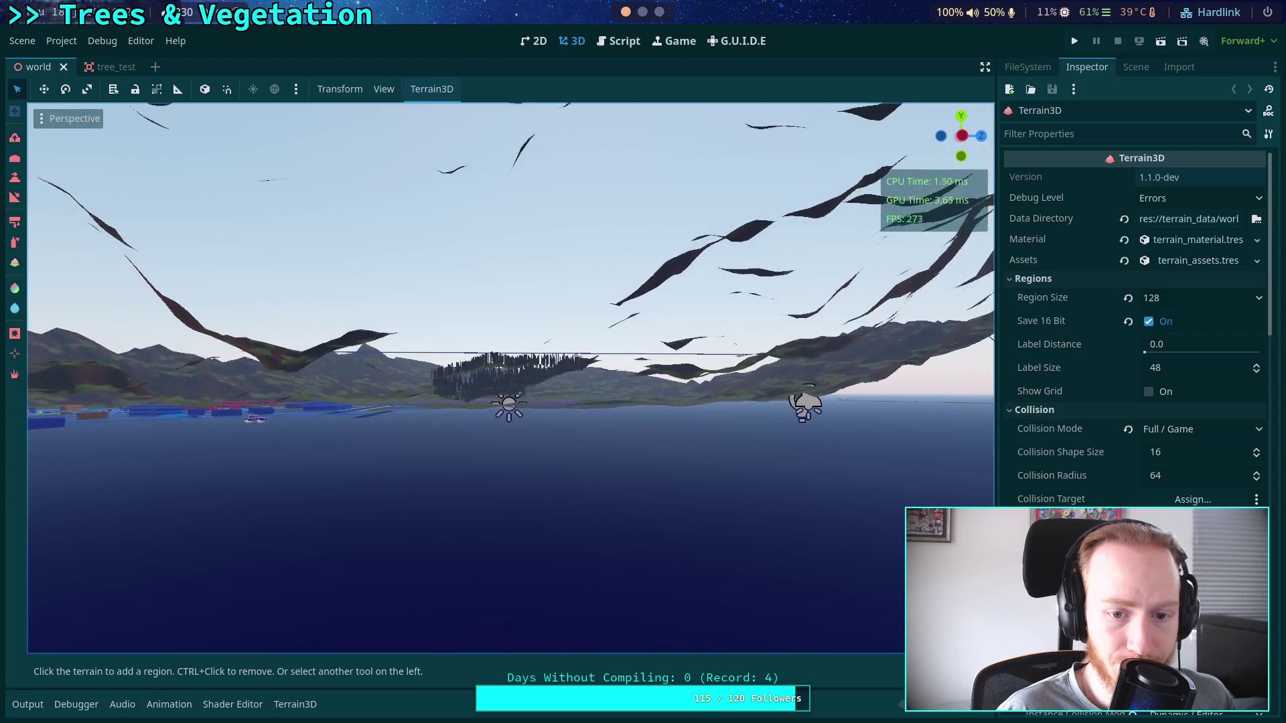
key("w")
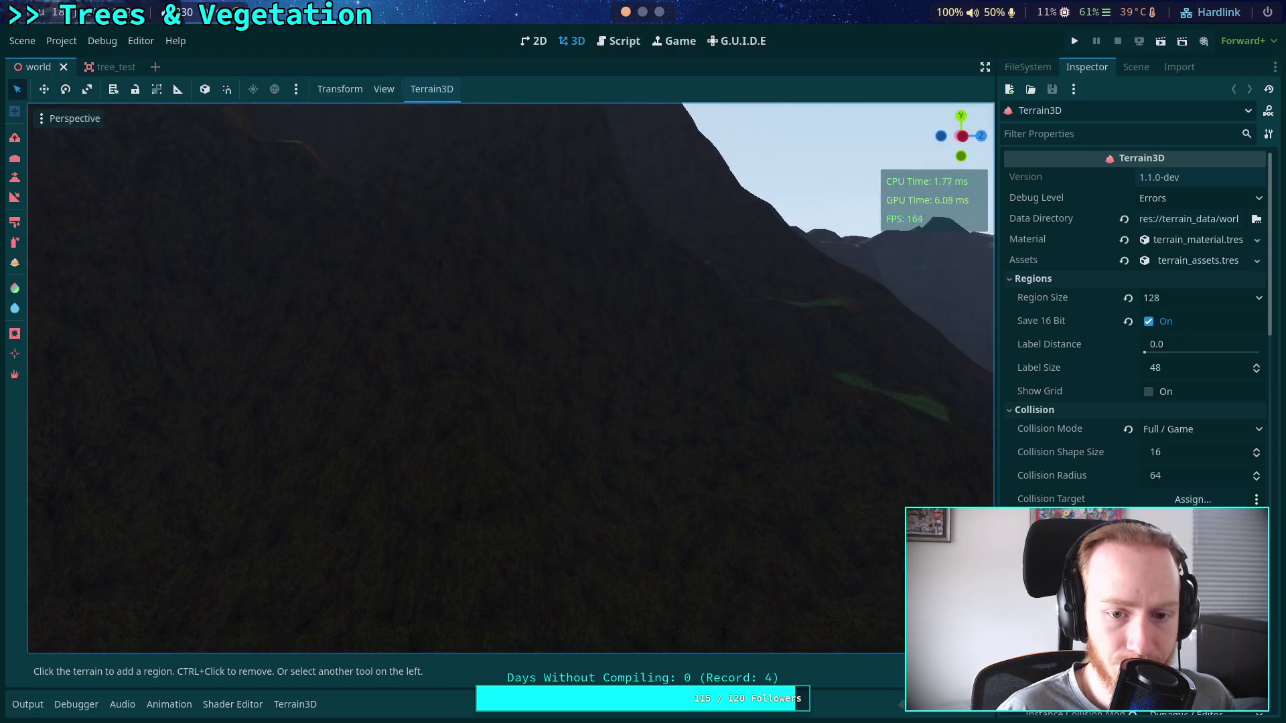
key("s")
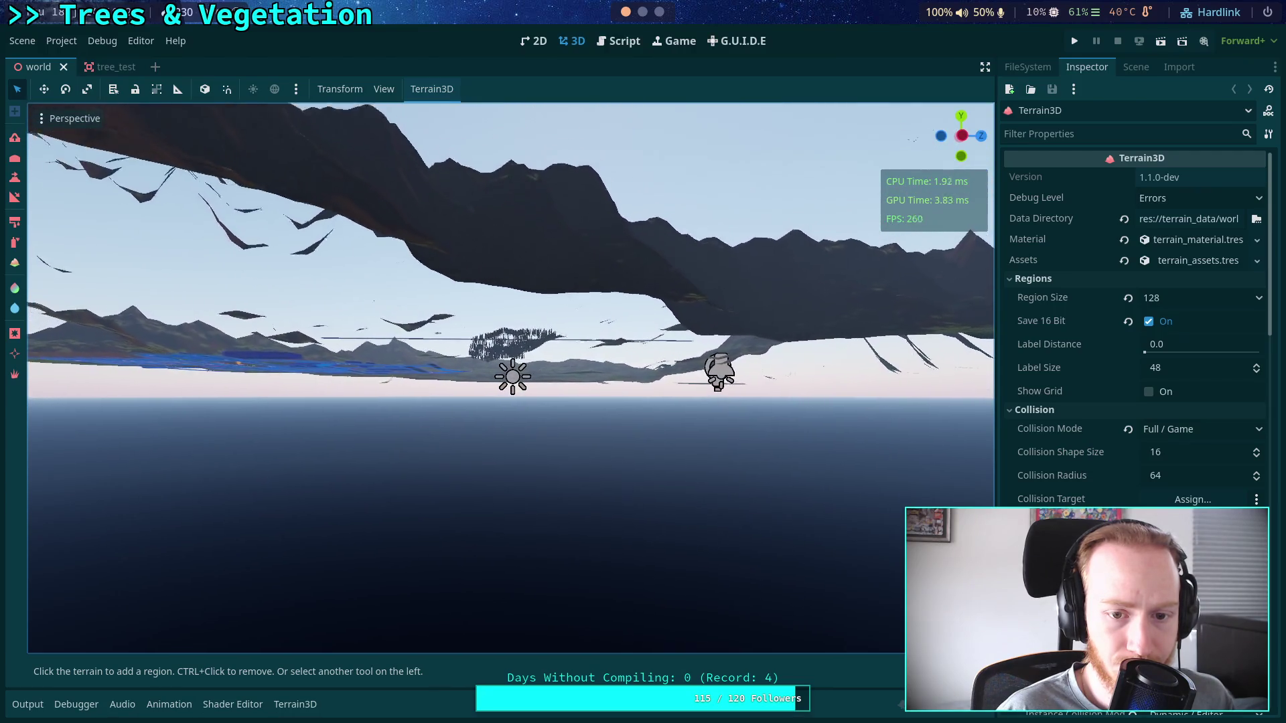
scroll(509, 375, "down", 2)
scroll(509, 375, "down", 6)
key("e")
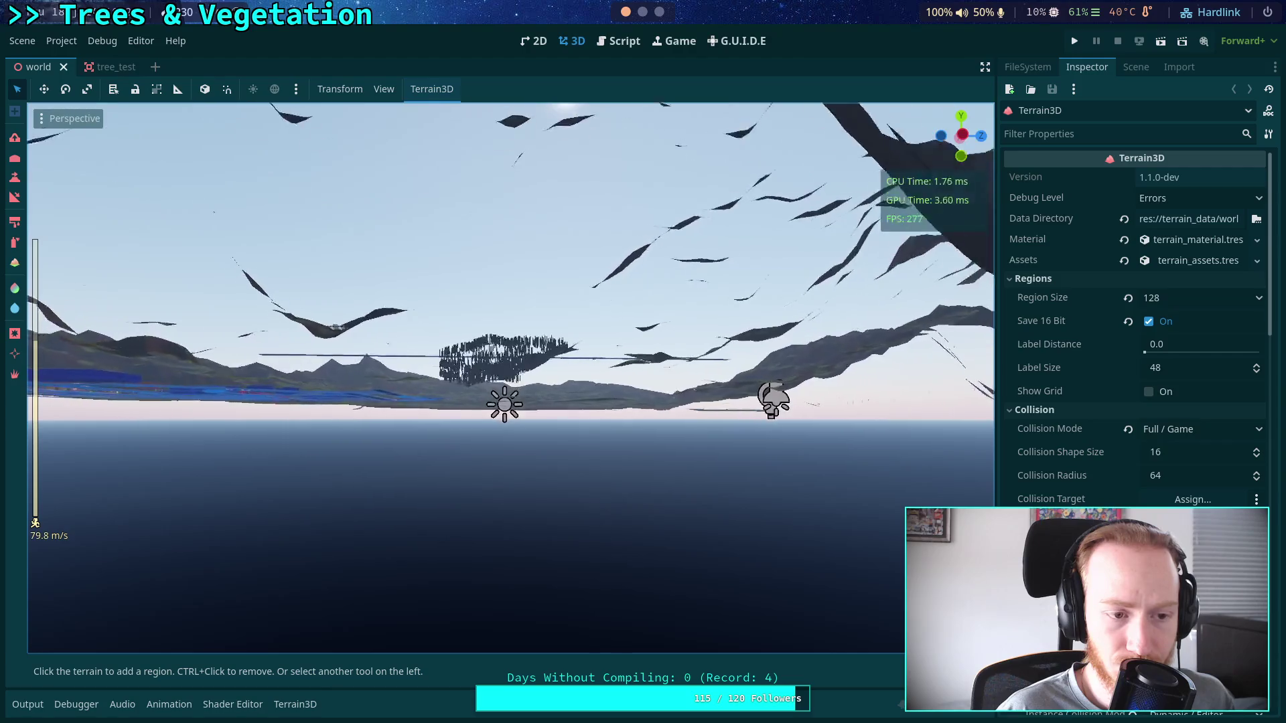
key("w")
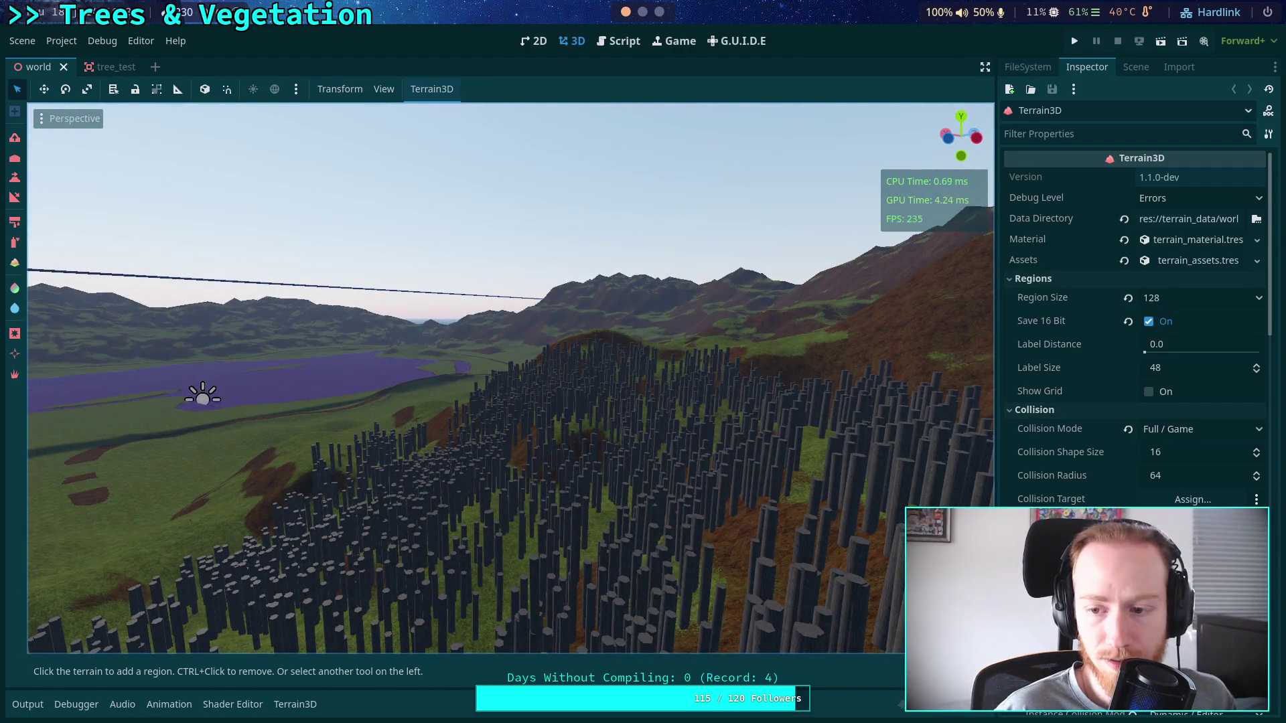
Set Terrain3D's Vertex Spacing to 2.0 and fly over the widened landscape.
scroll(1136, 322, "down", 5)
left_click(1204, 427)
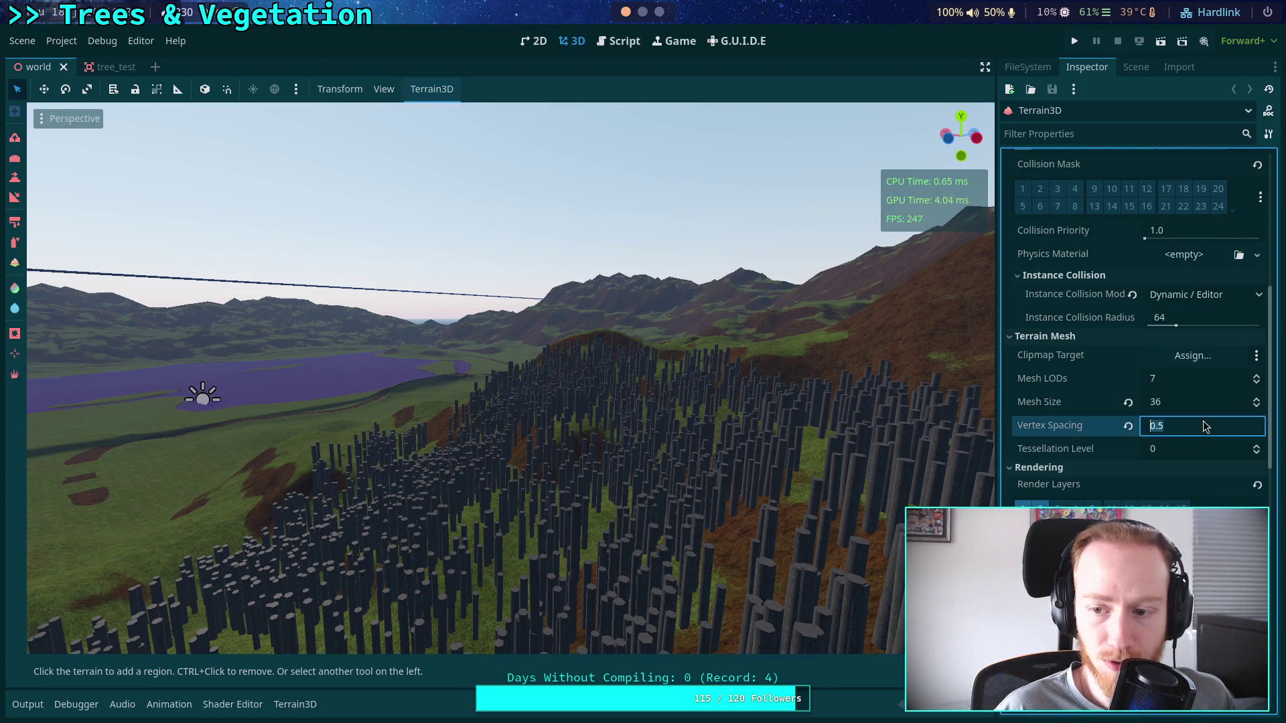
type("2")
key("Return")
key("w")
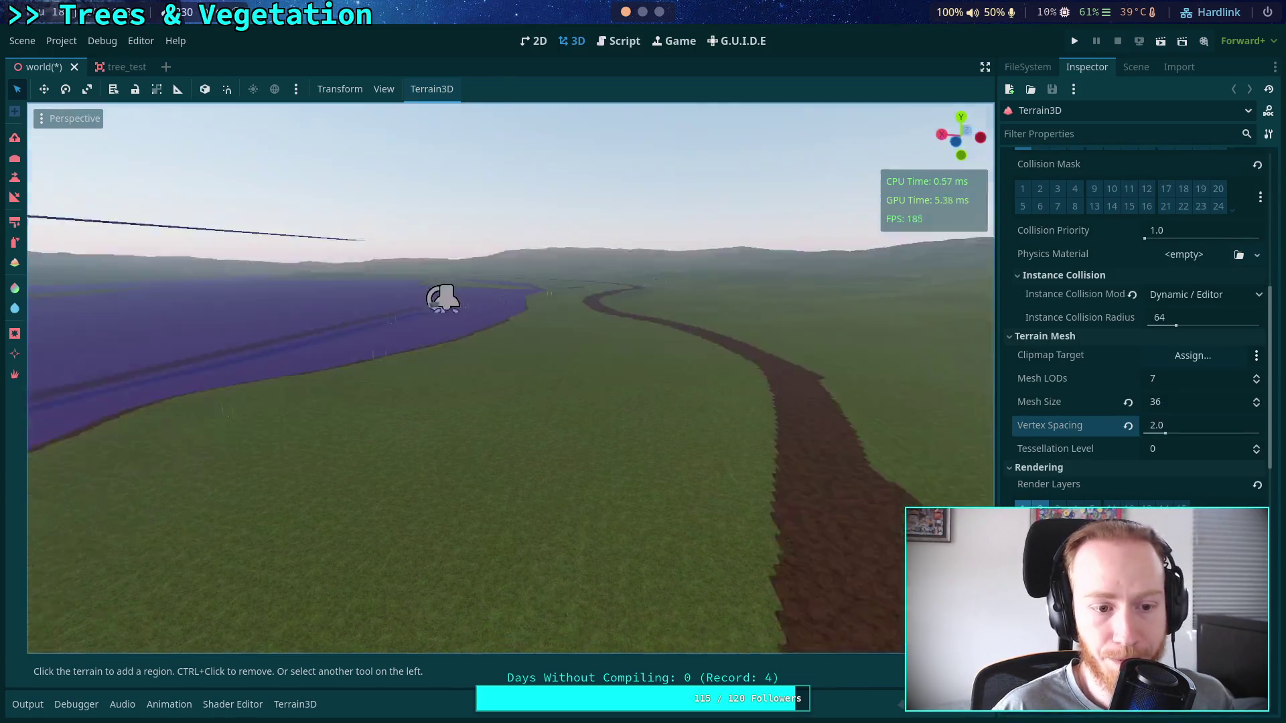
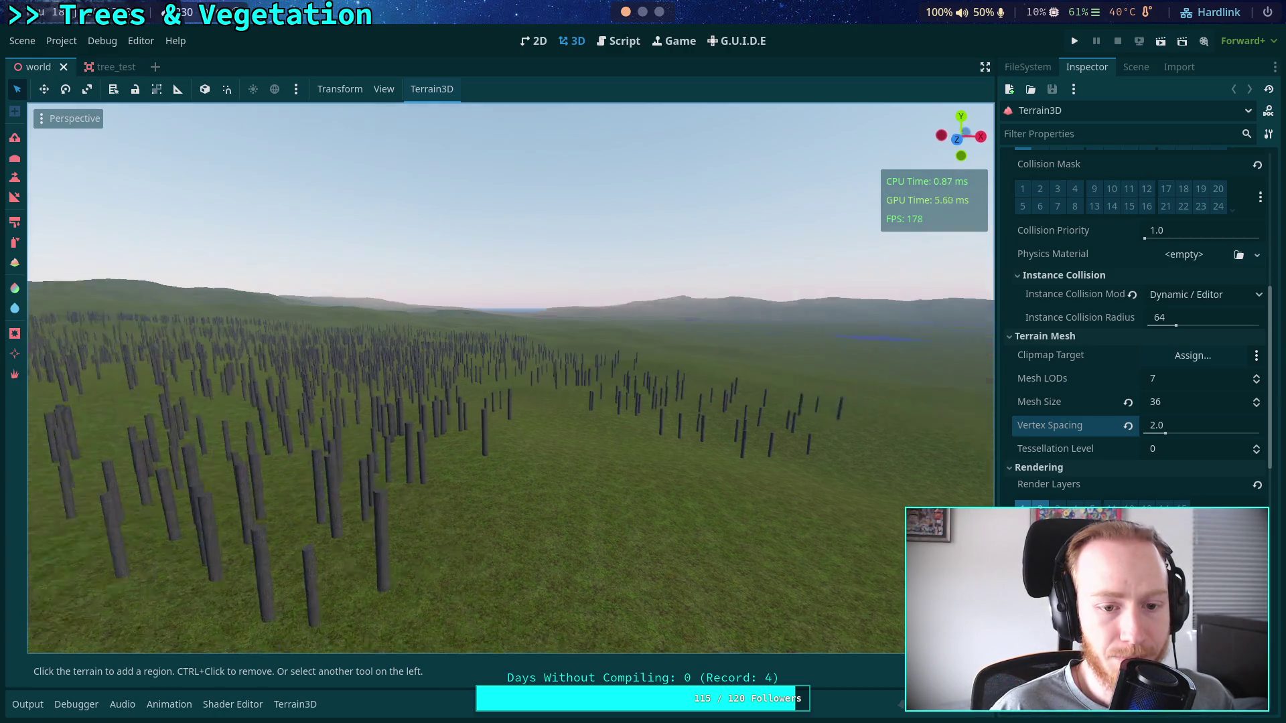
Reload the current project from the Project menu so the tree-covered world scene reopens.
left_click(21, 41)
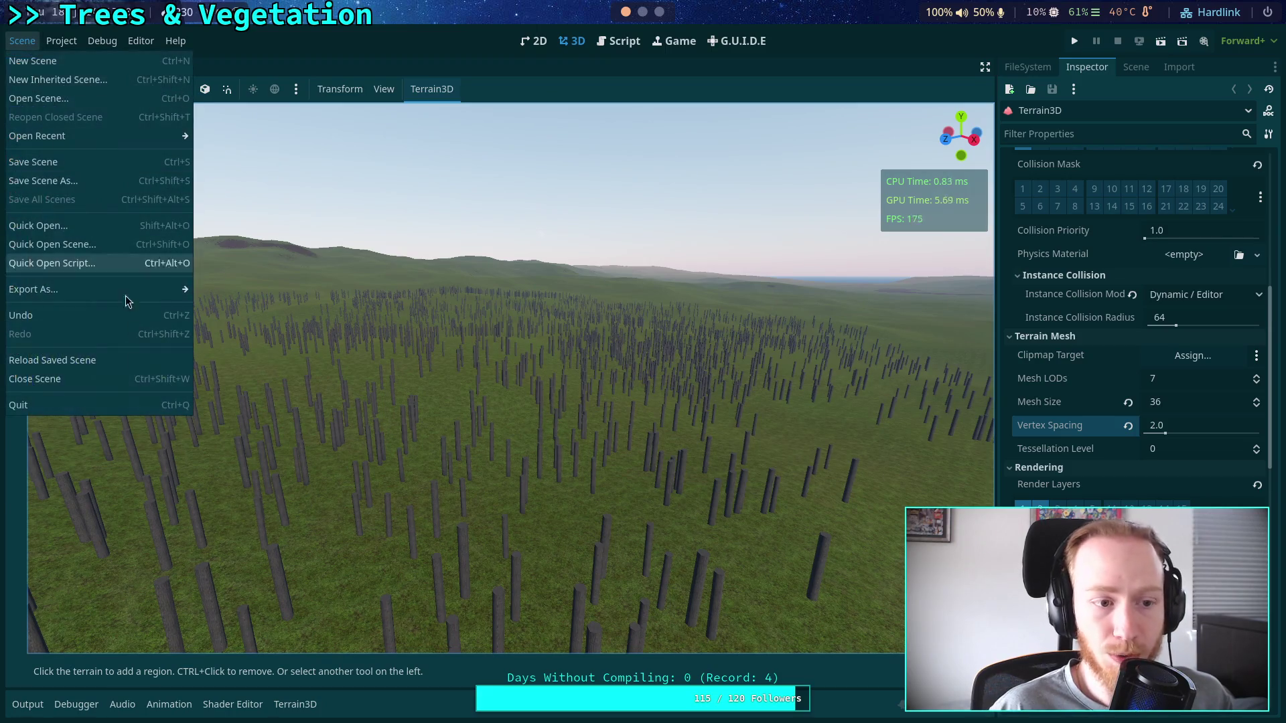
mouse_move(61, 40)
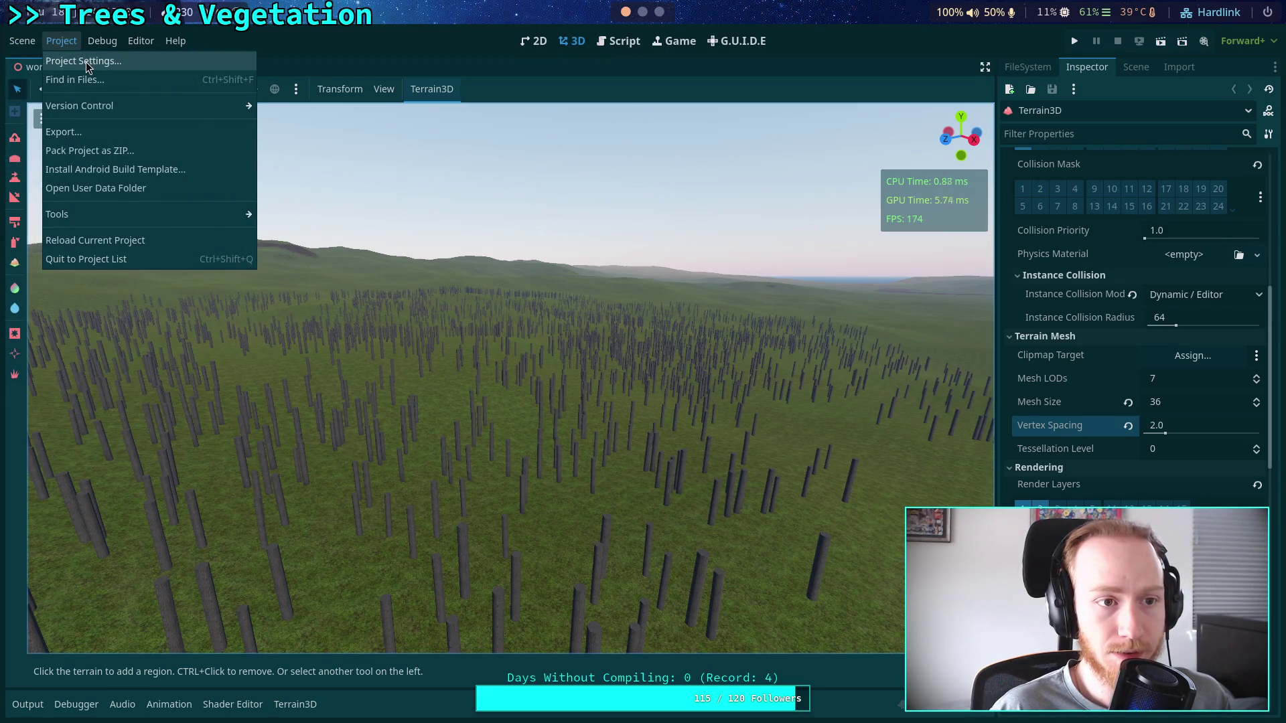
left_click(103, 236)
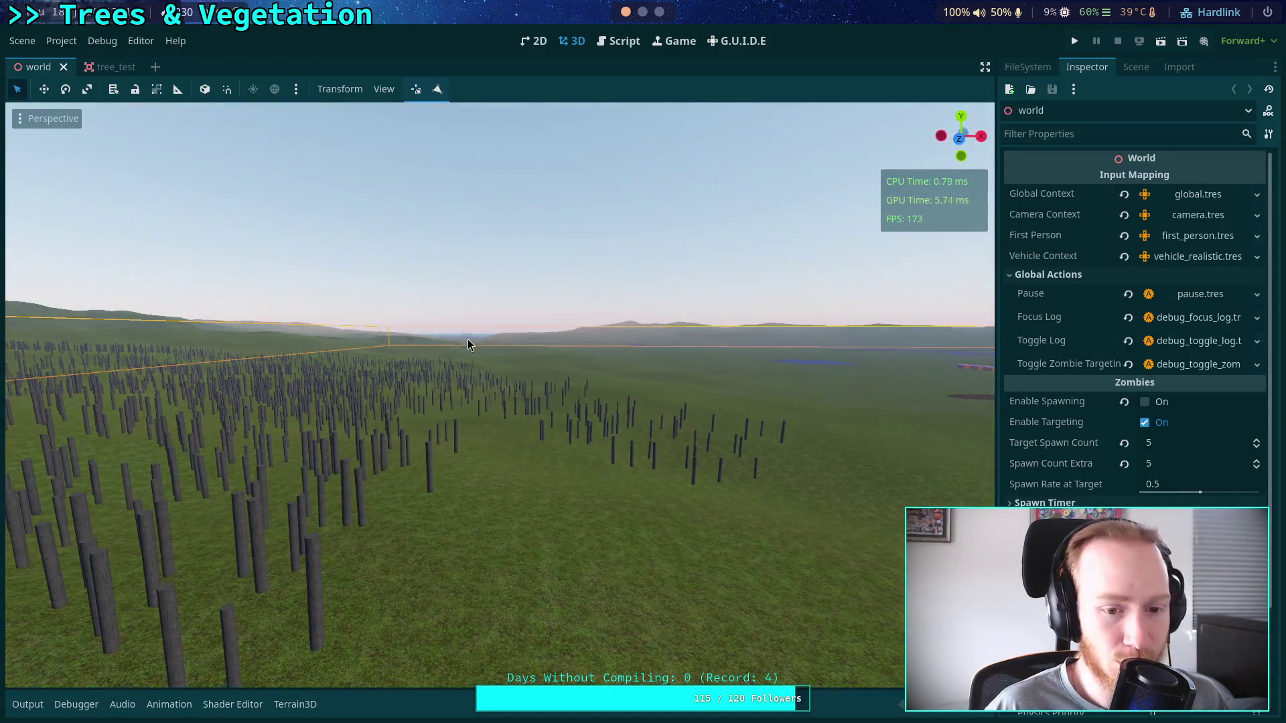
Fly over the tree field, then select the Terrain3D node and scroll to its Collision settings.
key("w")
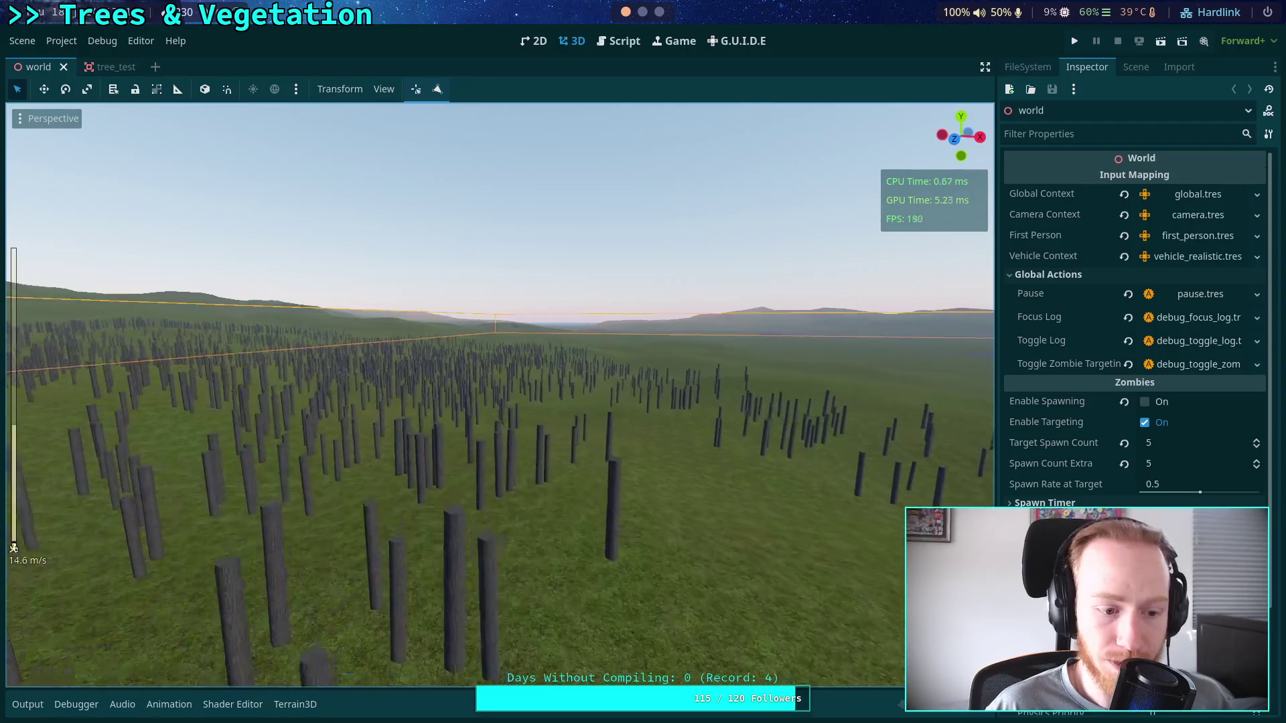
key("w")
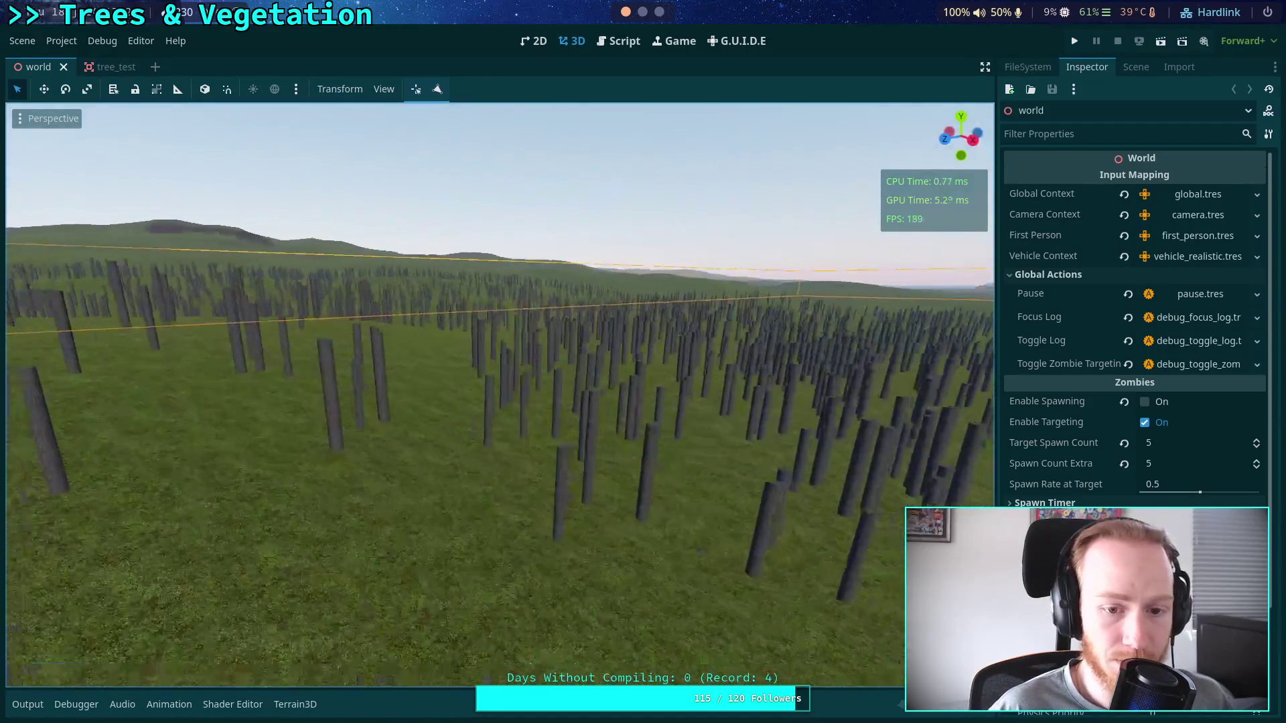
key("w")
scroll(1102, 485, "down", 3)
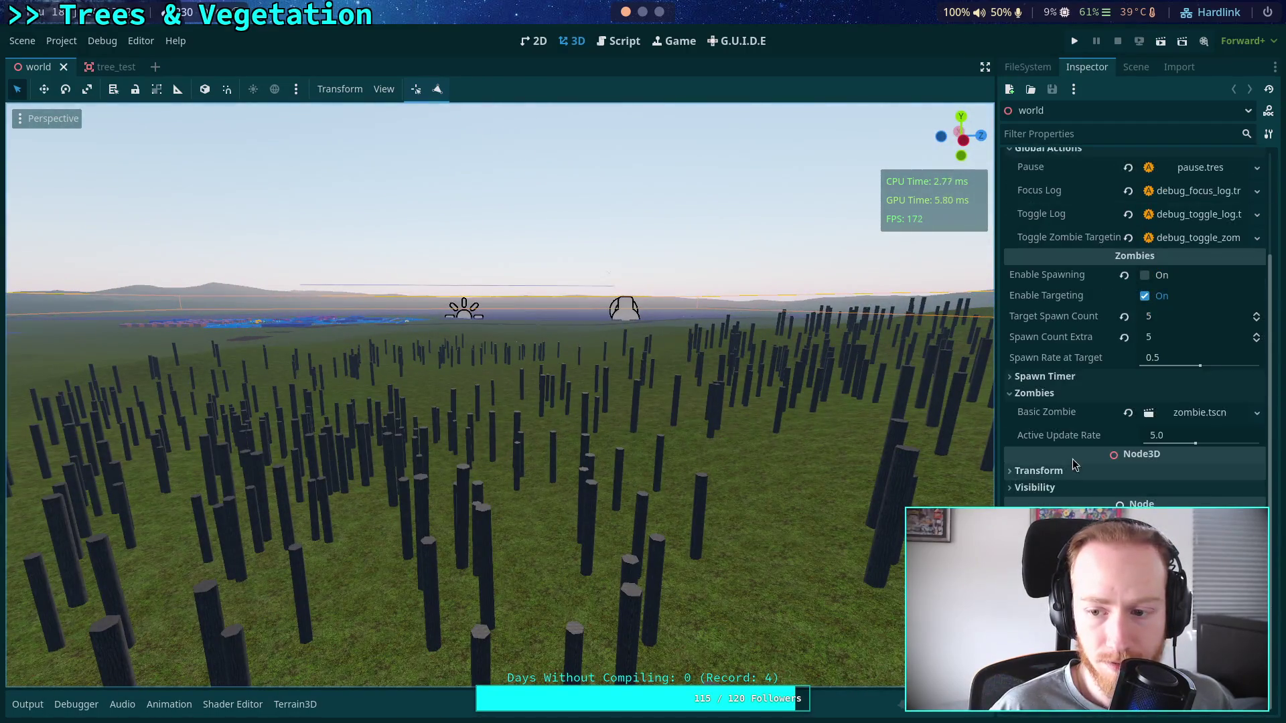
left_click(1136, 67)
left_click(1071, 369)
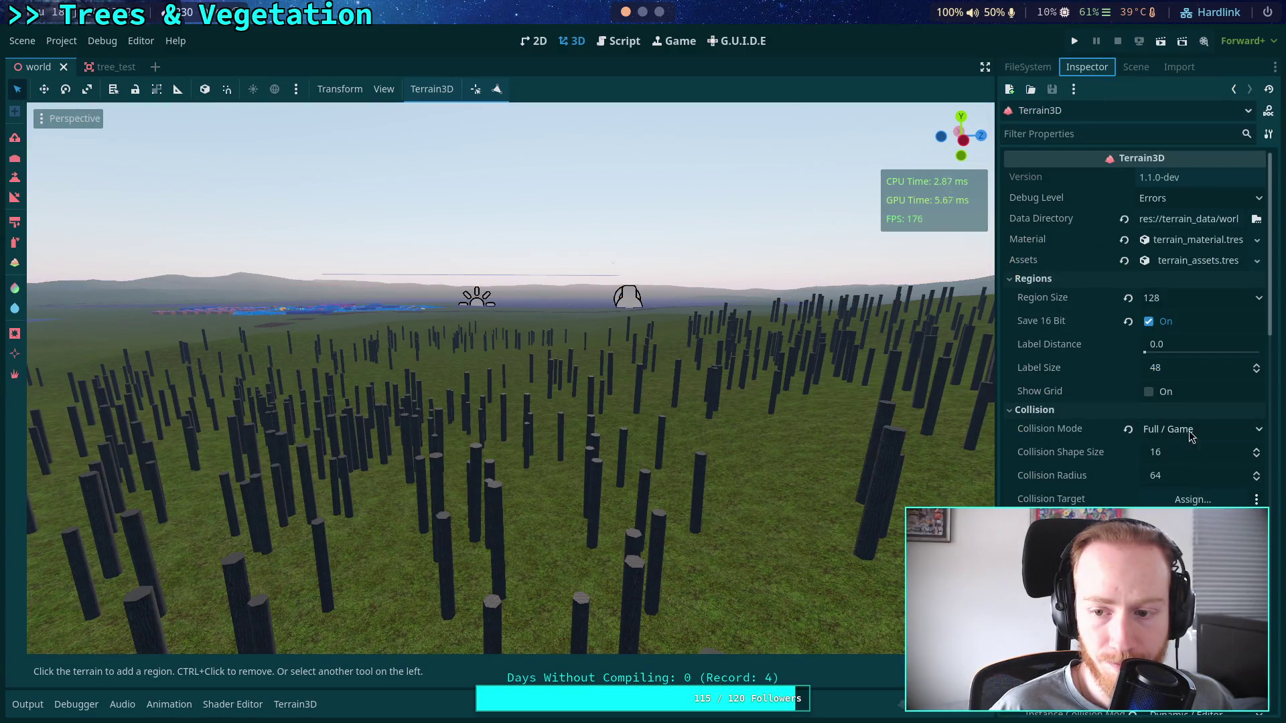
scroll(1196, 435, "down", 5)
Survey the tree field from ground level, beneath the terrain and high above it.
key("w")
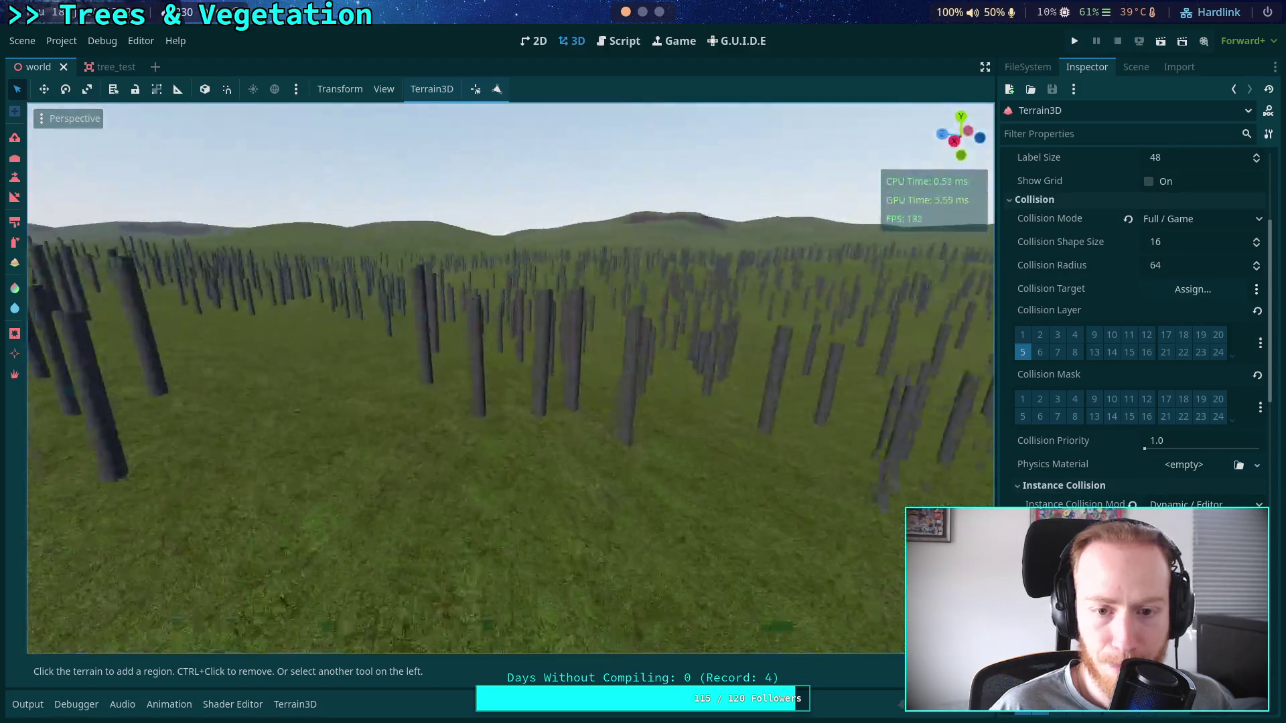
key("w")
key("e")
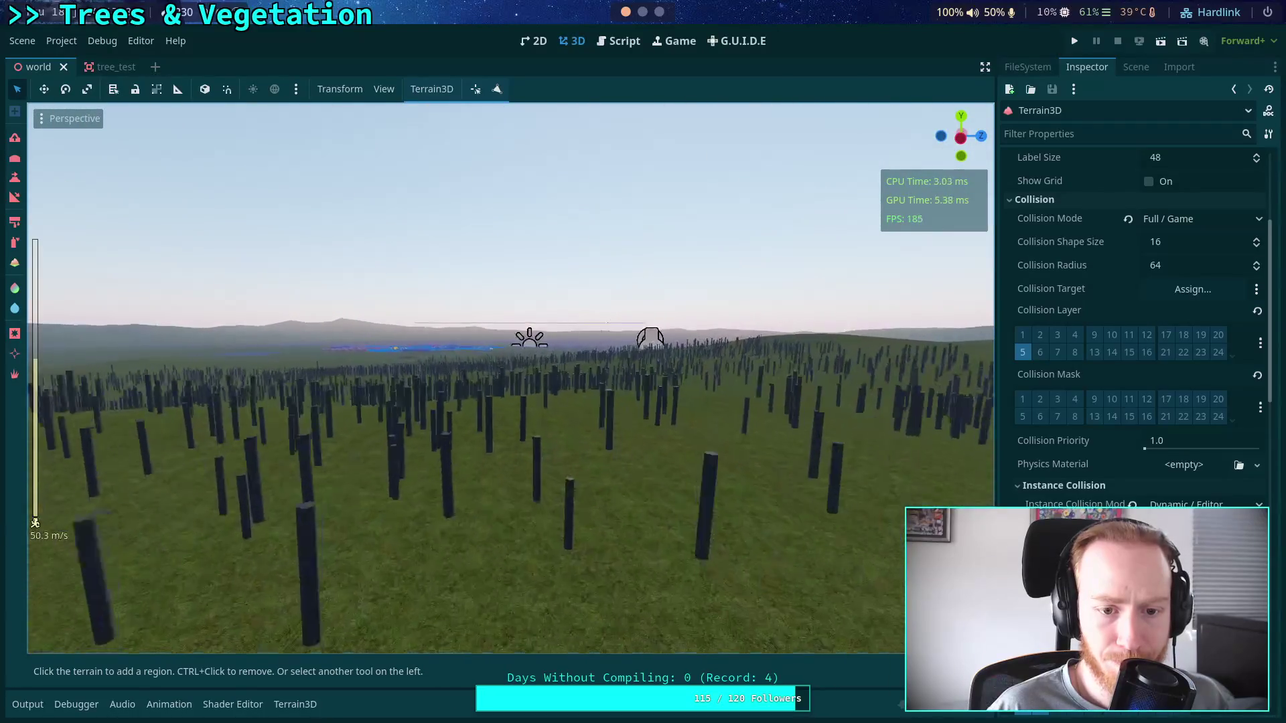
key("s")
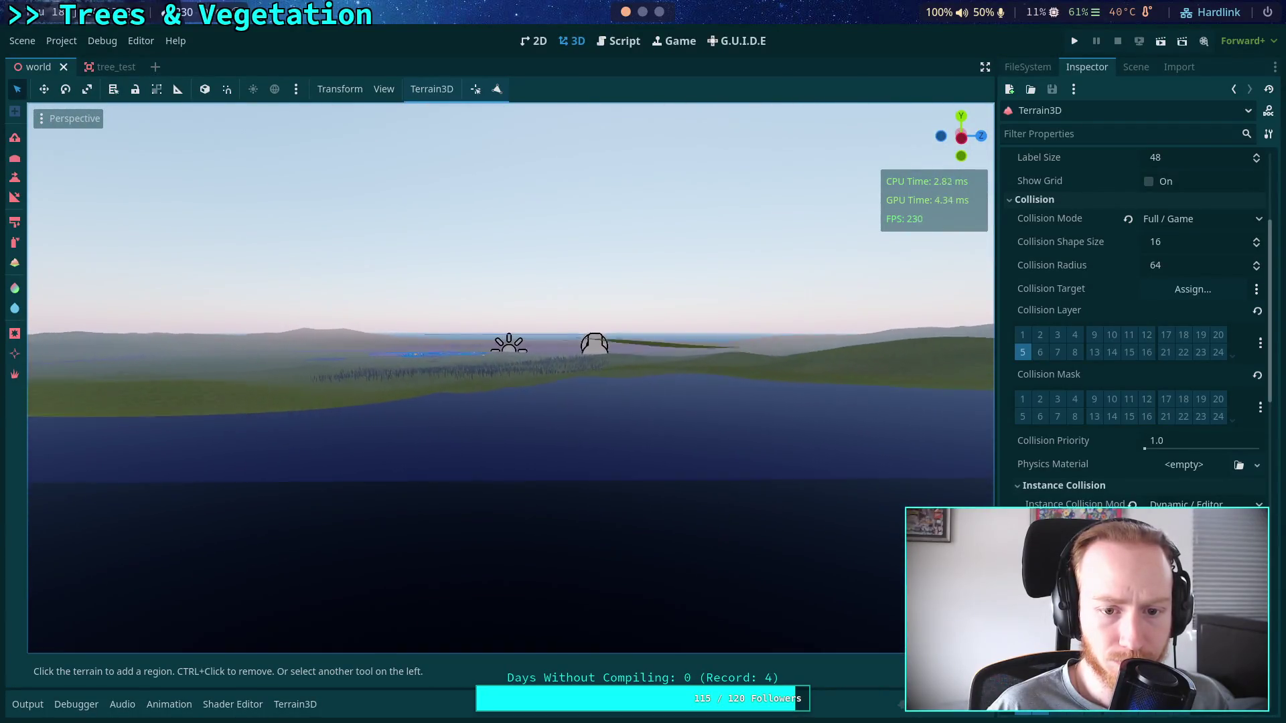
key("w")
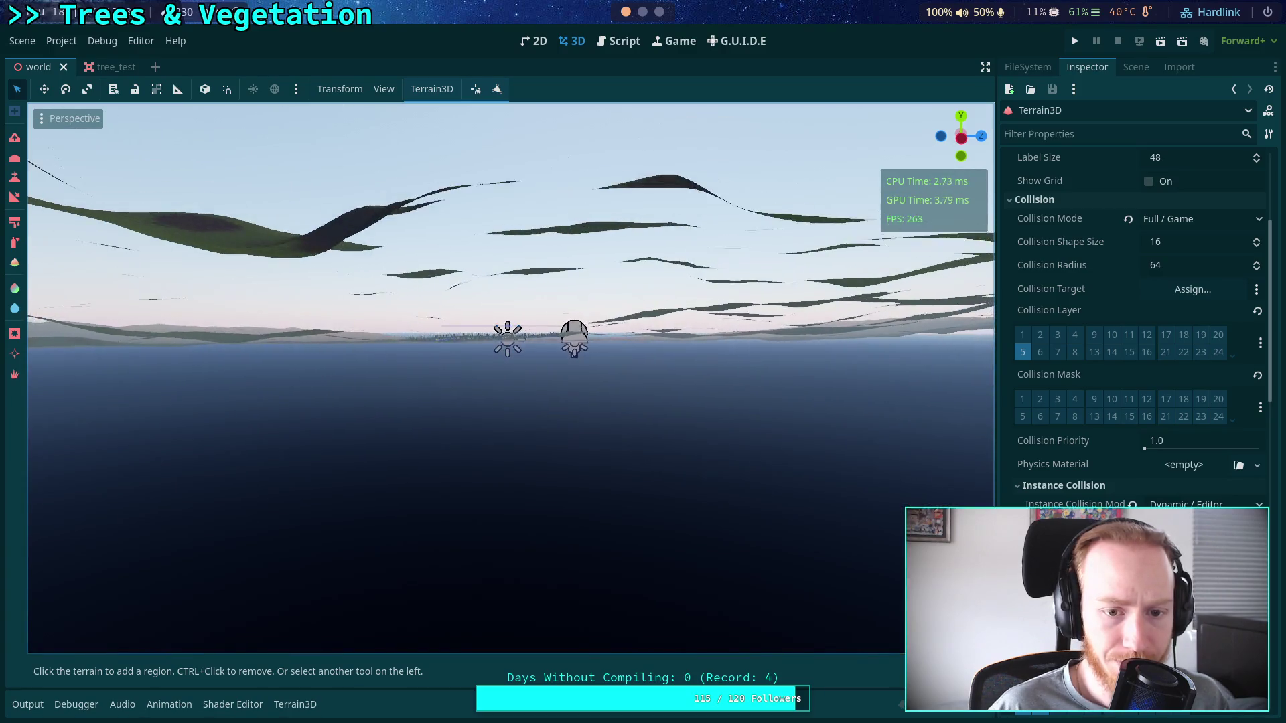
key("e")
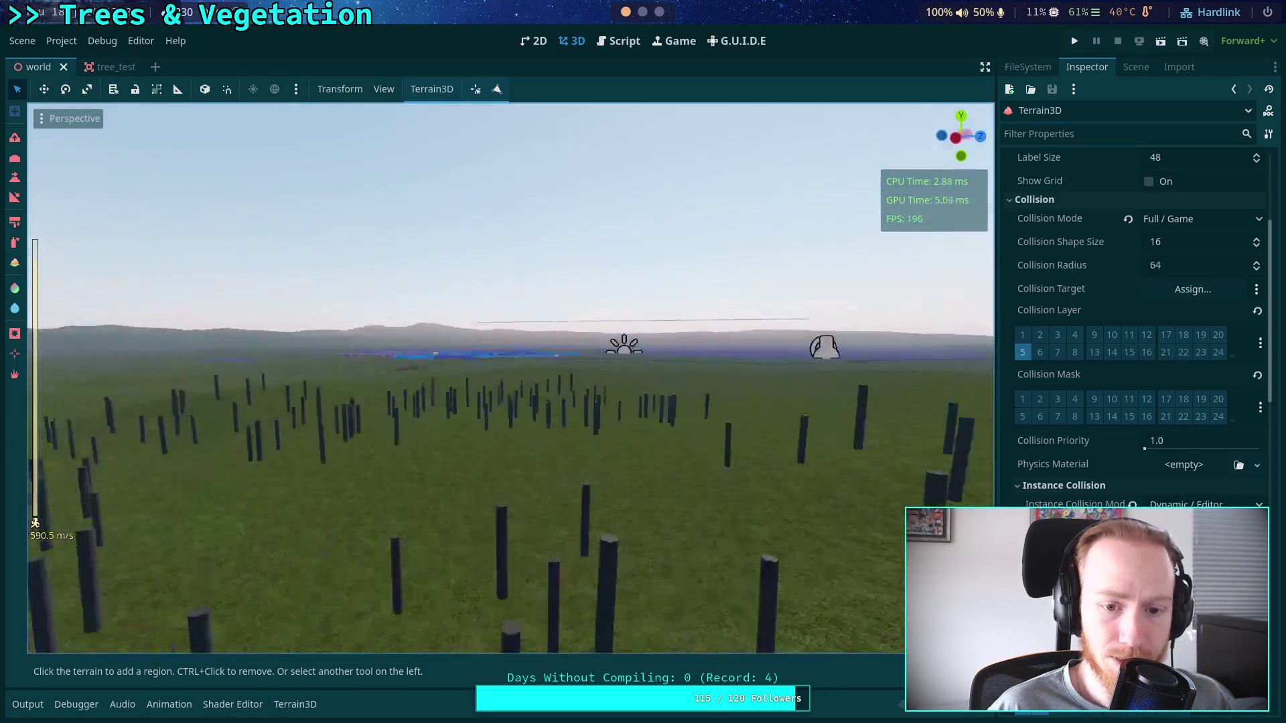
key("e")
key("q")
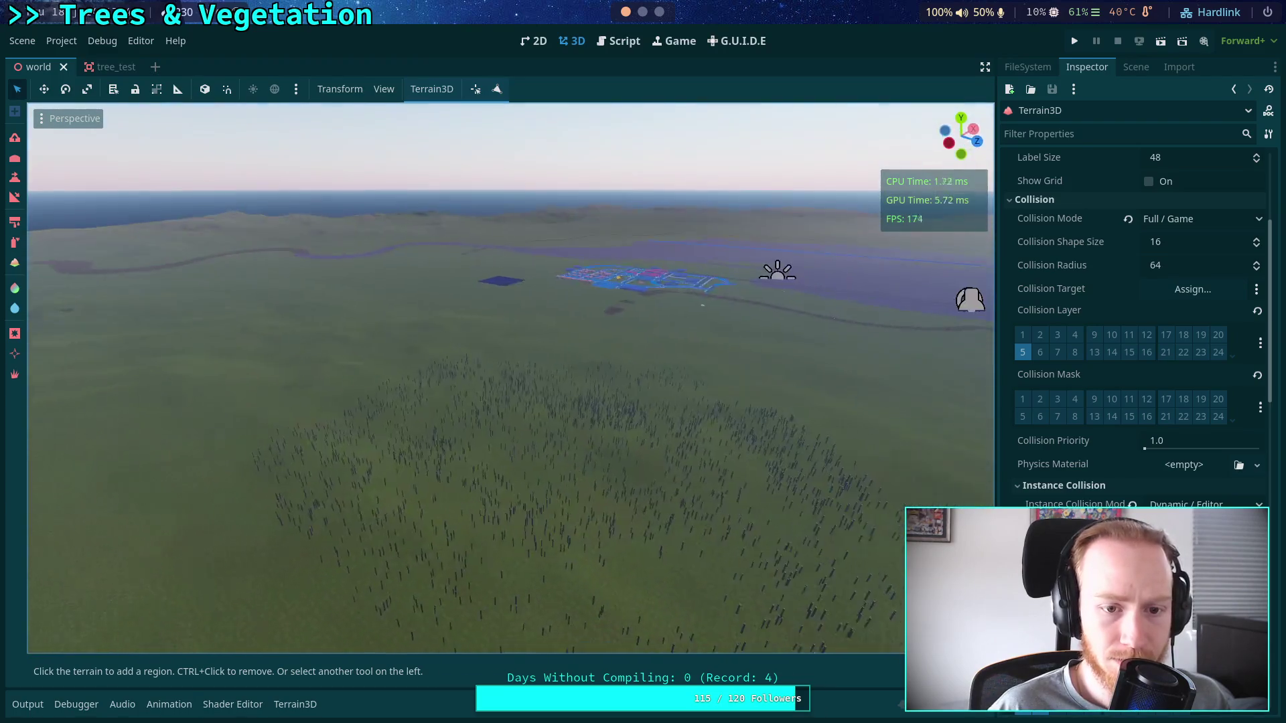
key("q")
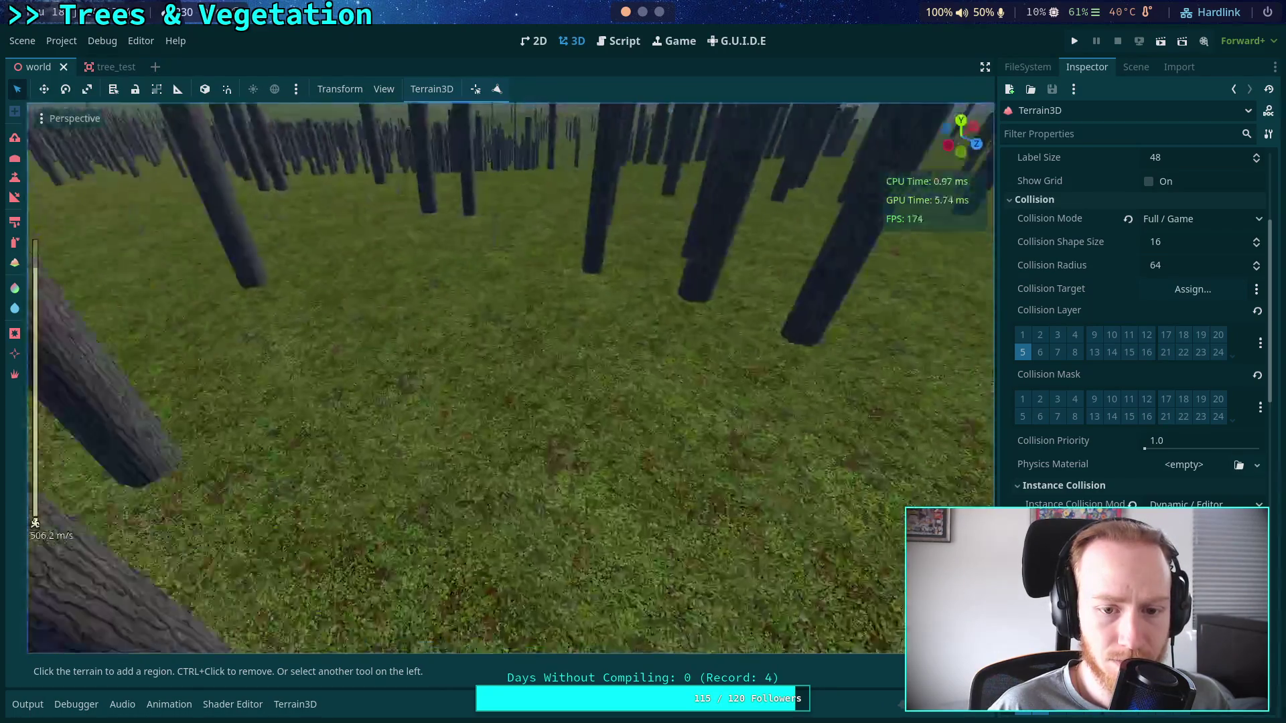
scroll(873, 403, "up", 3)
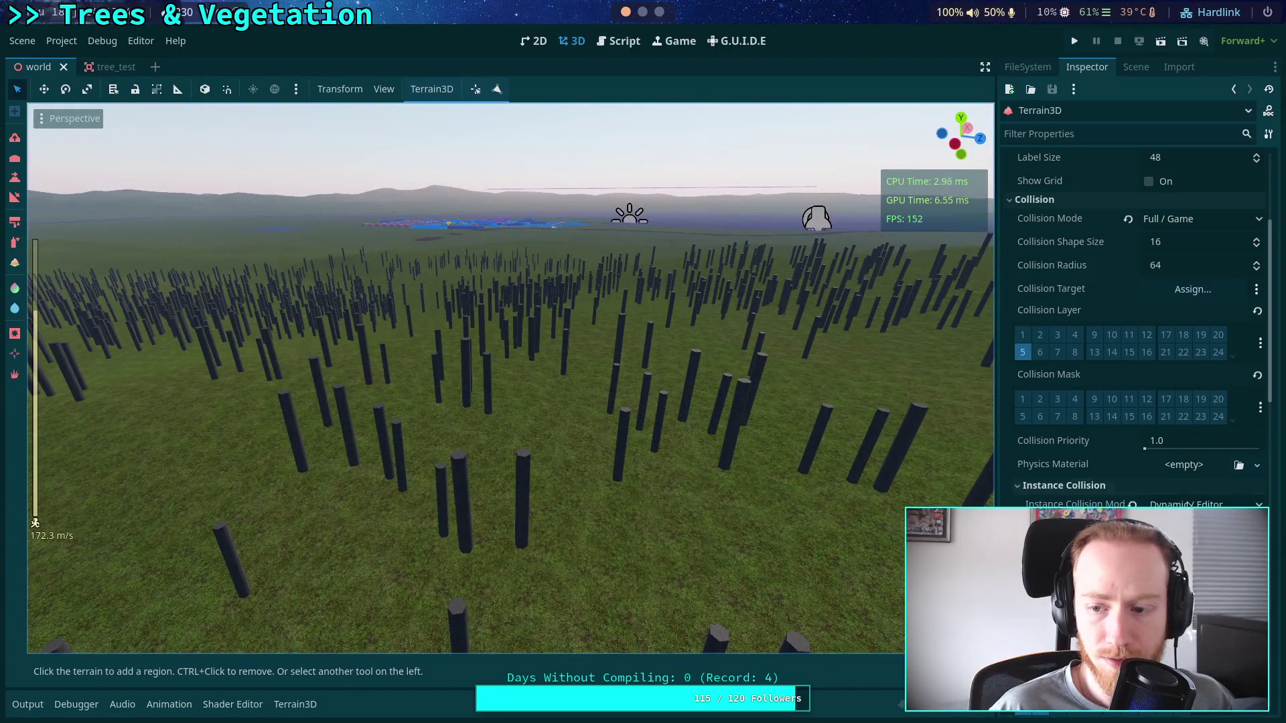
key("ctrl+z")
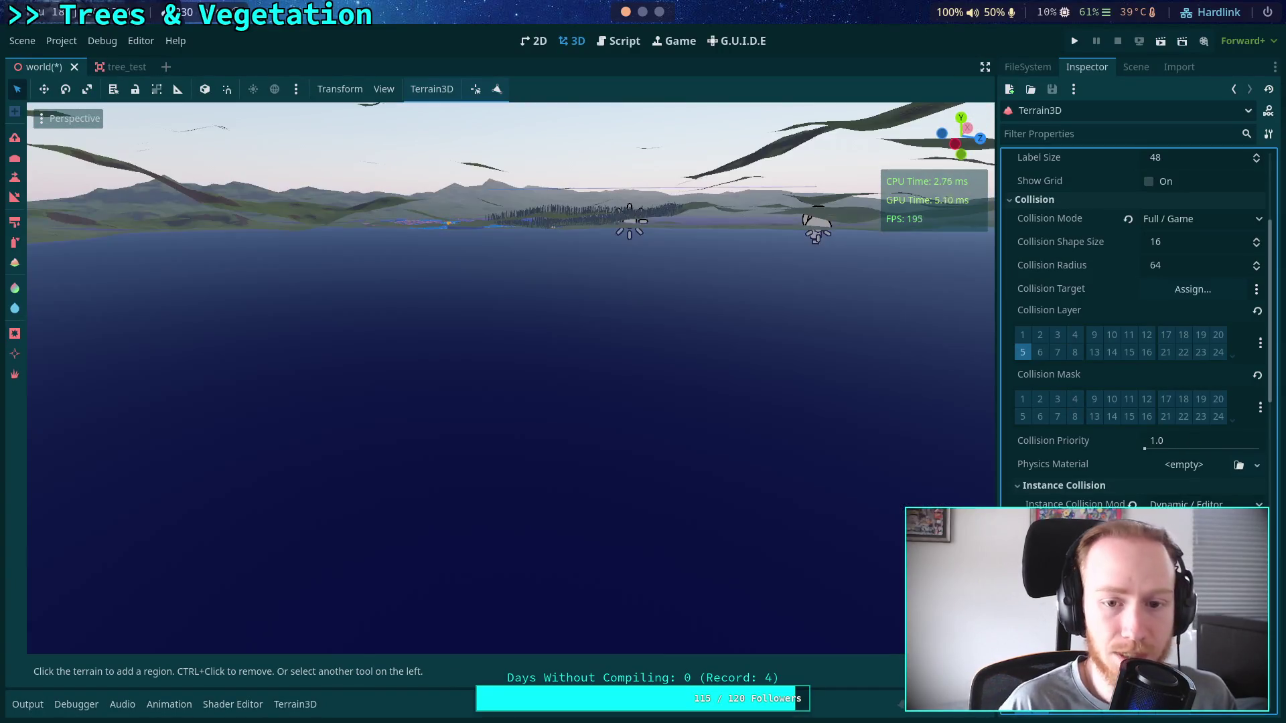
Fly over and down among the bark-textured trunks to check their collision outlines.
left_click_drag(662, 448, 662, 375)
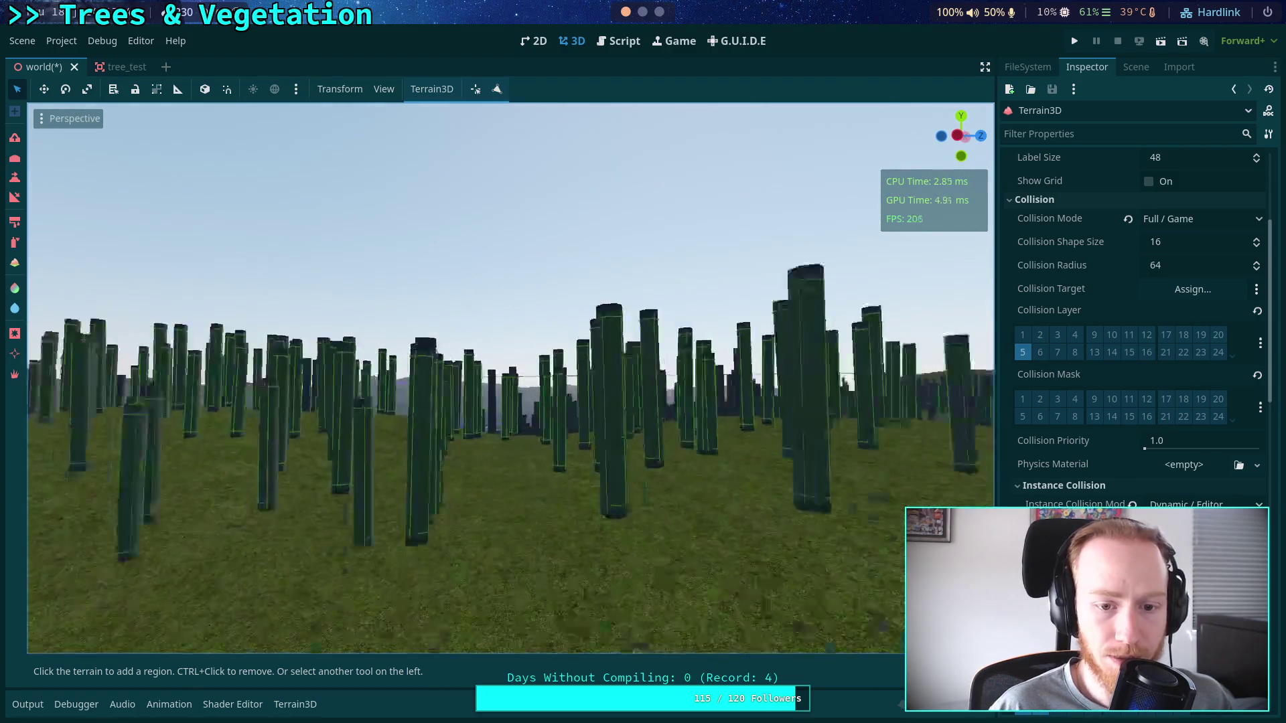
scroll(511, 379, "down", 5)
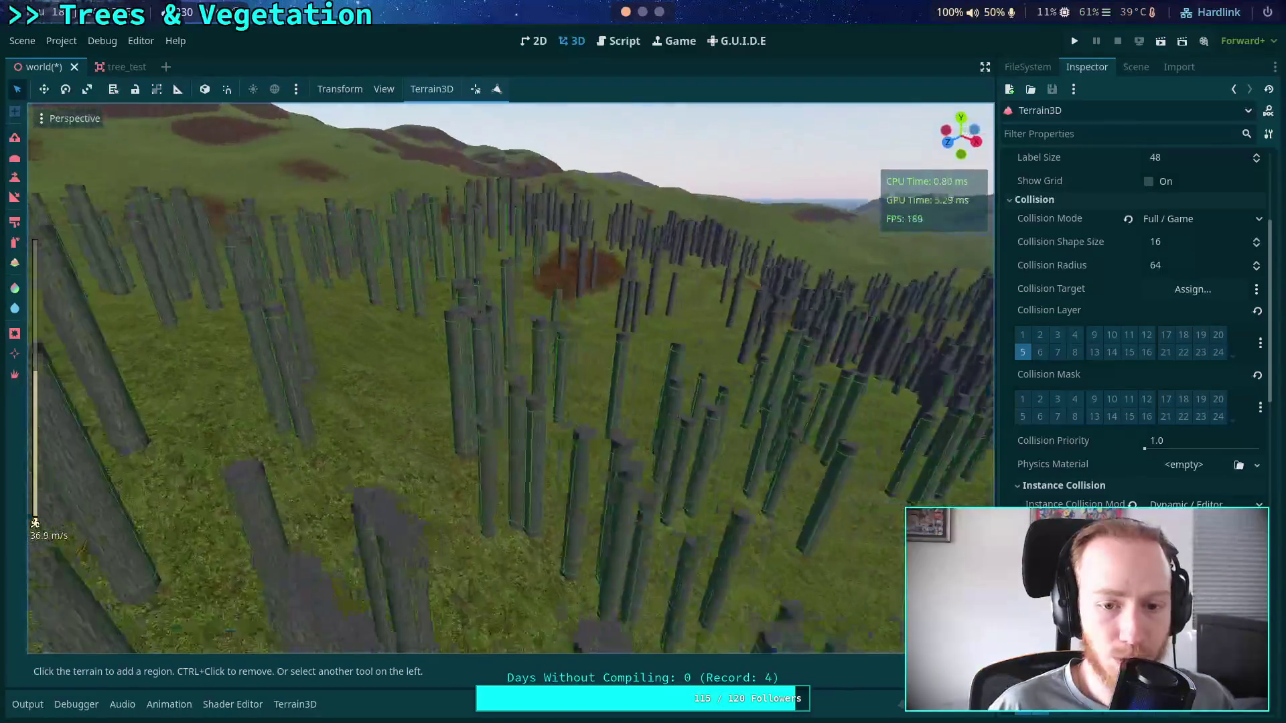
key("s")
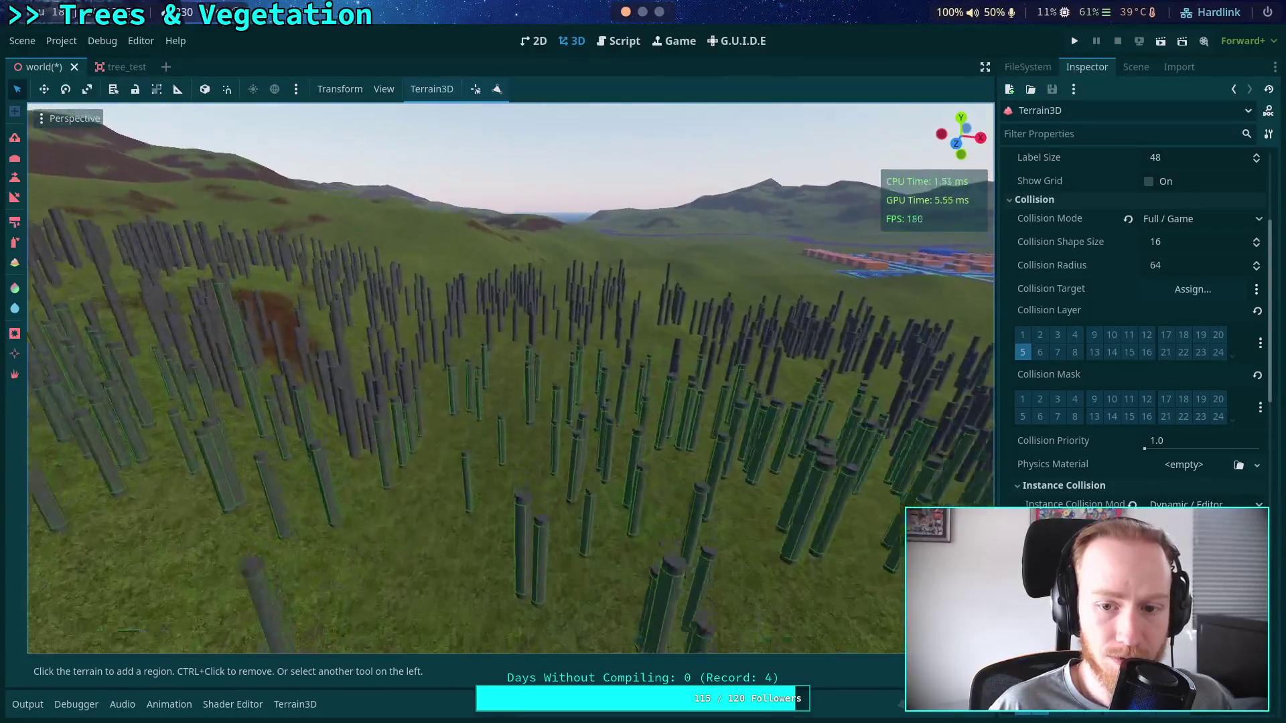
left_click_drag(697, 395, 681, 387)
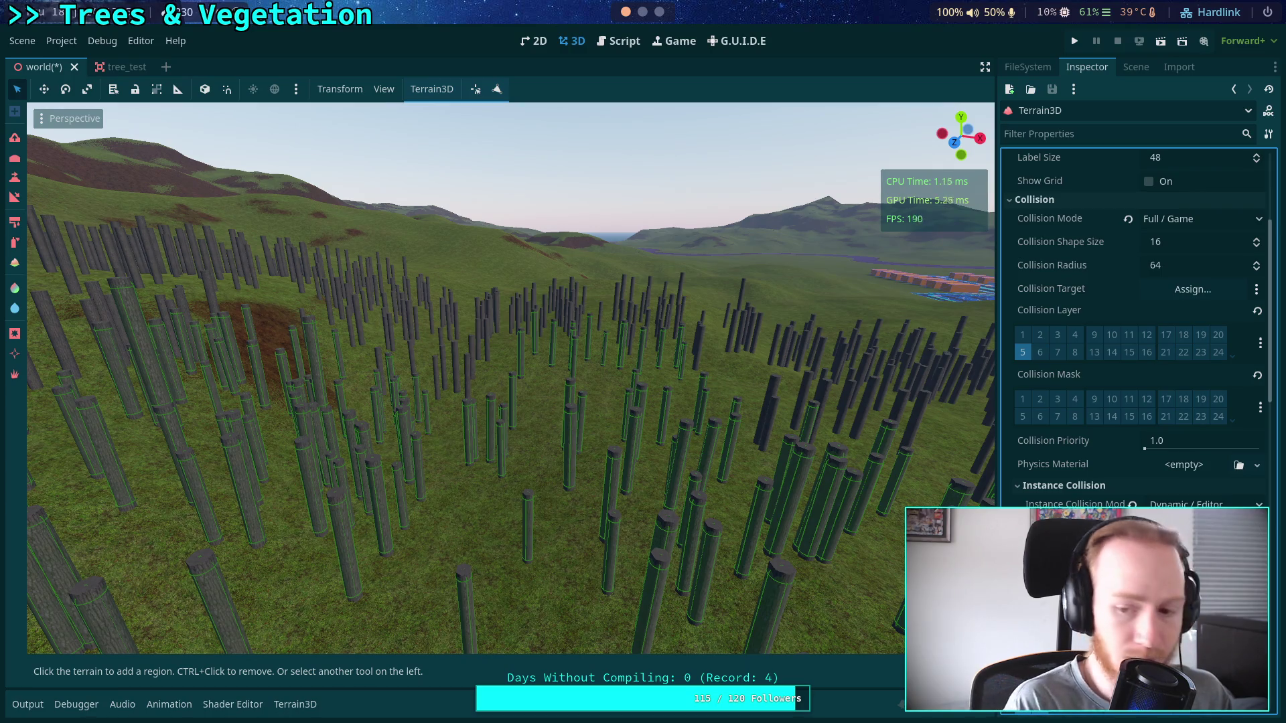
key("w")
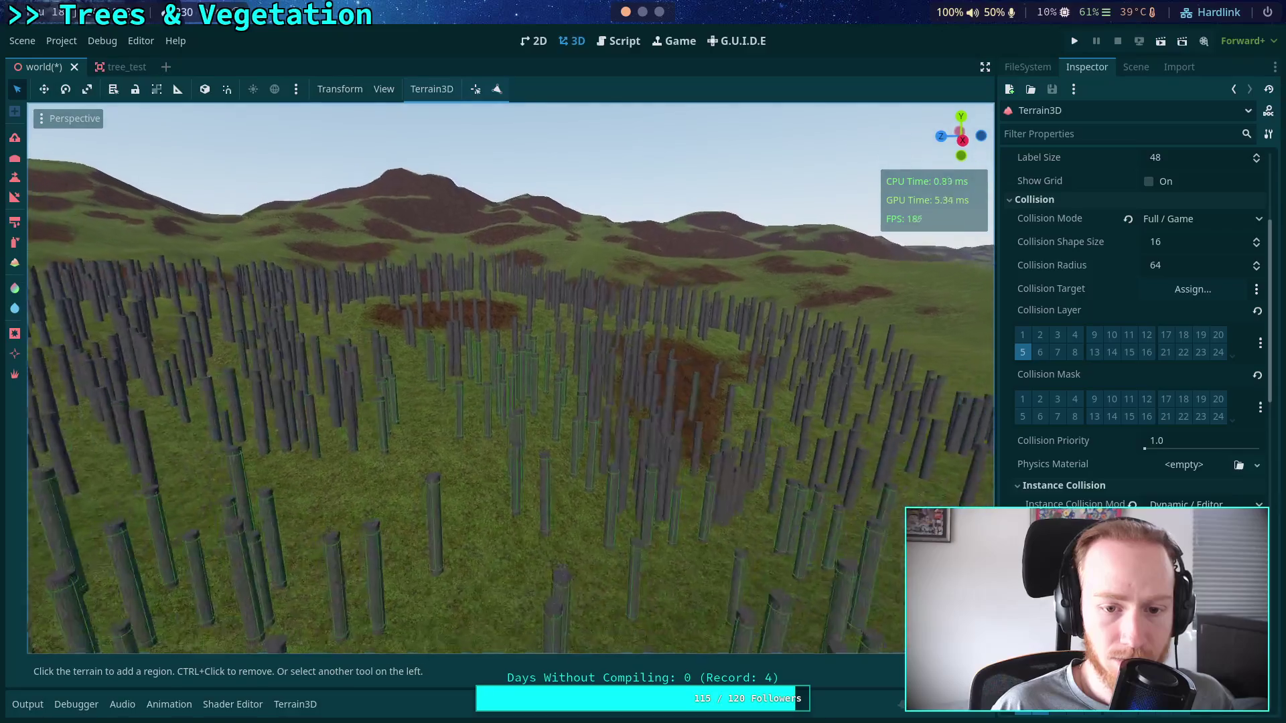
key("w")
key("w")
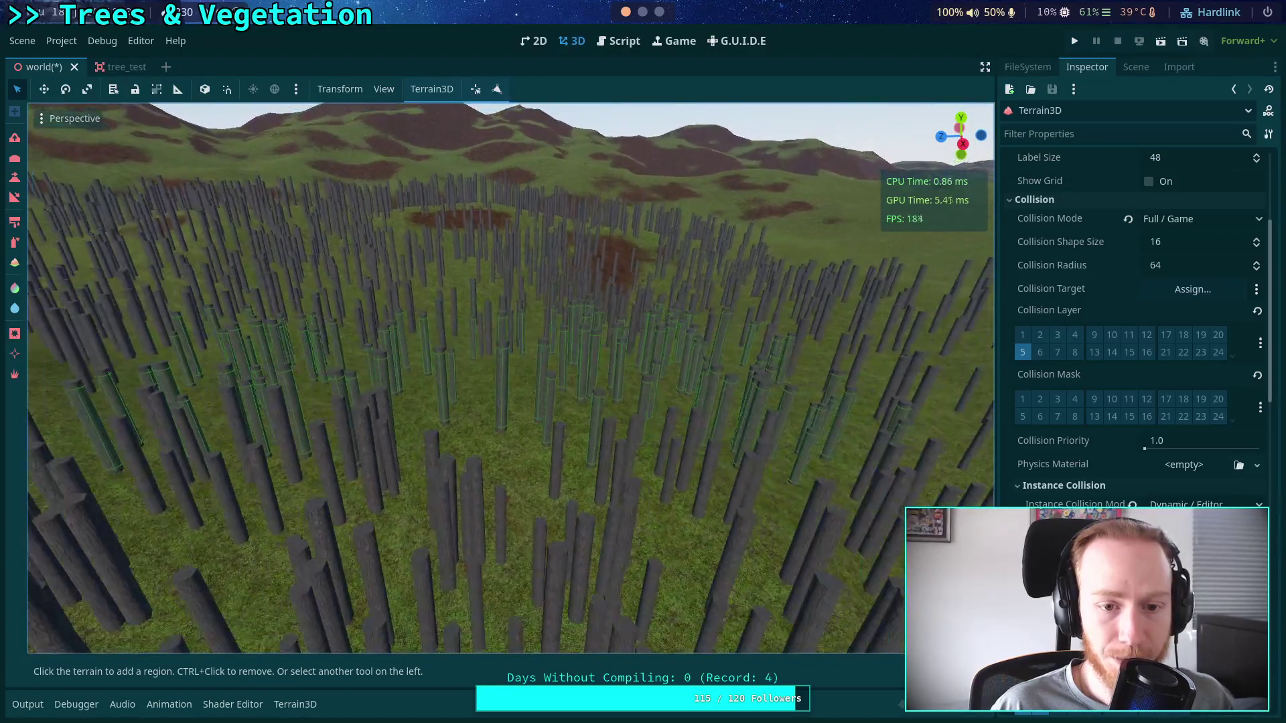
key("w")
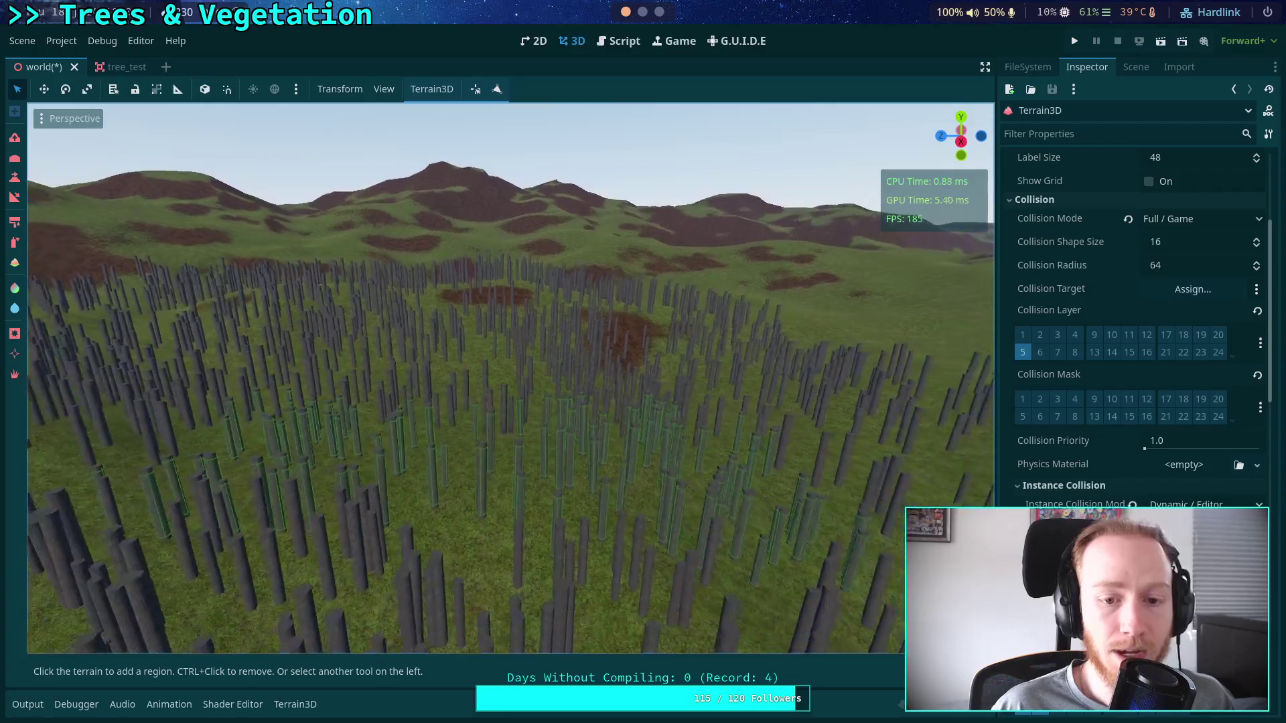
key("w")
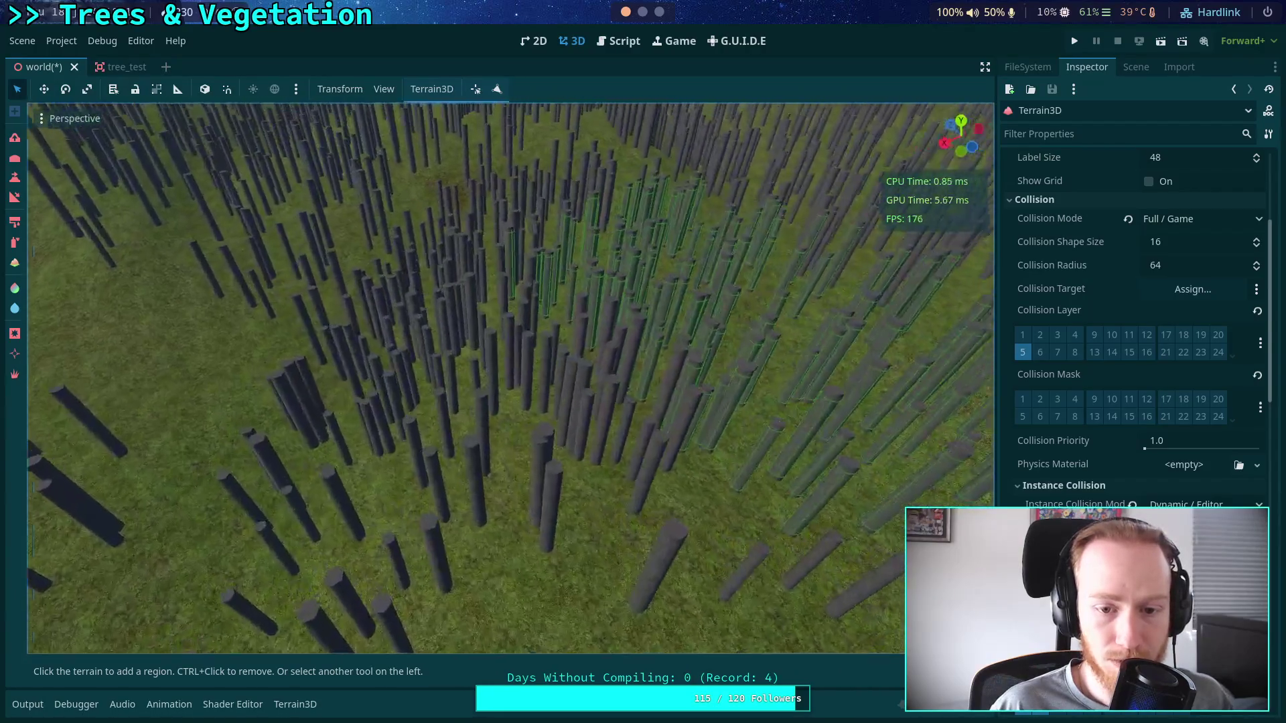
key("w")
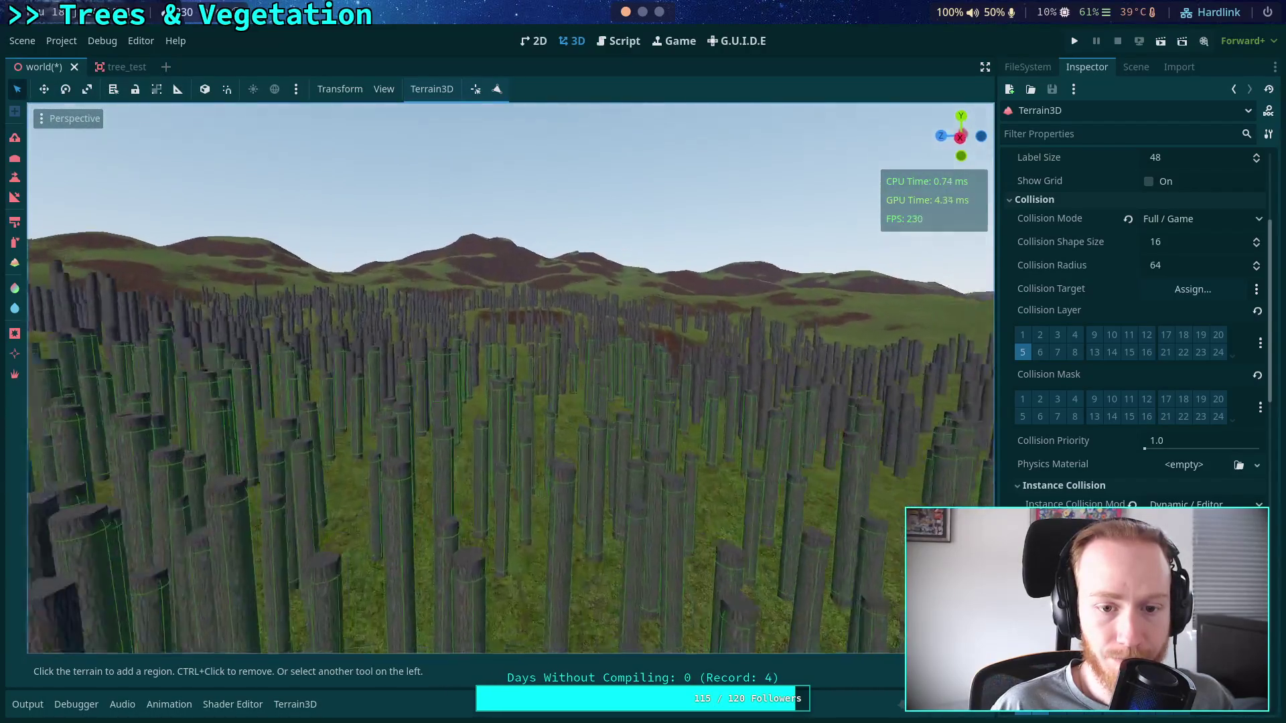
key("w")
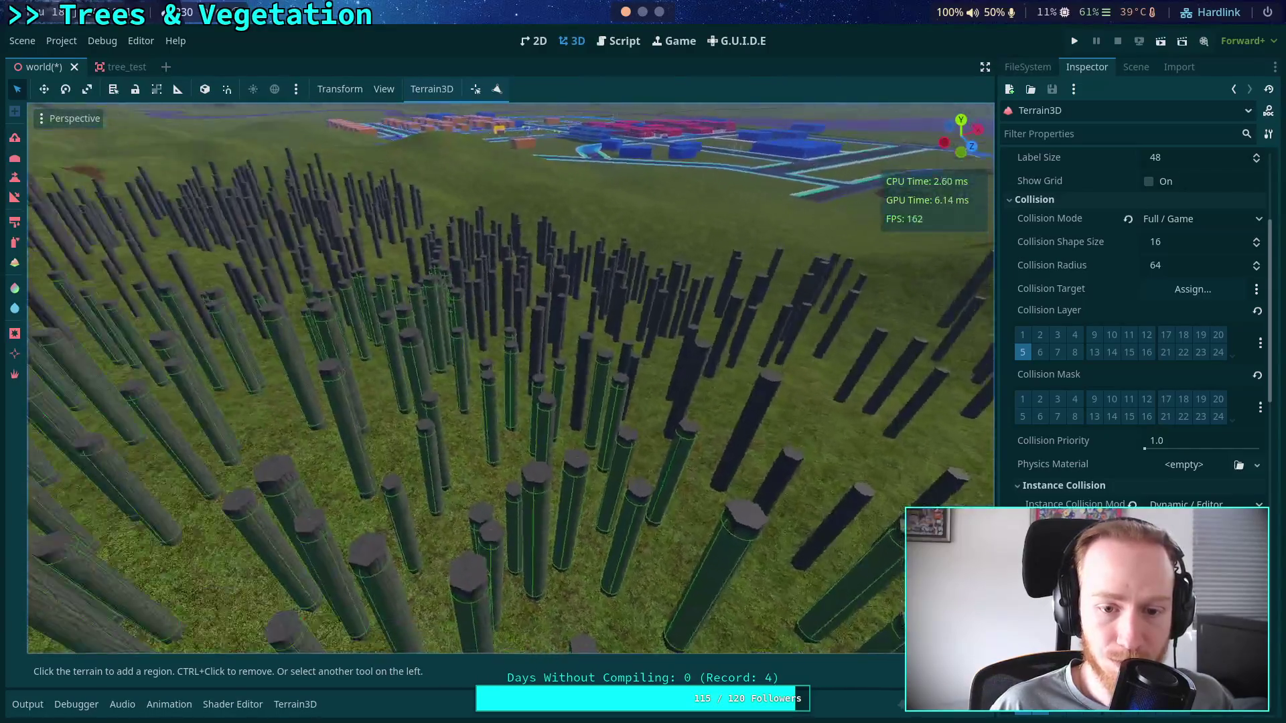
key("w")
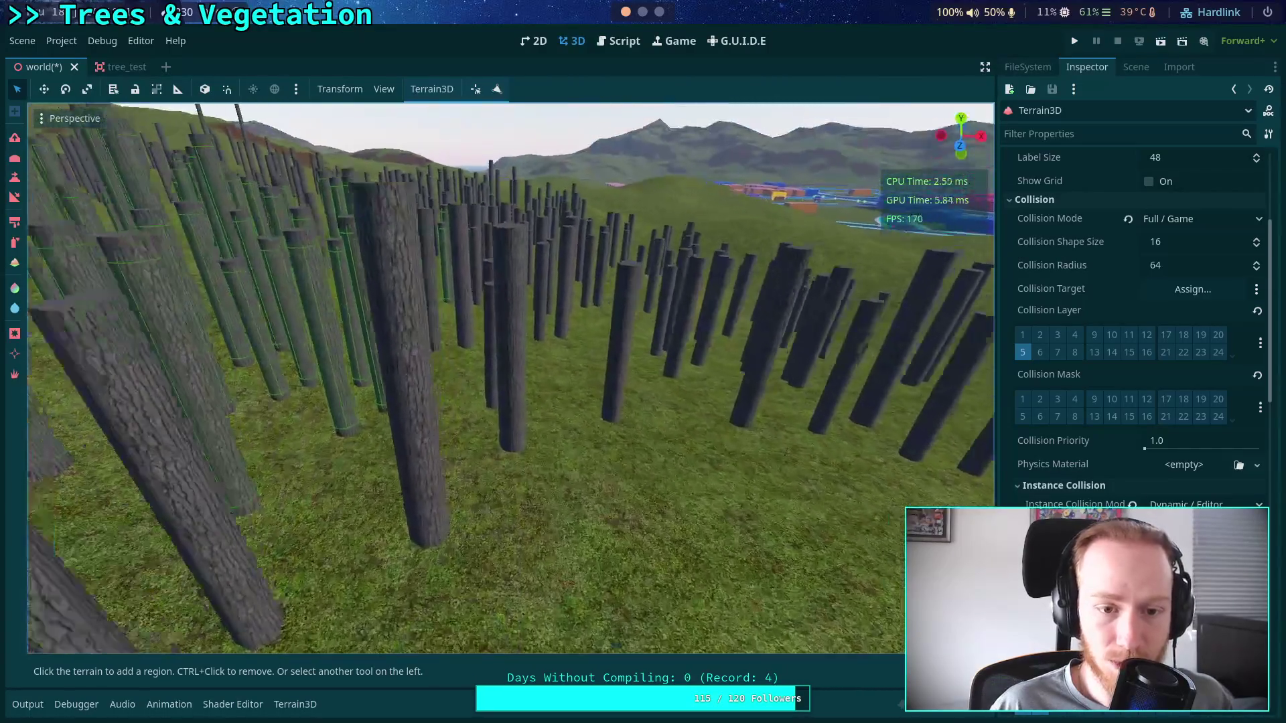
key("s")
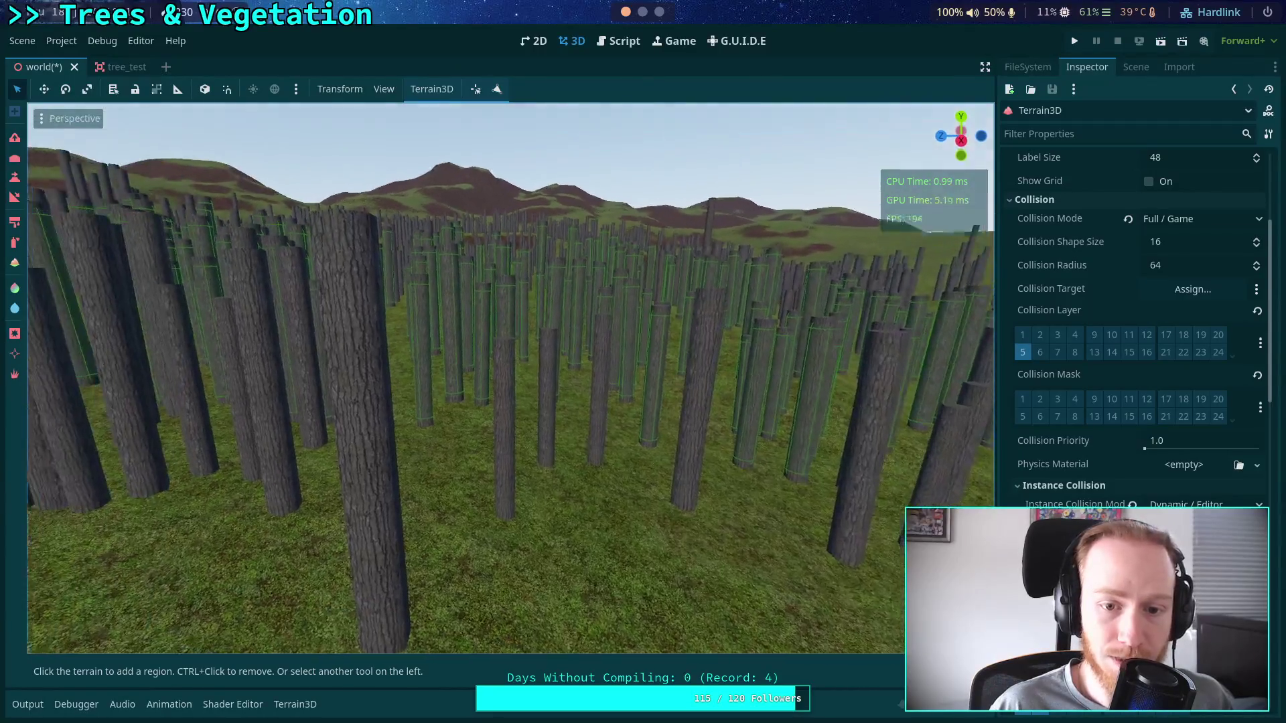
key("s")
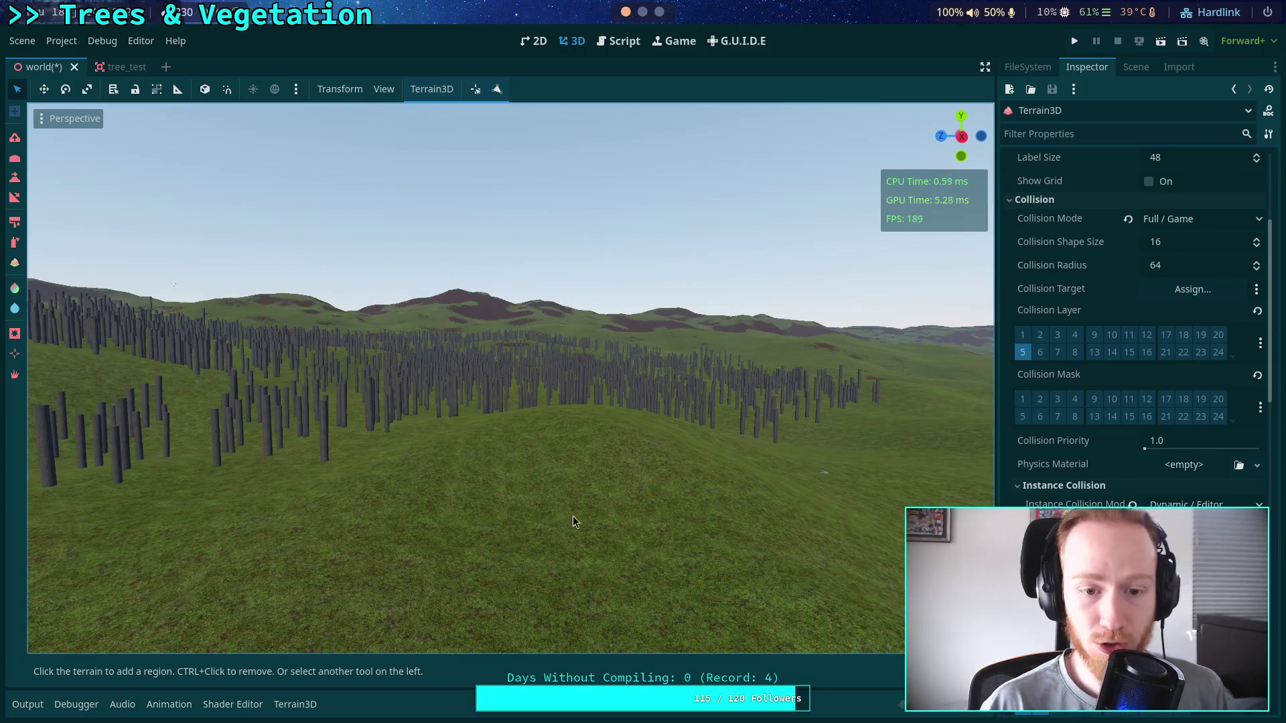
Fly through the distant trunks toward the hills, then switch to the terminal's build output.
left_click_drag(589, 531, 536, 496)
key("w")
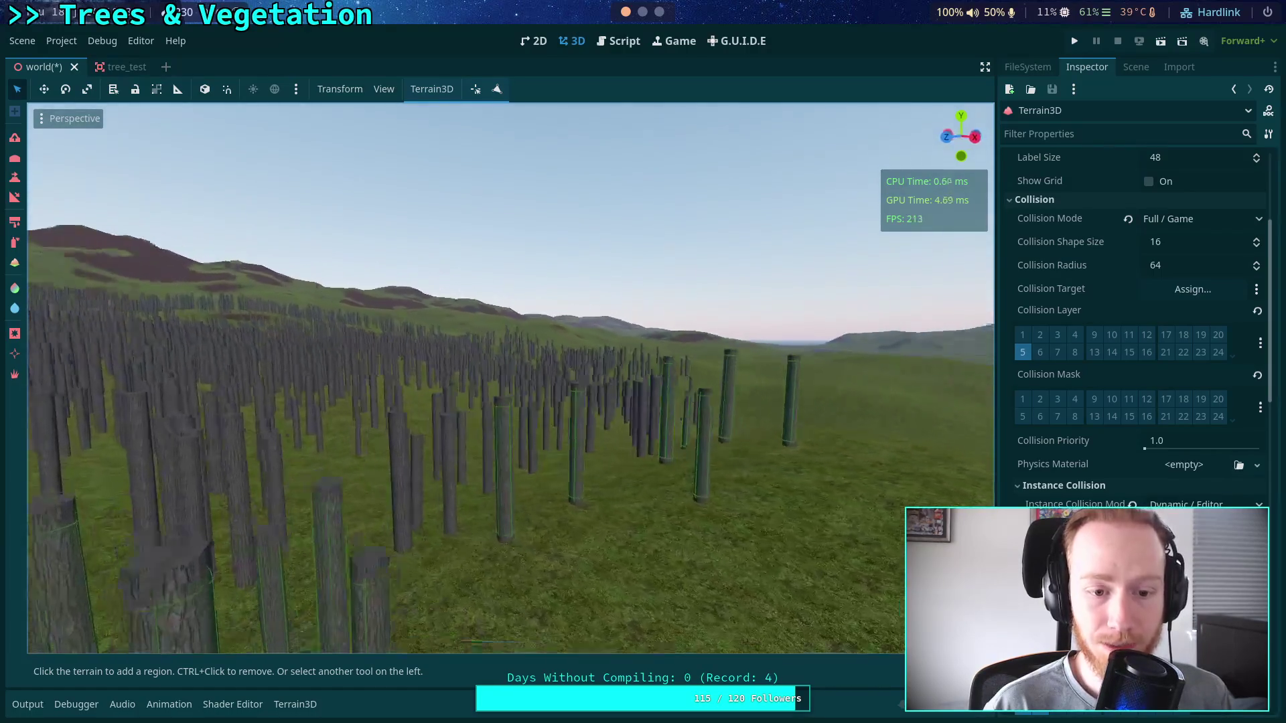
key("w")
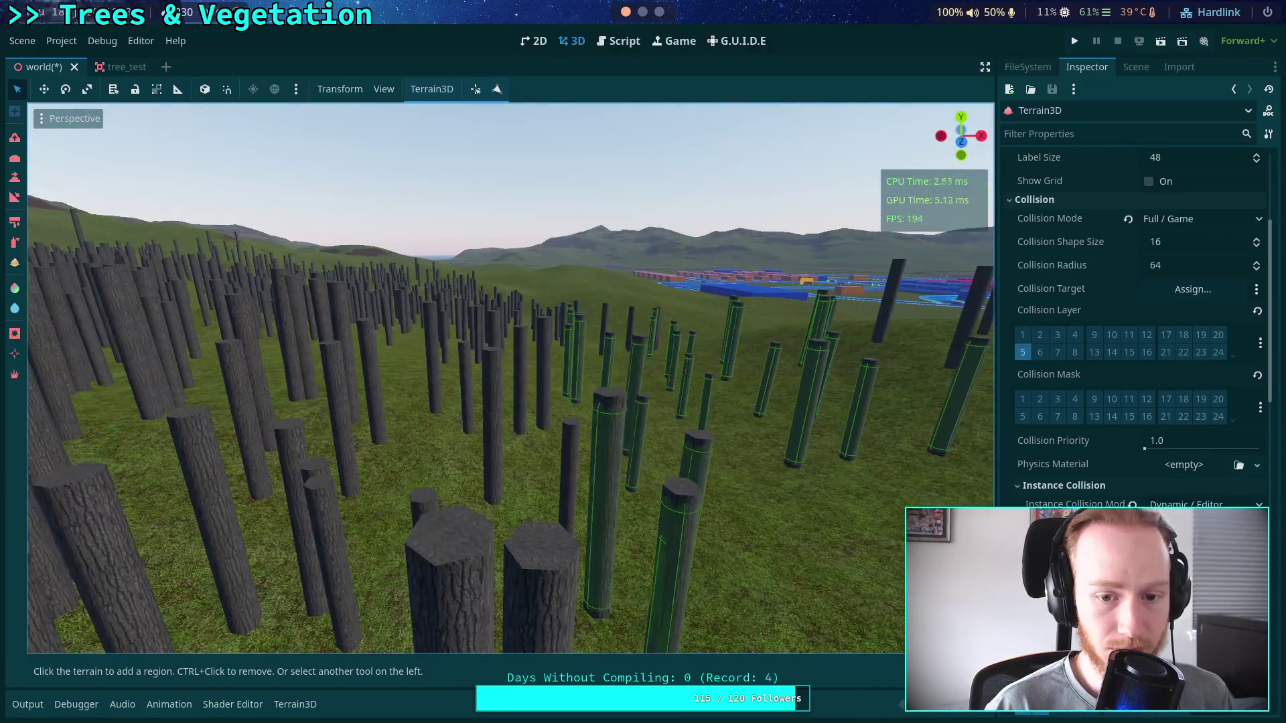
key("s")
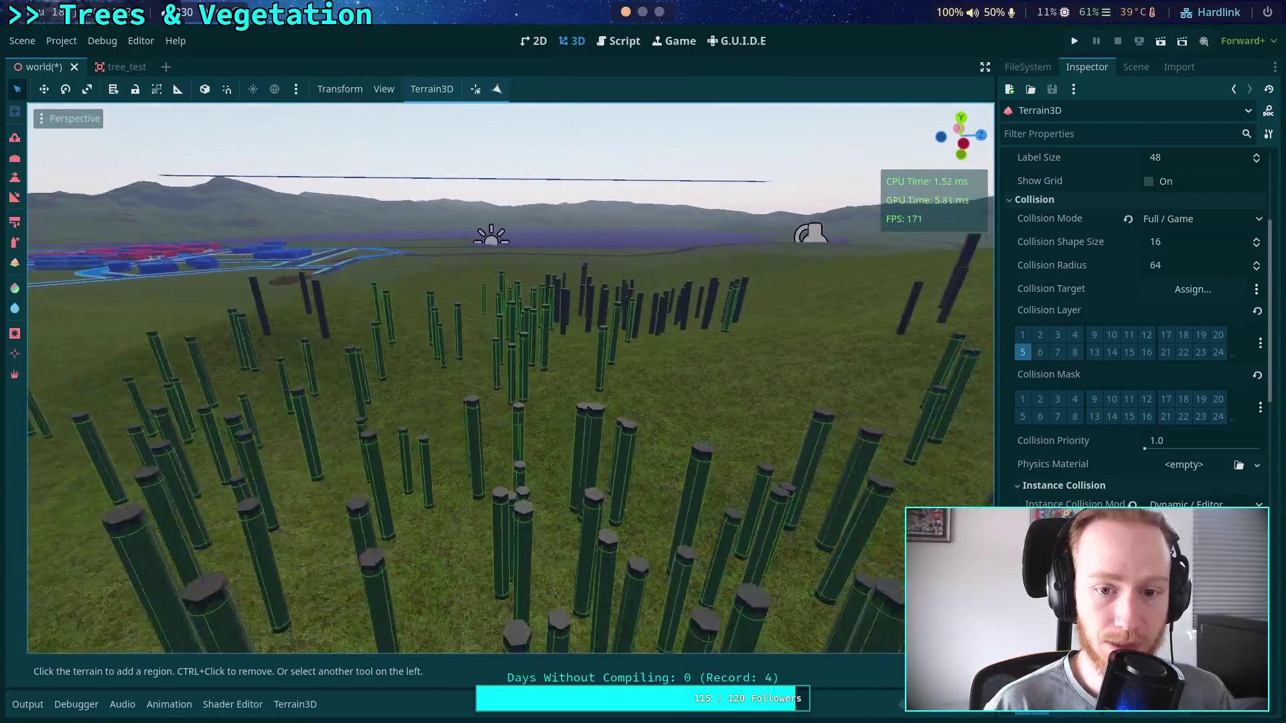
key("w")
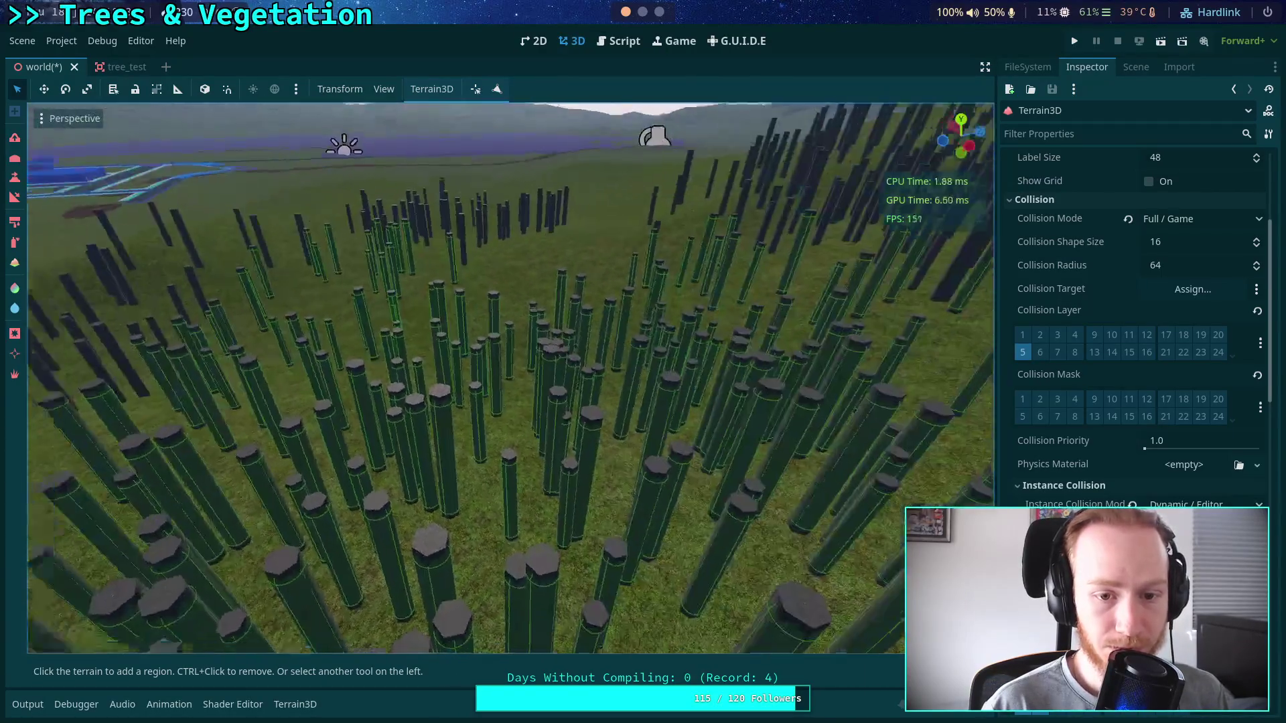
key("w")
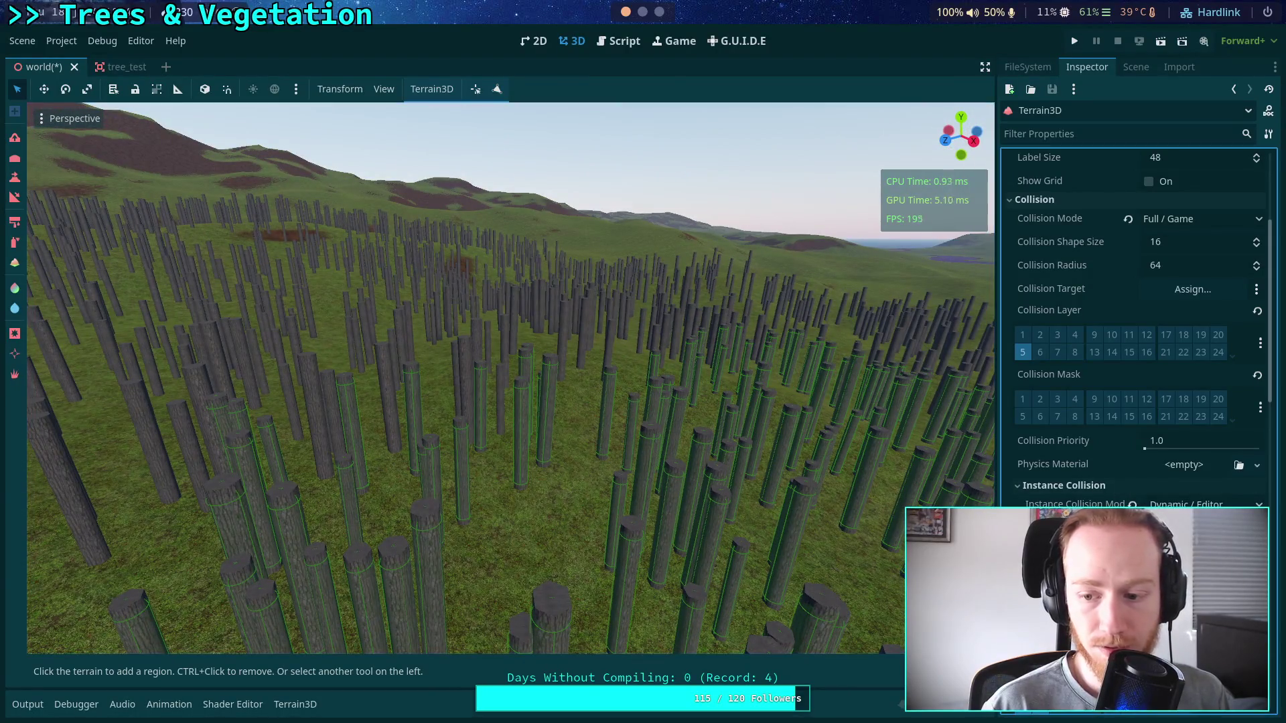
key("w")
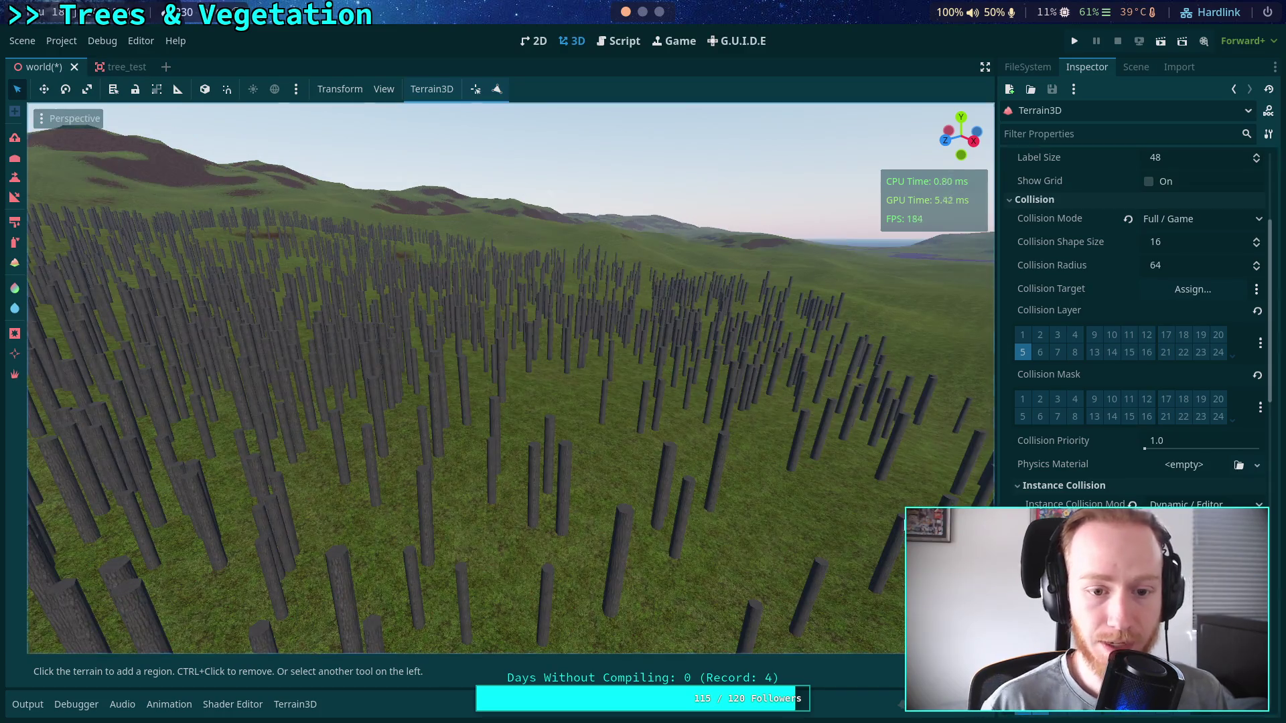
key("w")
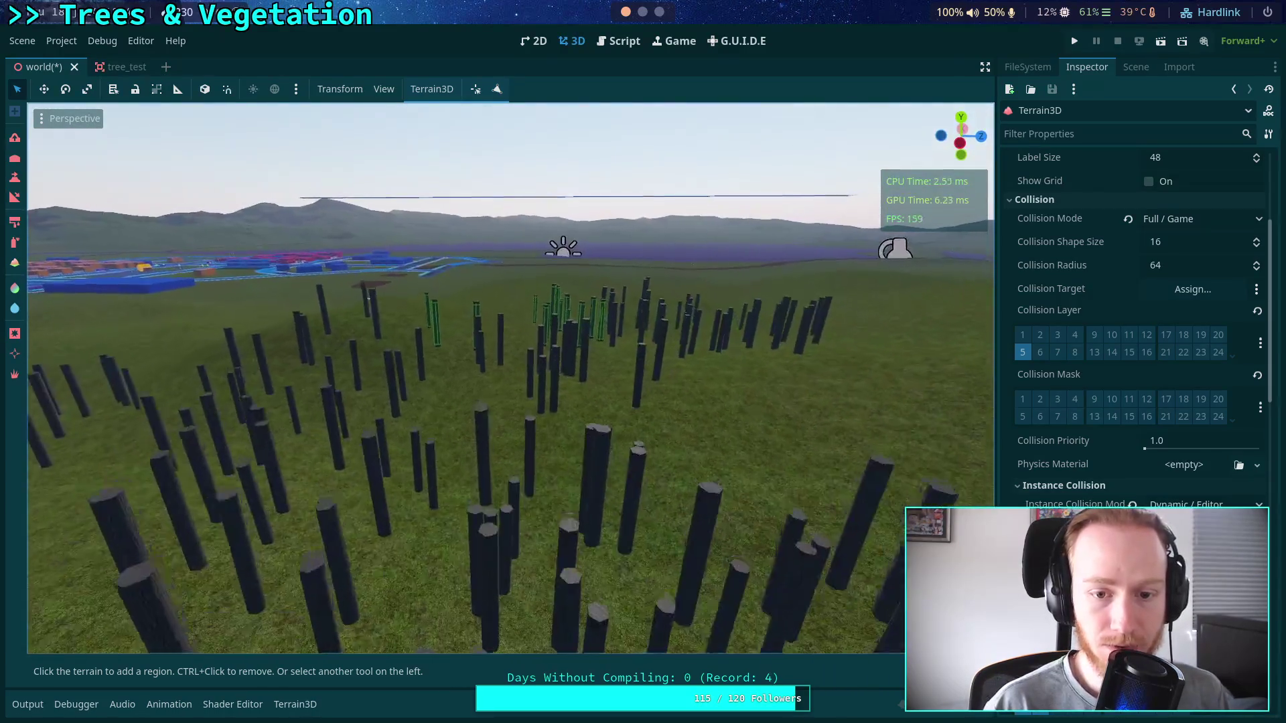
key("w")
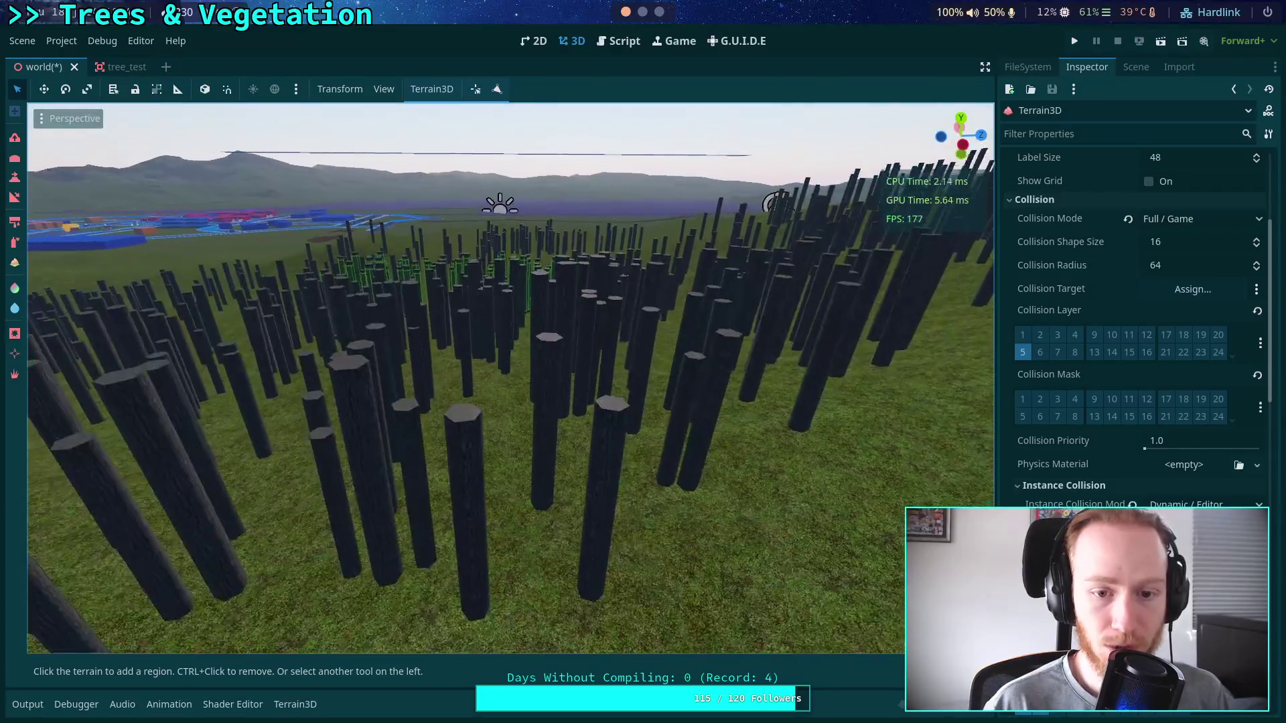
key("s")
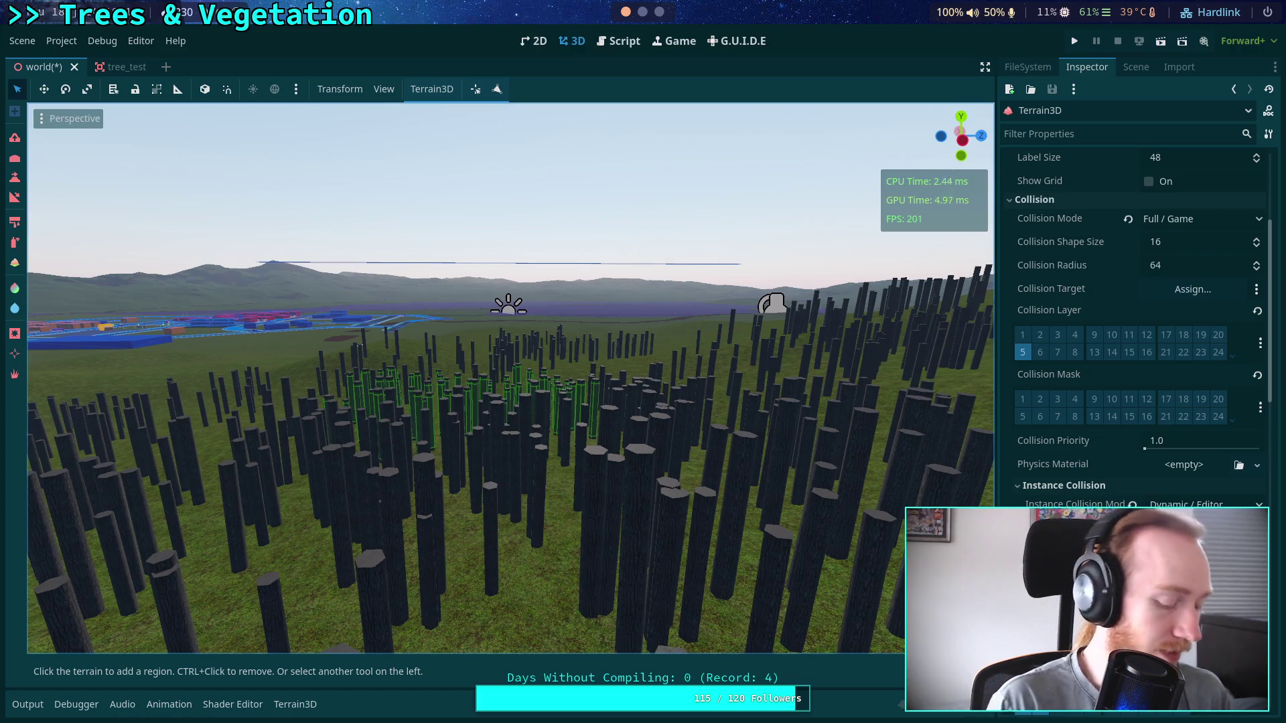
key("super+2")
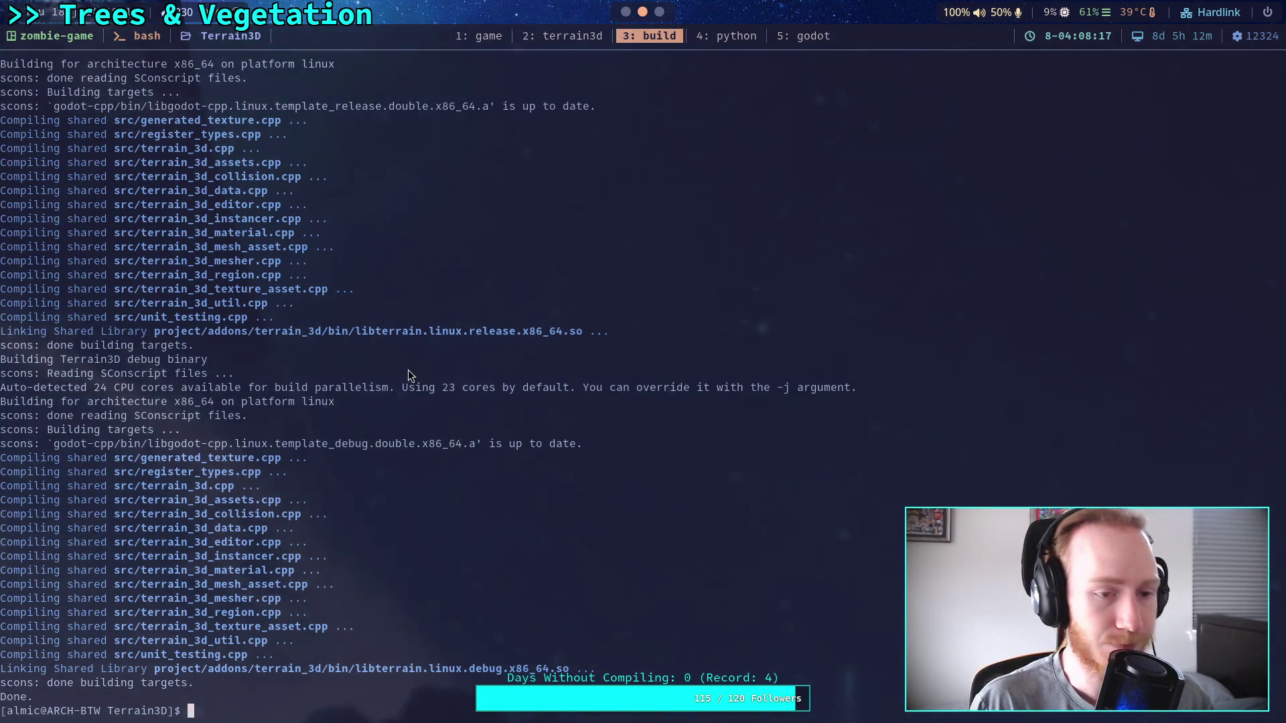
Open terrain_3d_collision.cpp in the terrain3d workspace, review set_radius/set_layer, then return to Godot.
left_click(583, 42)
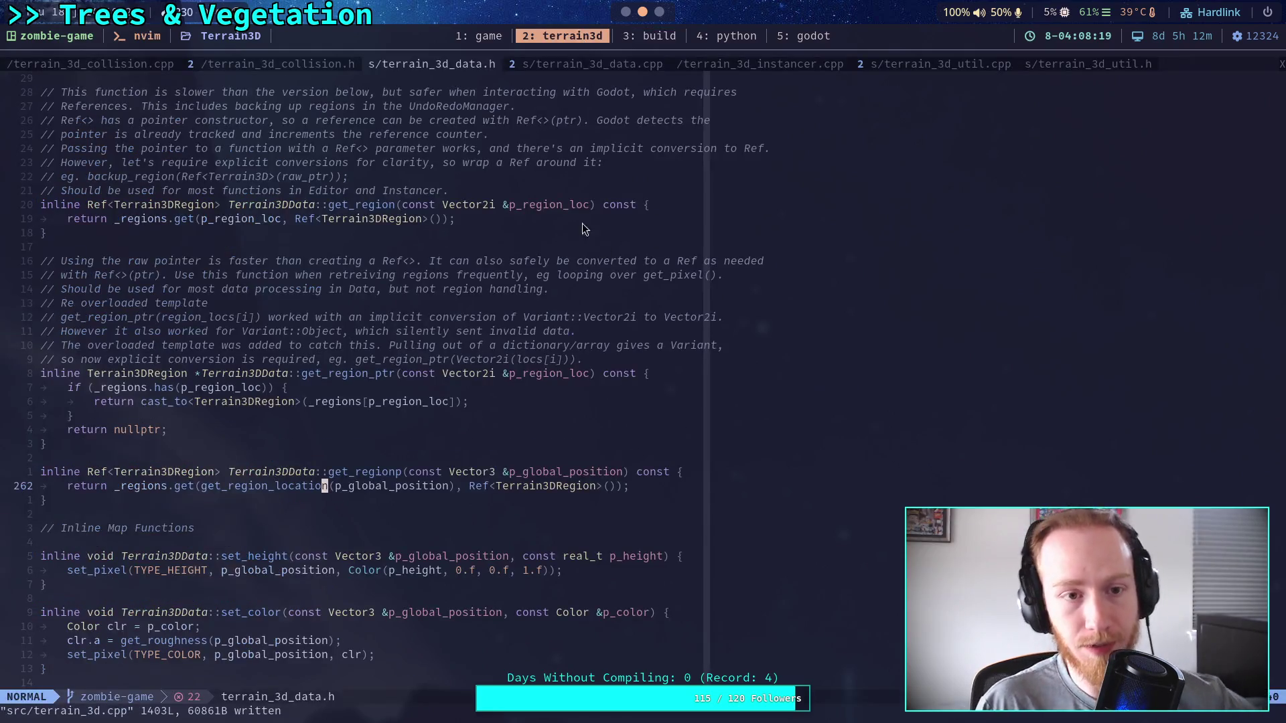
key("ctrl+o")
scroll(477, 340, "up", 20)
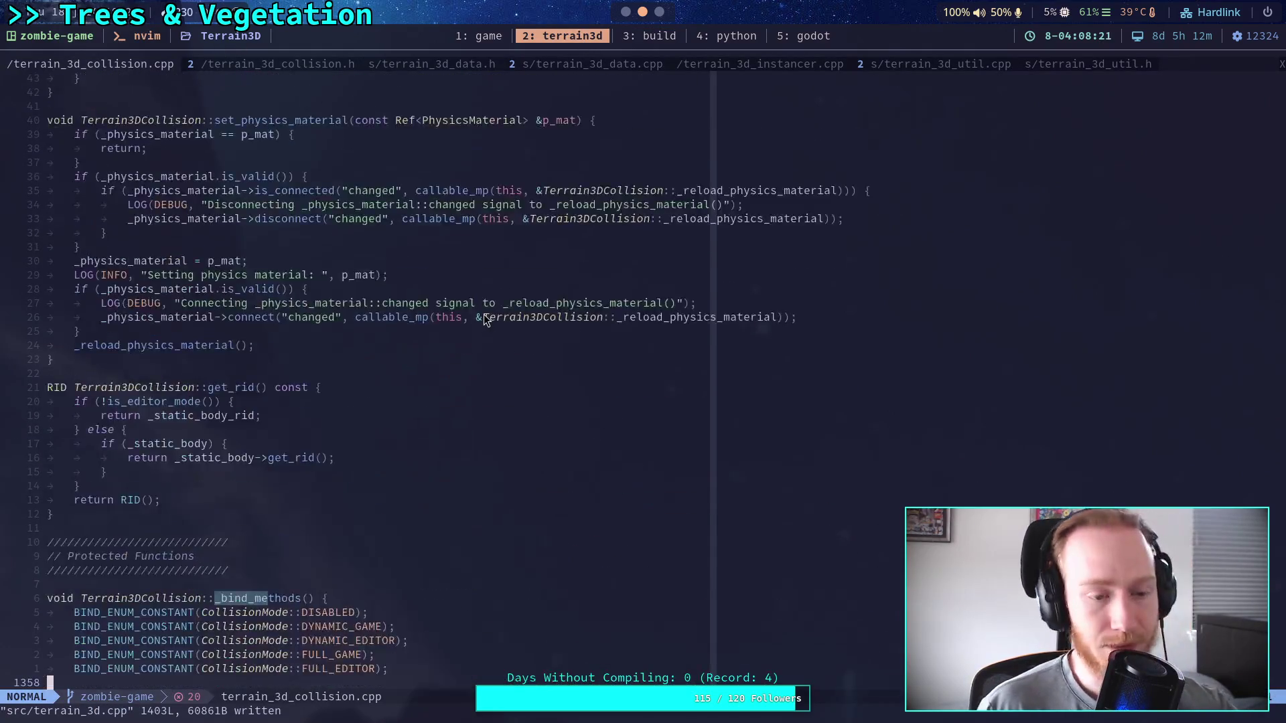
scroll(484, 312, "up", 7)
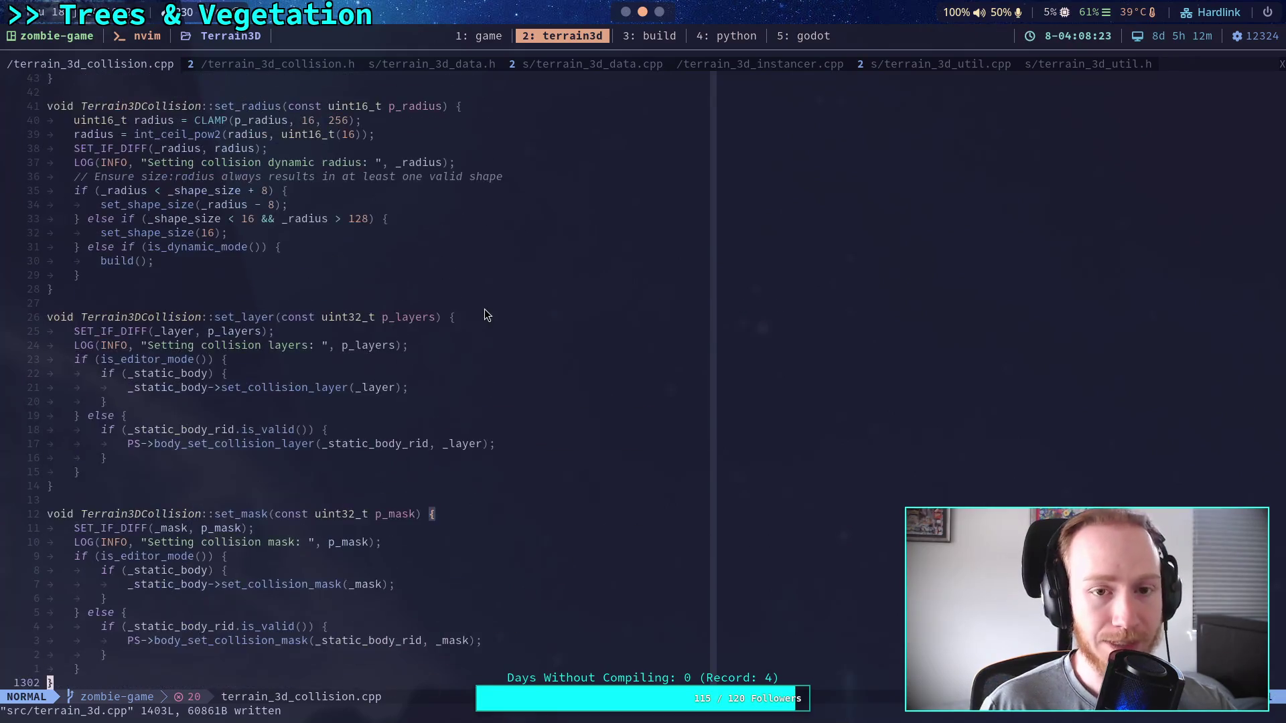
left_click(657, 34)
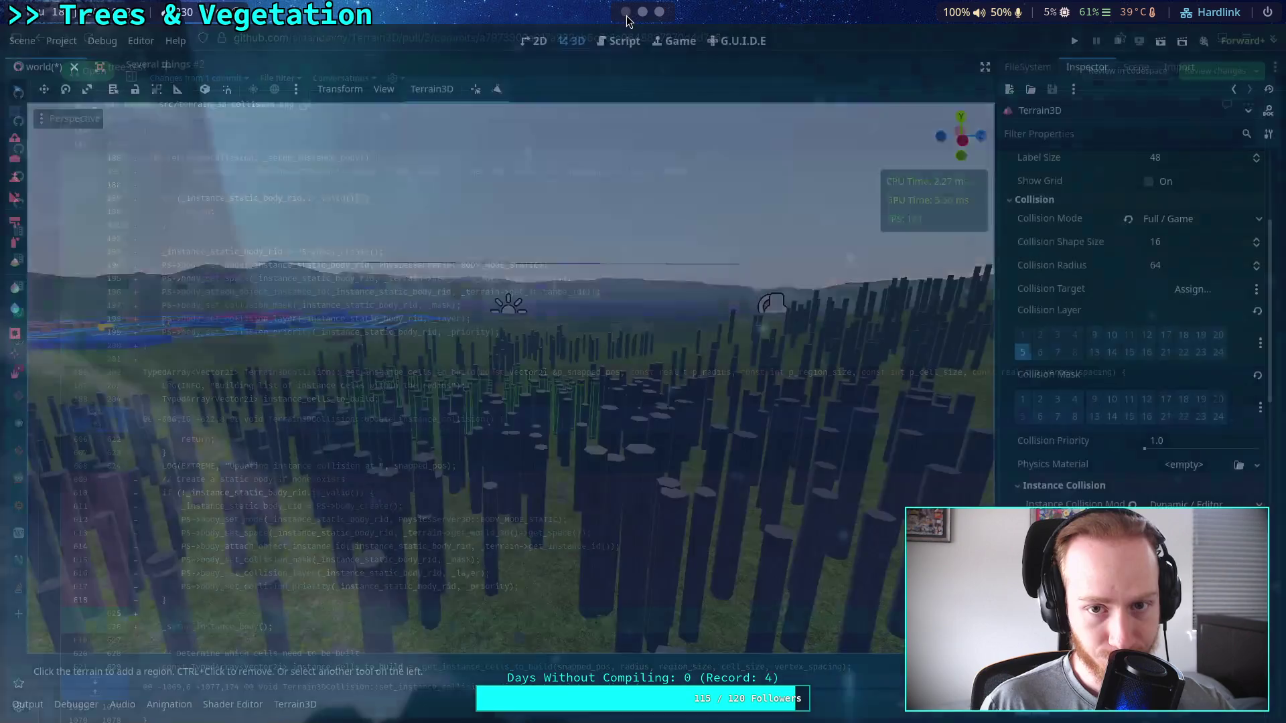
Fly into, above and back down among the instanced trunks to inspect their collision shapes.
key("w")
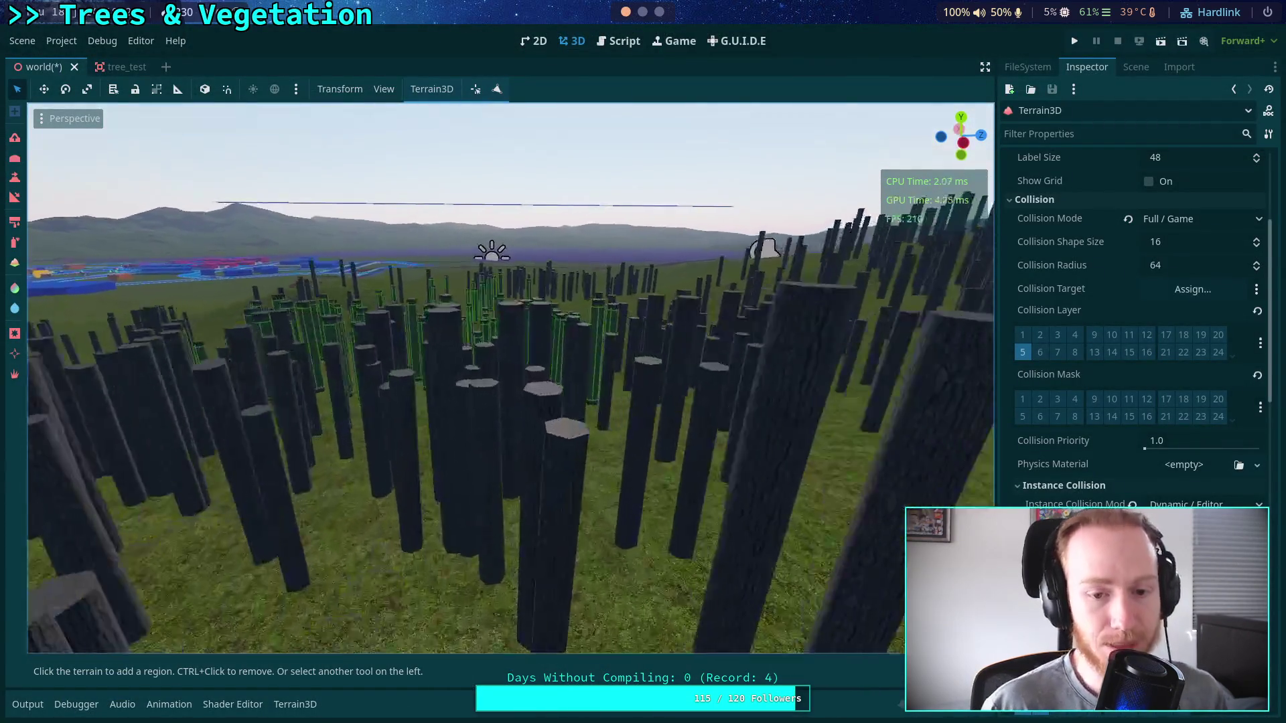
key("s")
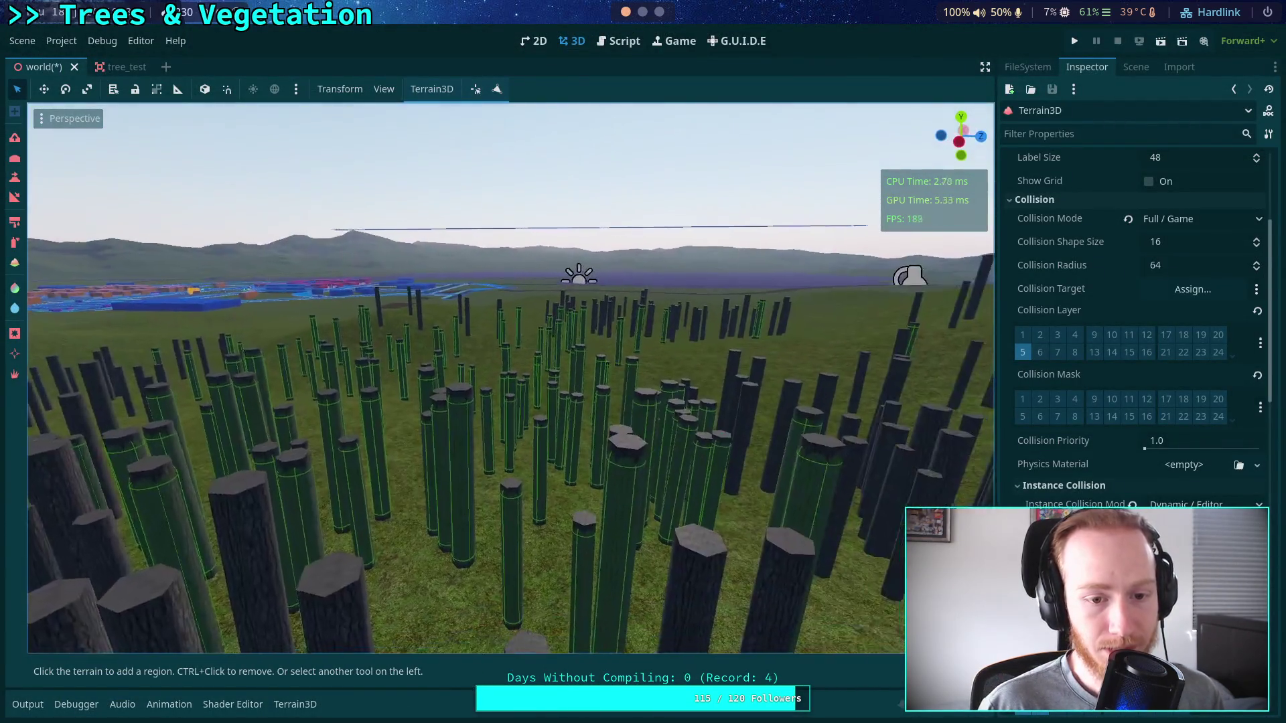
key("e")
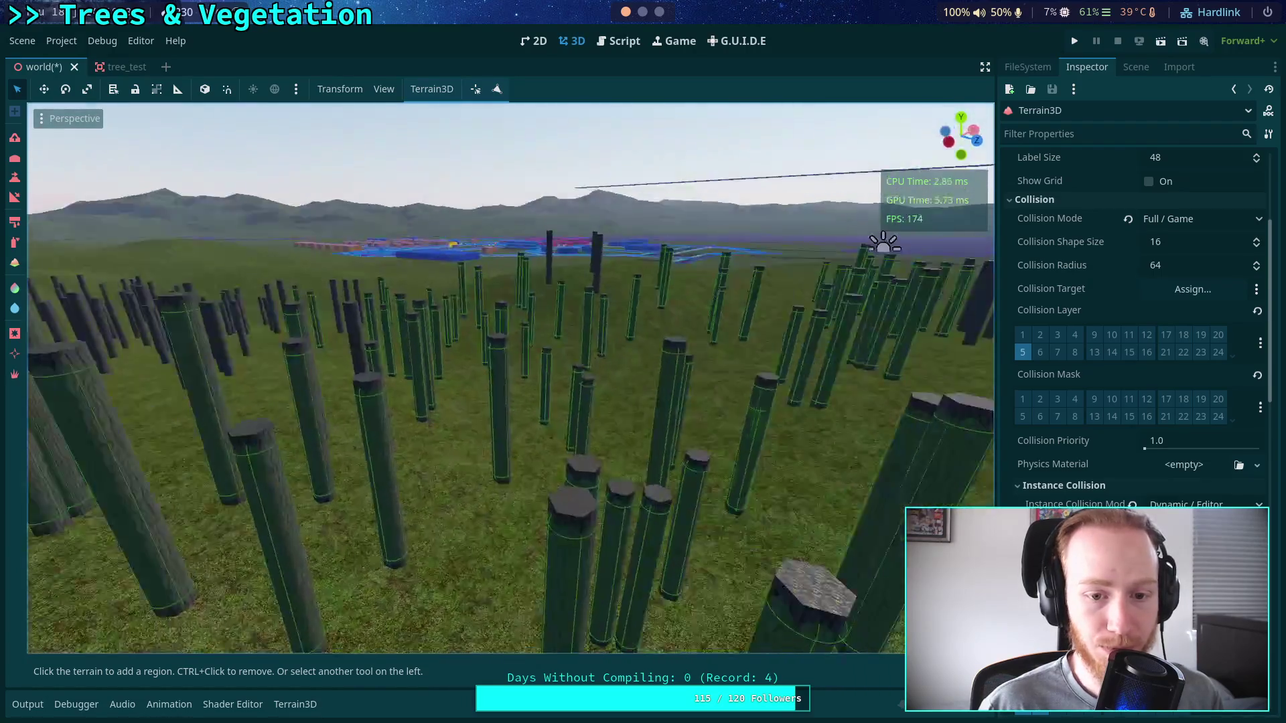
key("s")
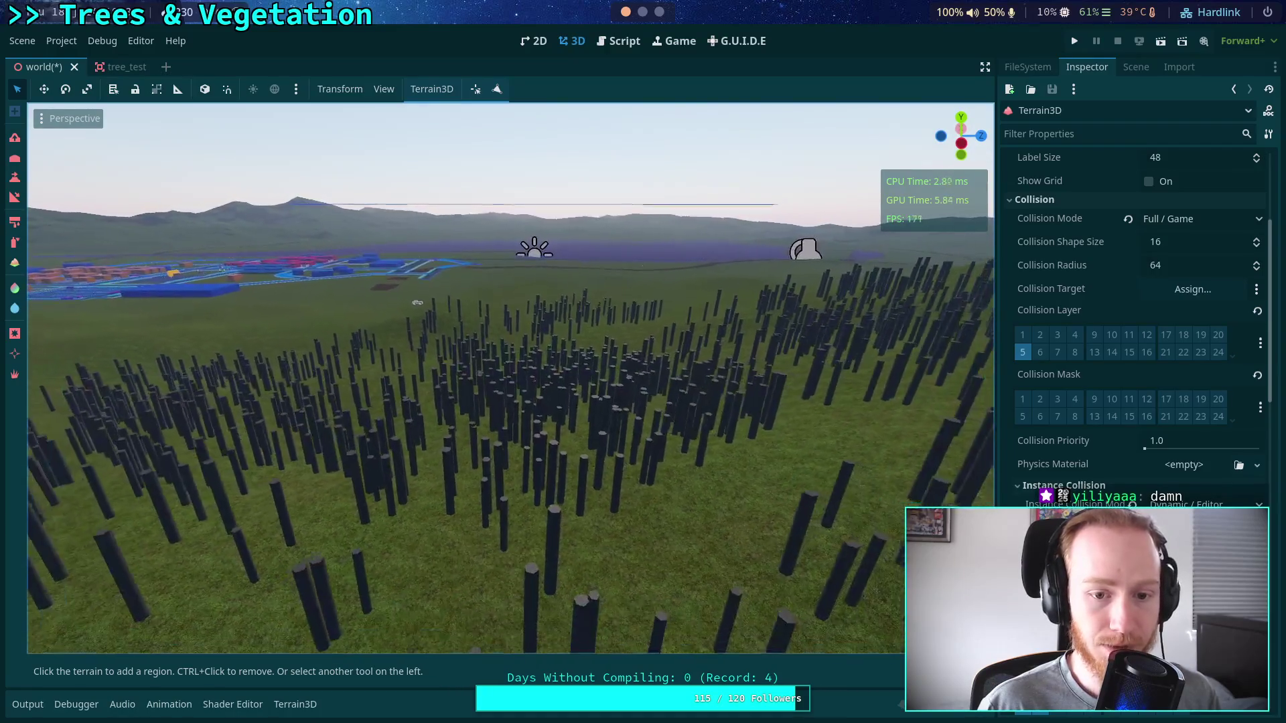
key("w")
key("w")
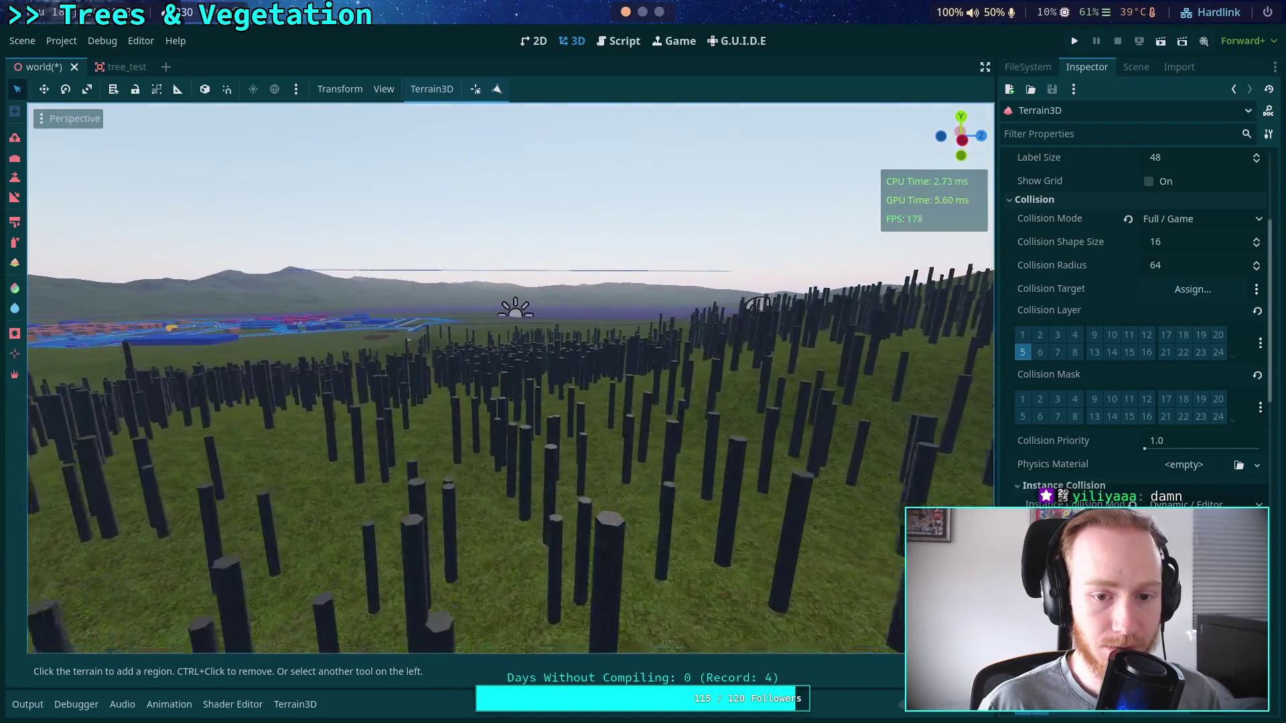
key("s")
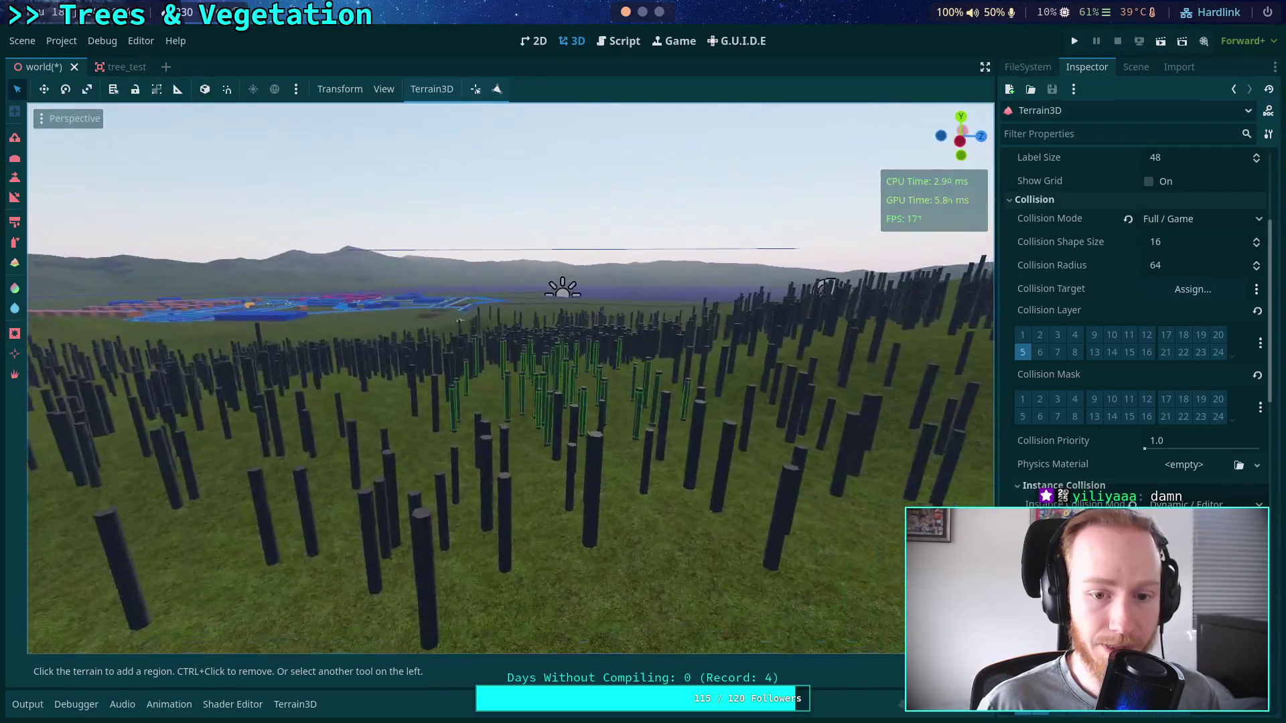
key("w")
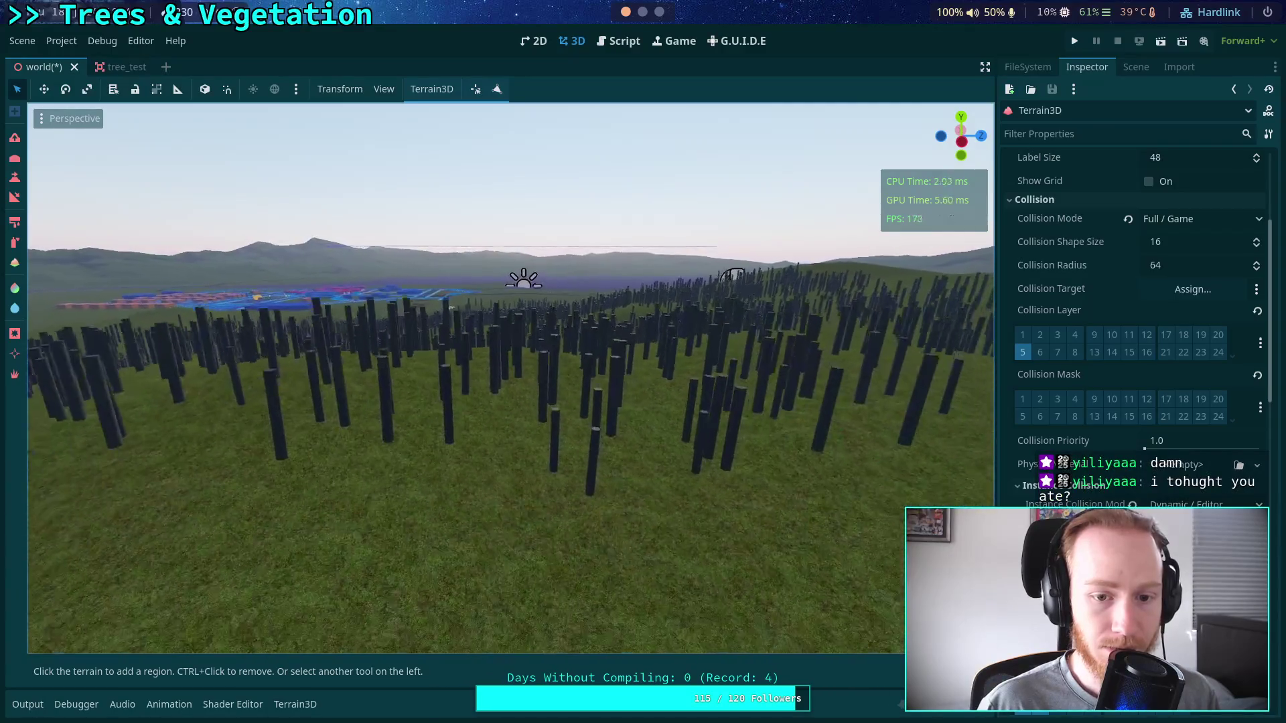
key("w")
key("w")
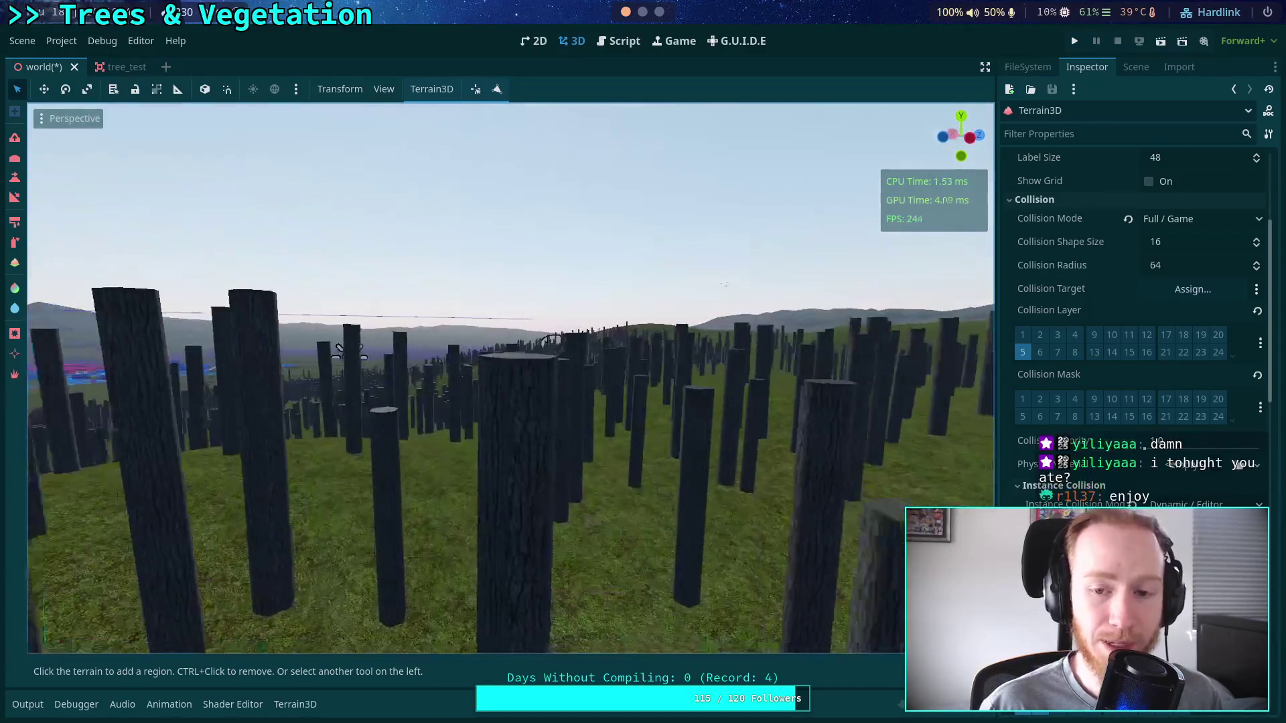
key("e")
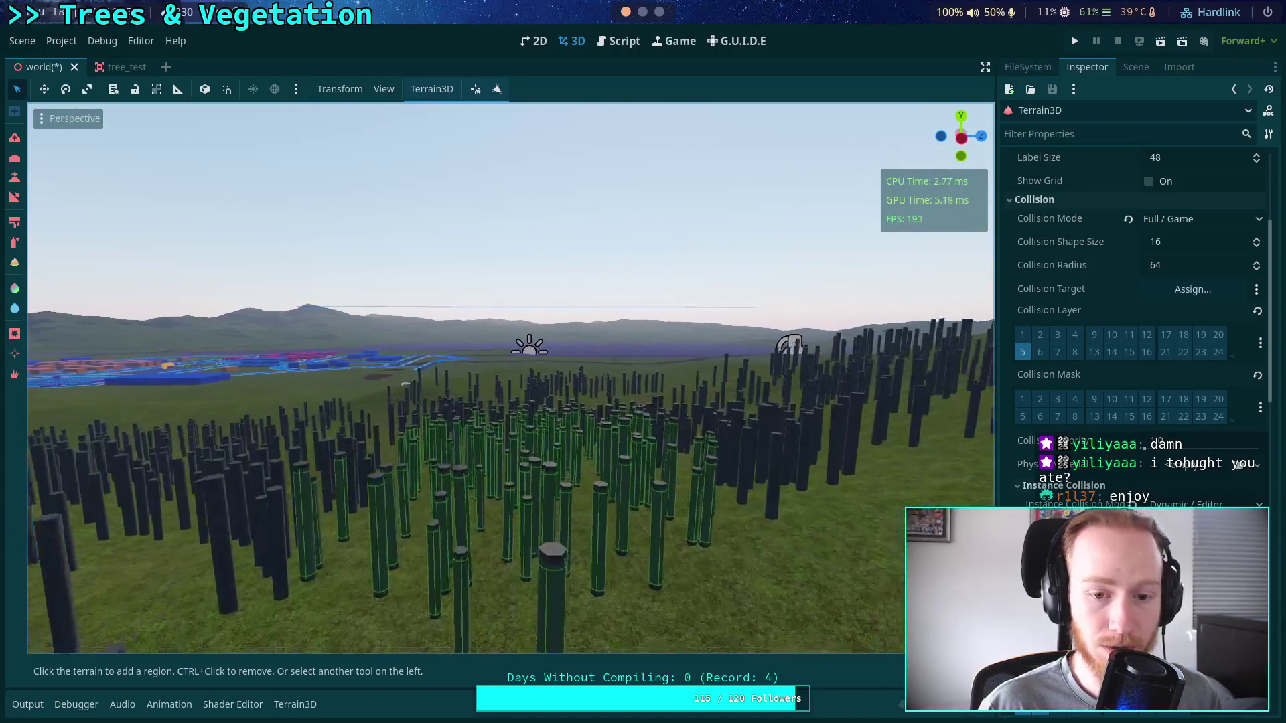
key("q")
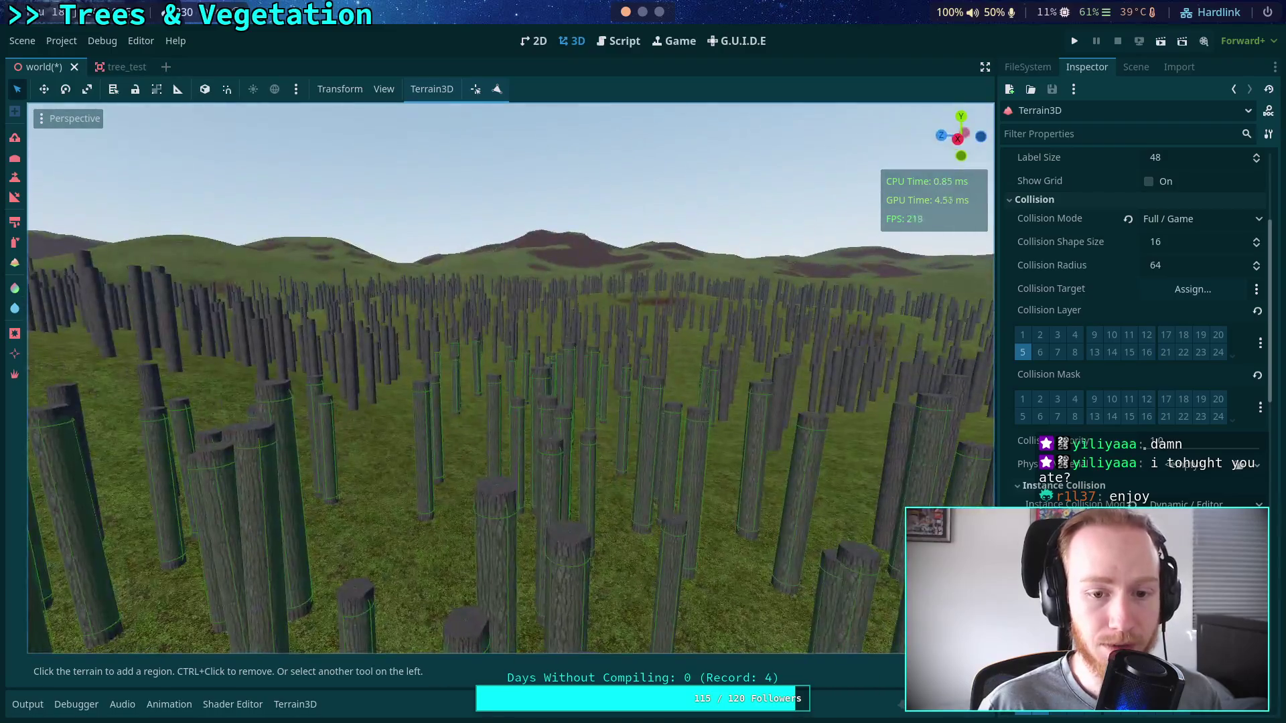
Survey the whole trunk field from afar, then switch to terrain_3d_collision.cpp in Neovim.
key("s")
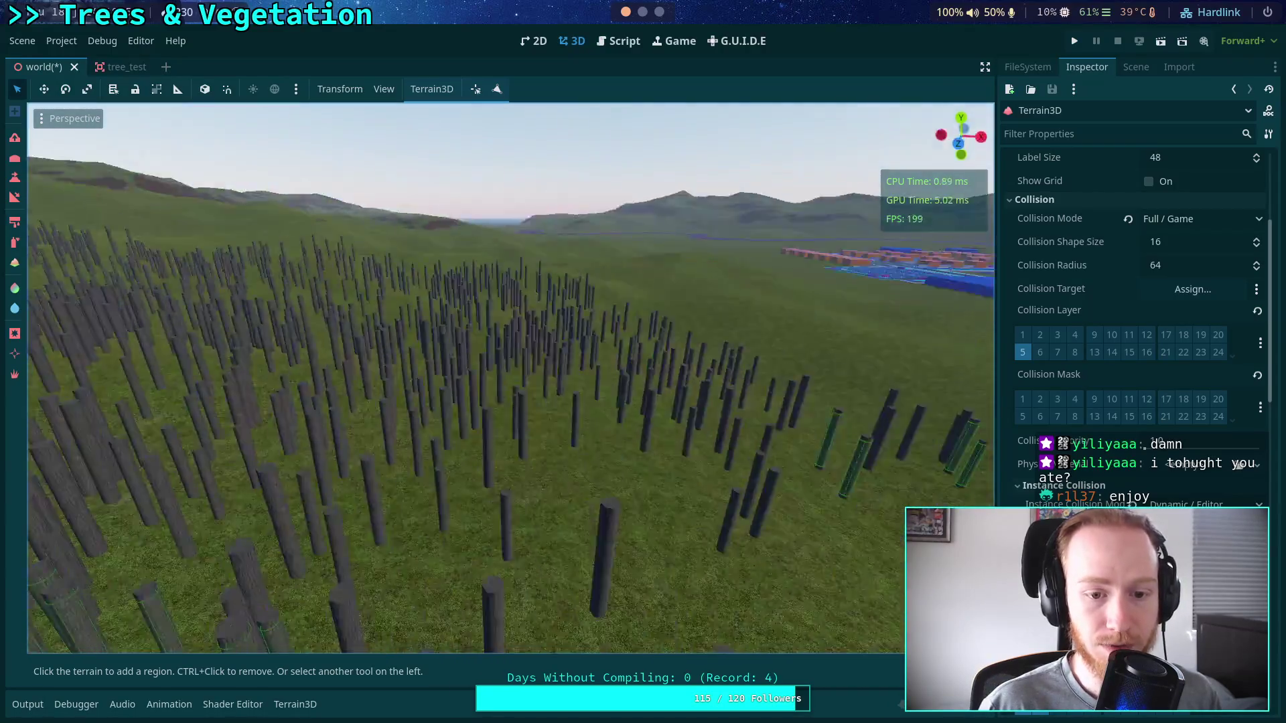
key("e")
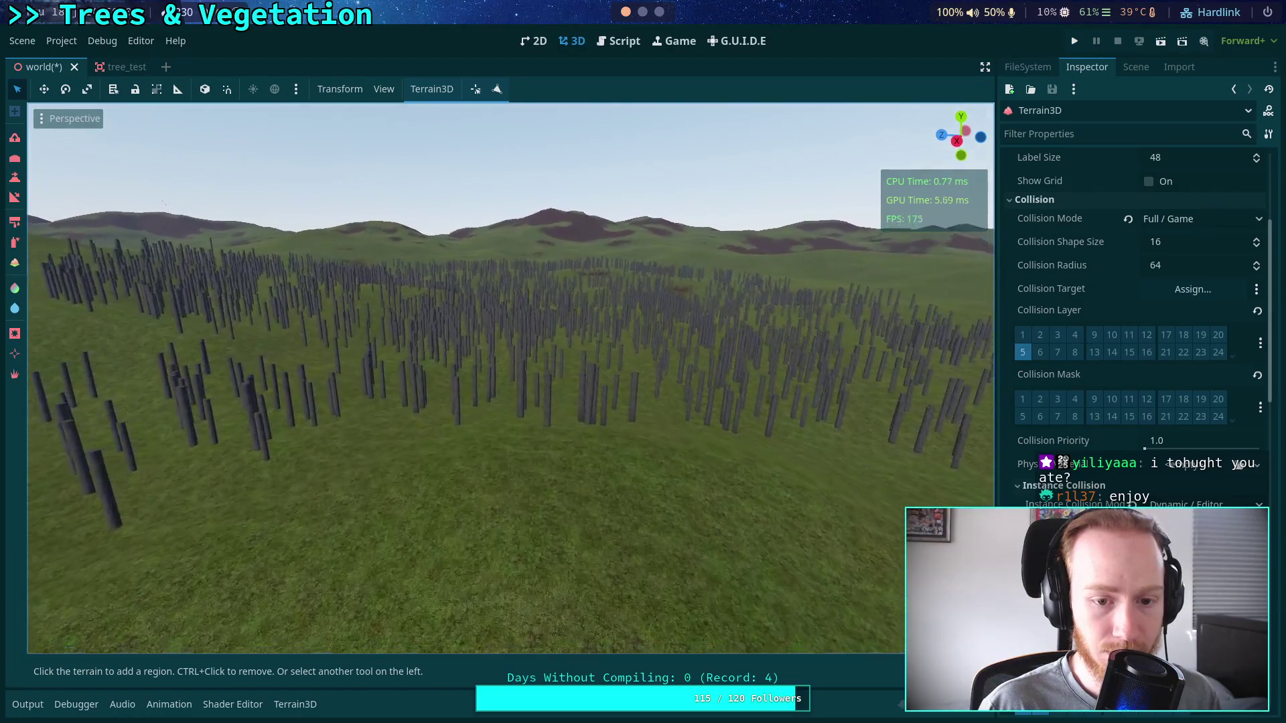
key("w")
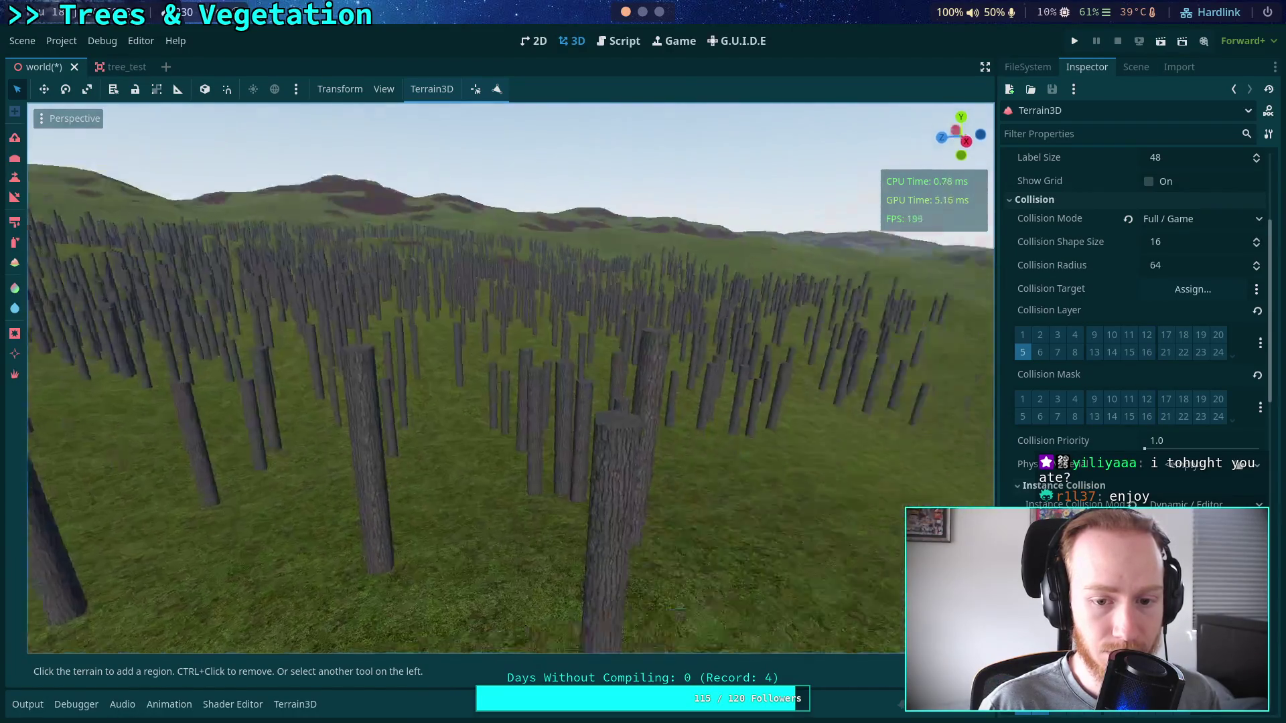
key("s")
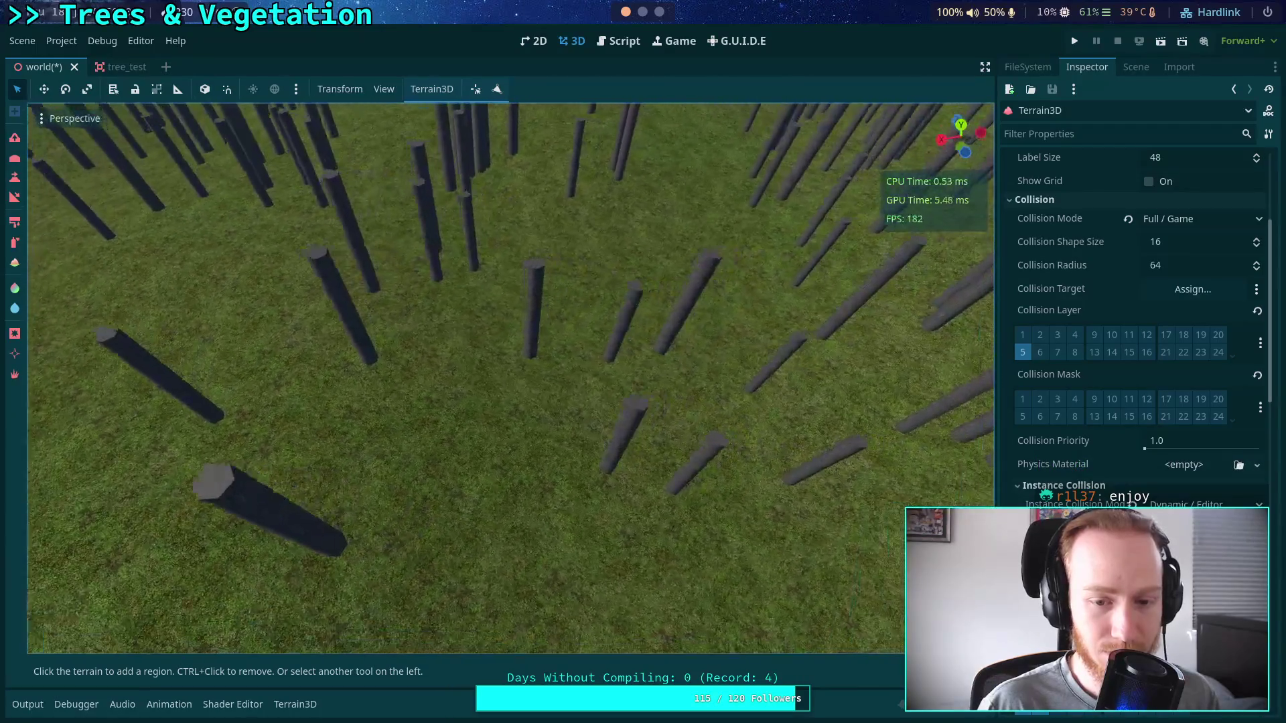
key("s")
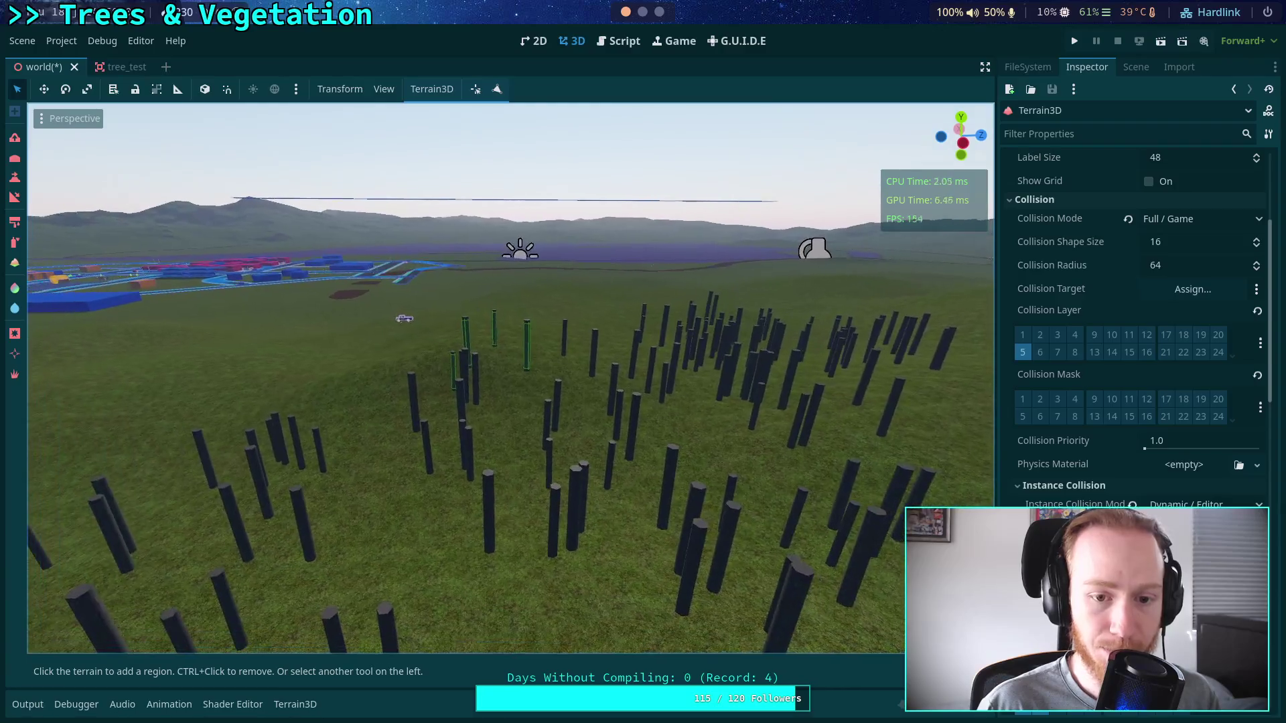
key("s")
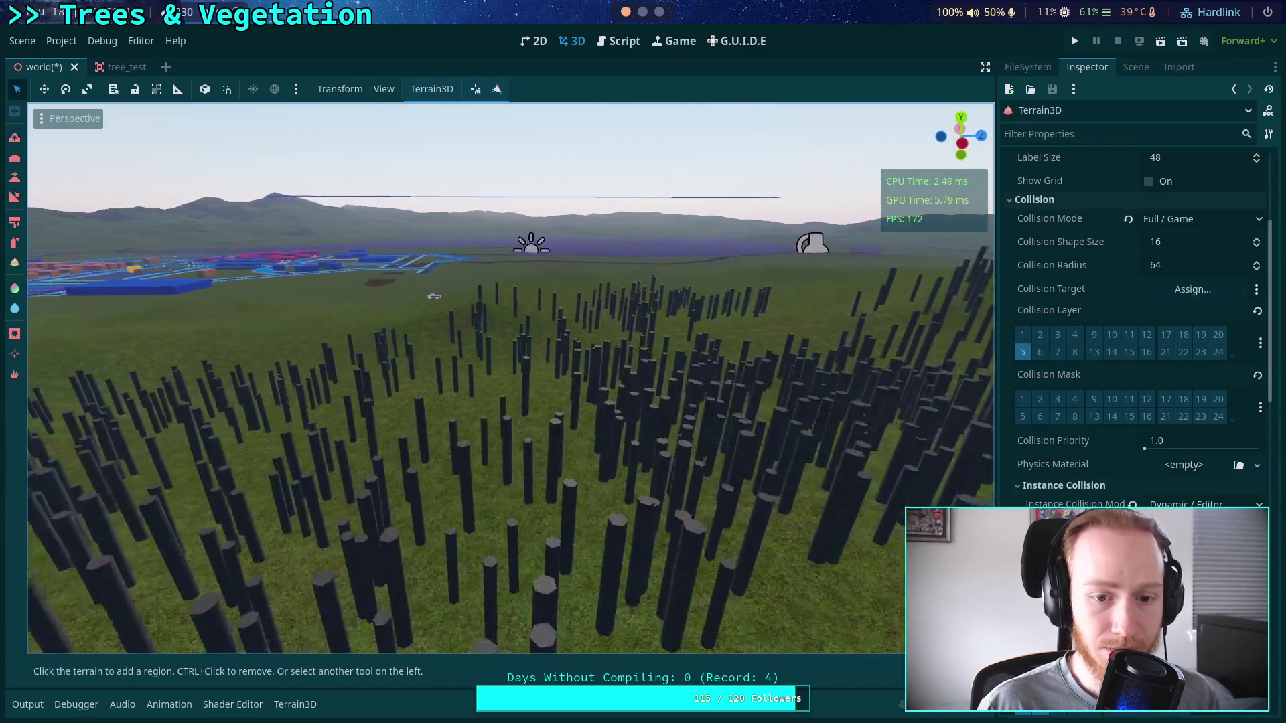
key("w")
key("s")
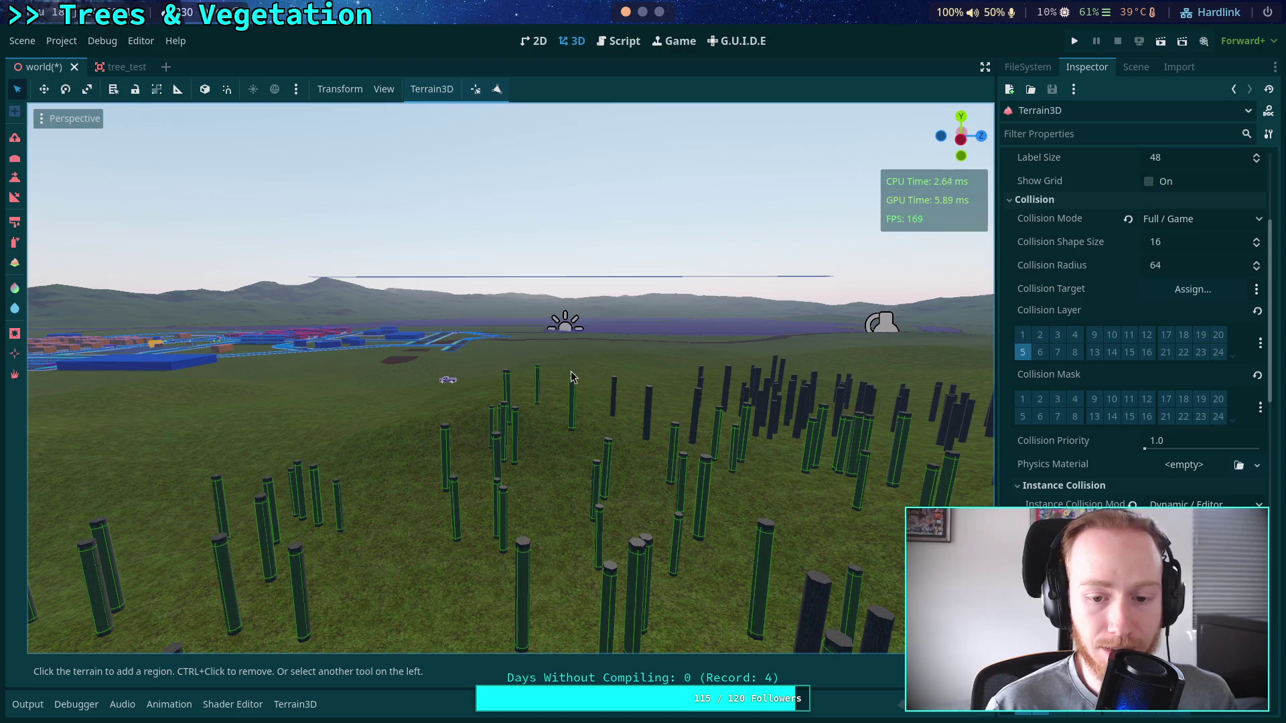
left_click_drag(605, 382, 589, 429)
key("s")
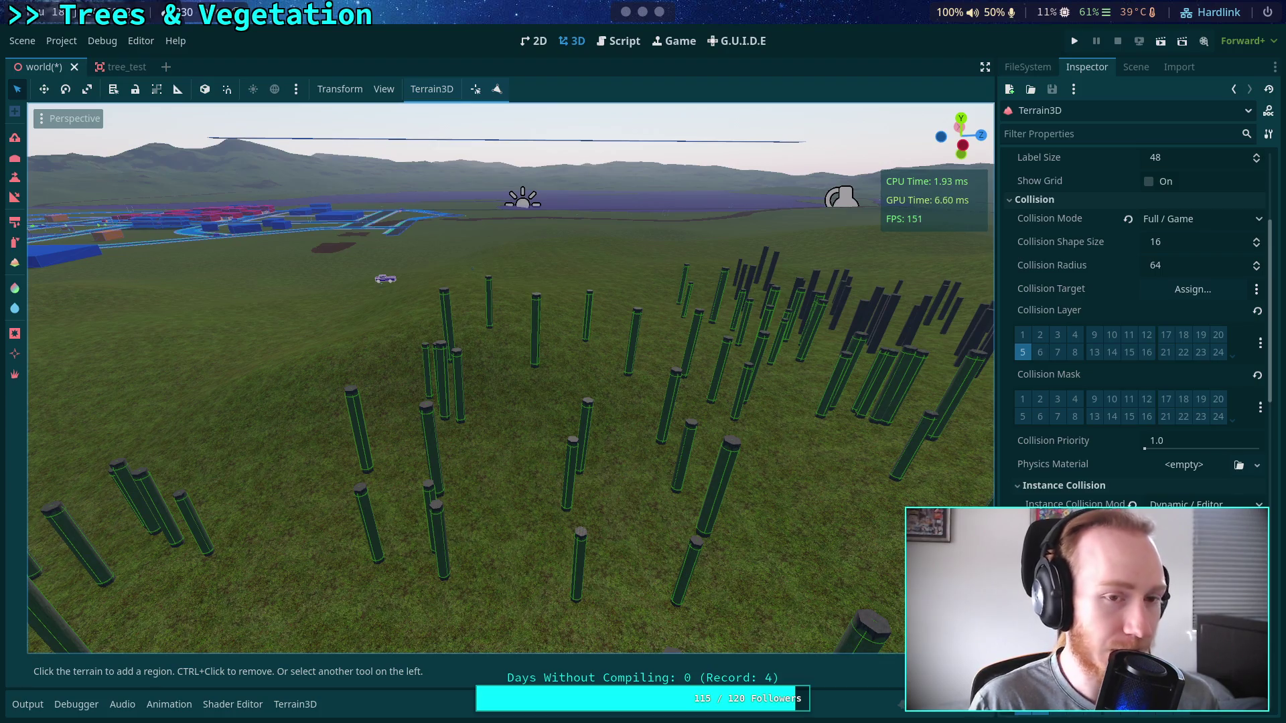
key("super+2")
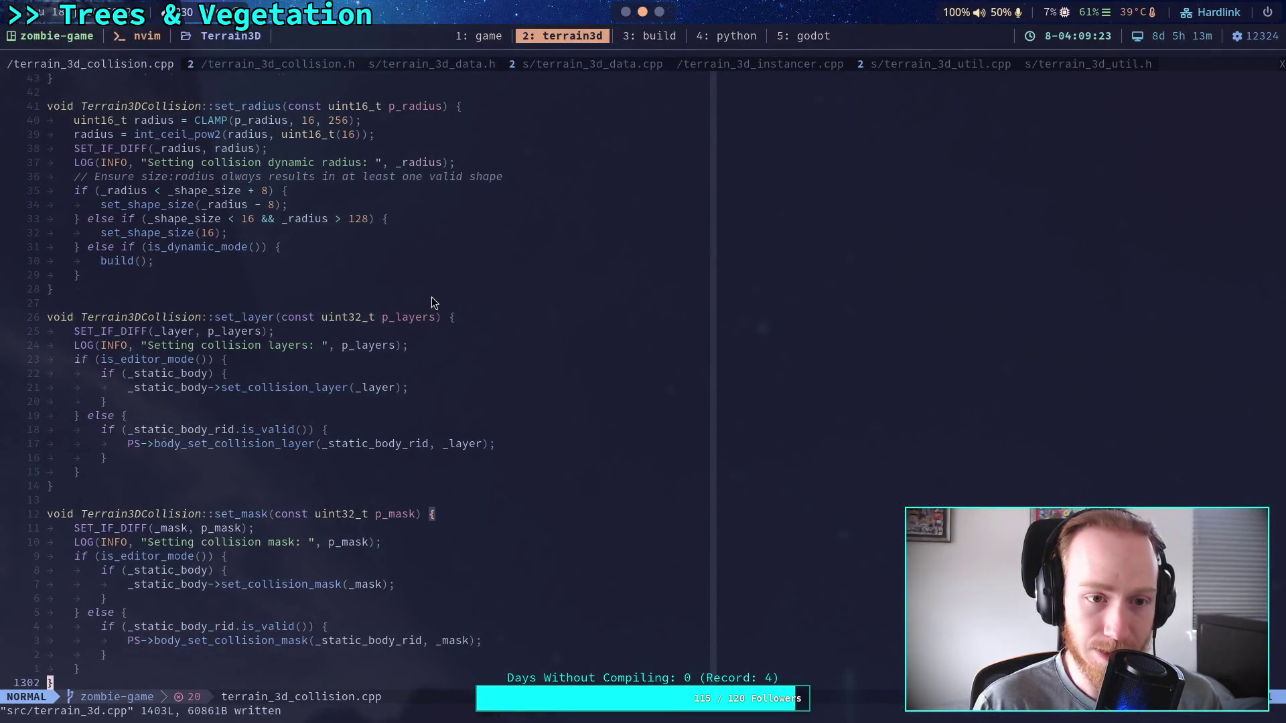
Scroll to the dynamic update's shape-checking loop and select the snapped_pos grid-snapping expression.
scroll(431, 296, "up", 20)
scroll(432, 298, "up", 20)
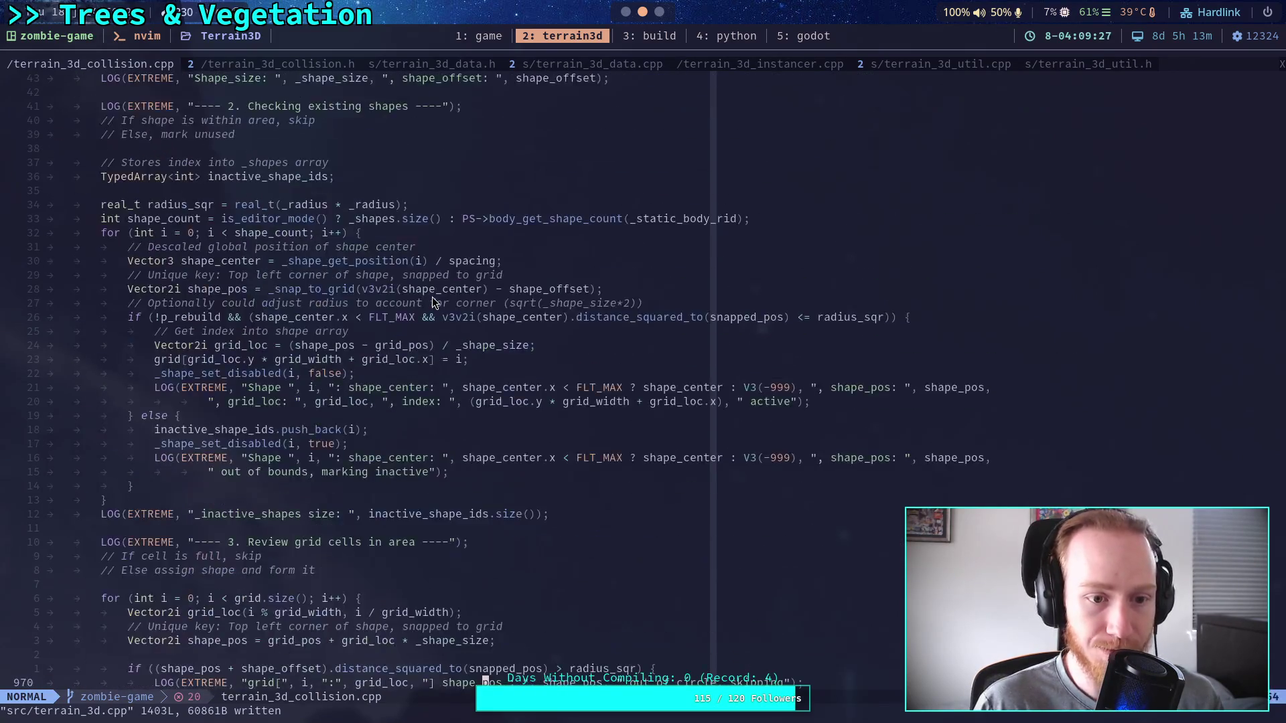
scroll(432, 296, "up", 10)
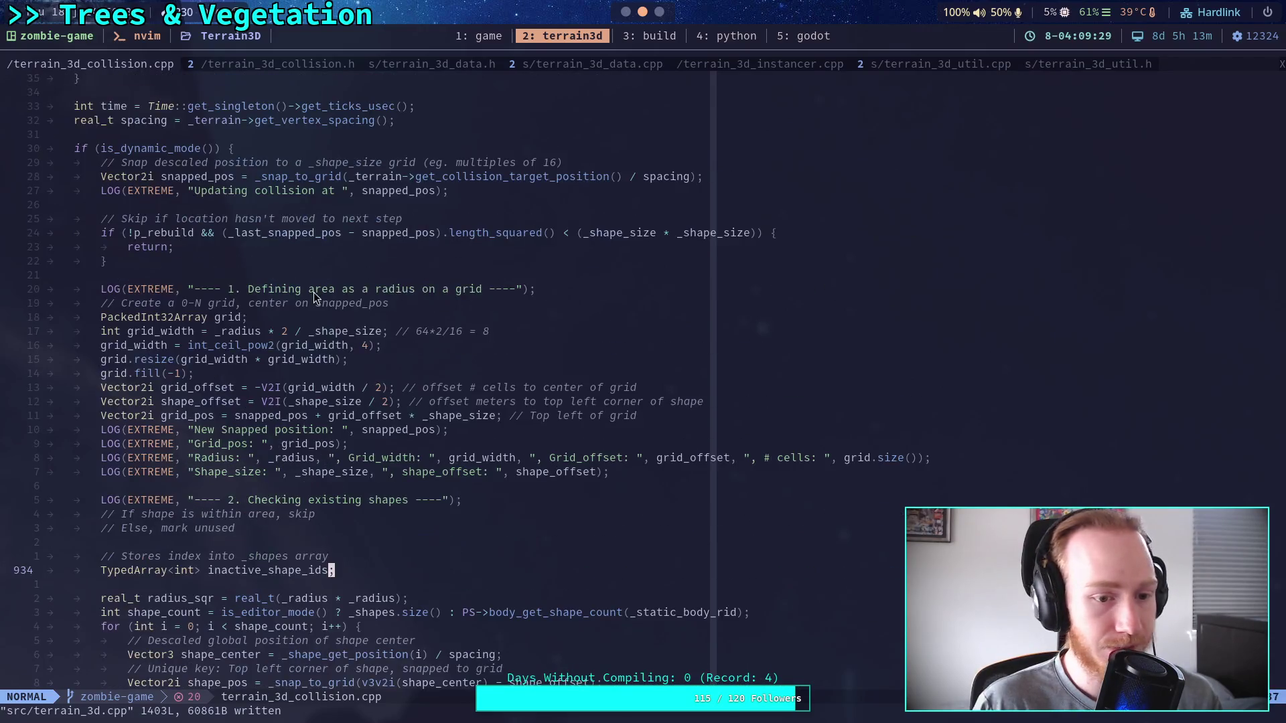
scroll(314, 292, "down", 3)
mouse_move(176, 282)
left_mouse_down()
mouse_move(283, 319)
mouse_move(448, 346)
left_mouse_up()
left_click(427, 420)
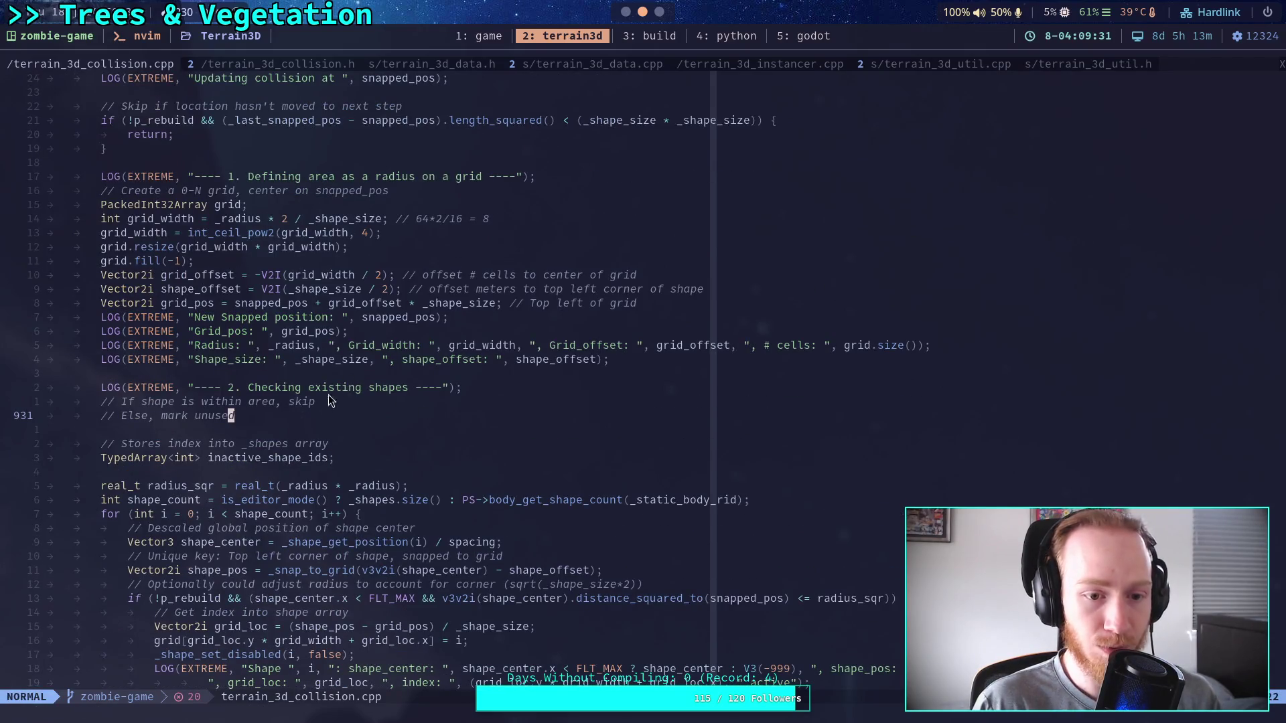
scroll(337, 394, "down", 3)
left_click_drag(337, 393, 415, 472)
left_click(376, 461)
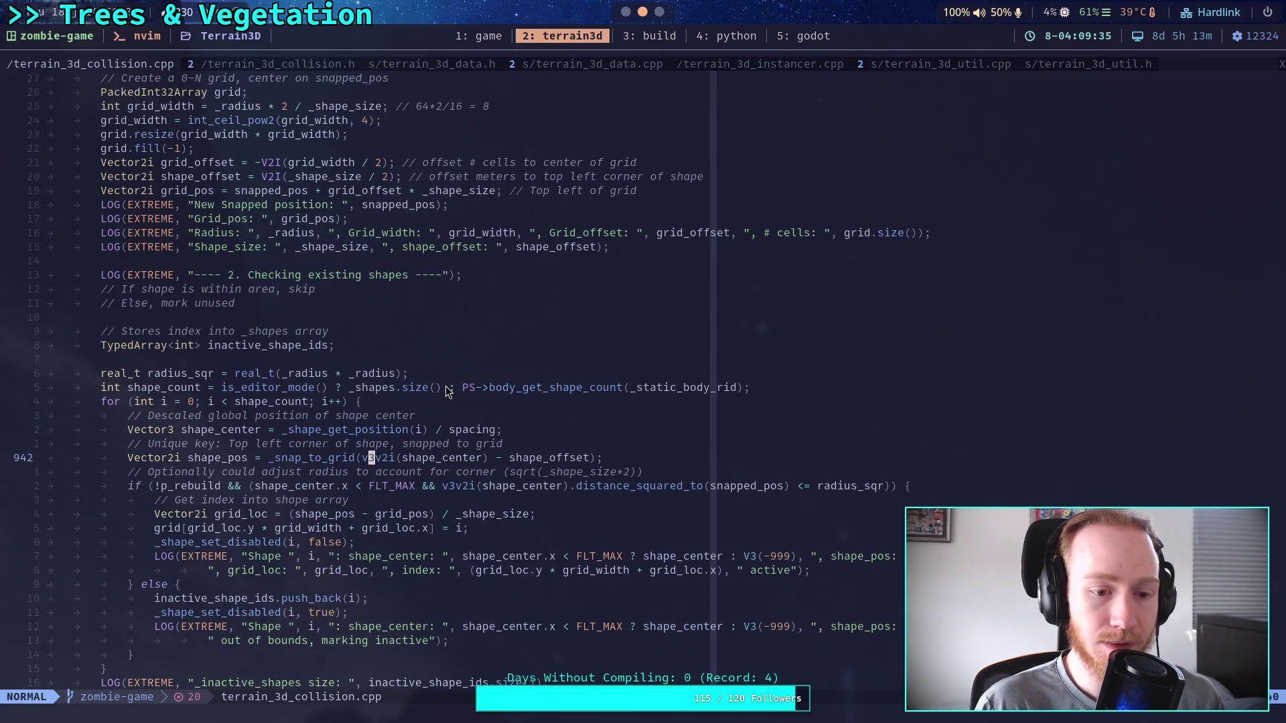
scroll(449, 392, "down", 5)
scroll(448, 388, "up", 10)
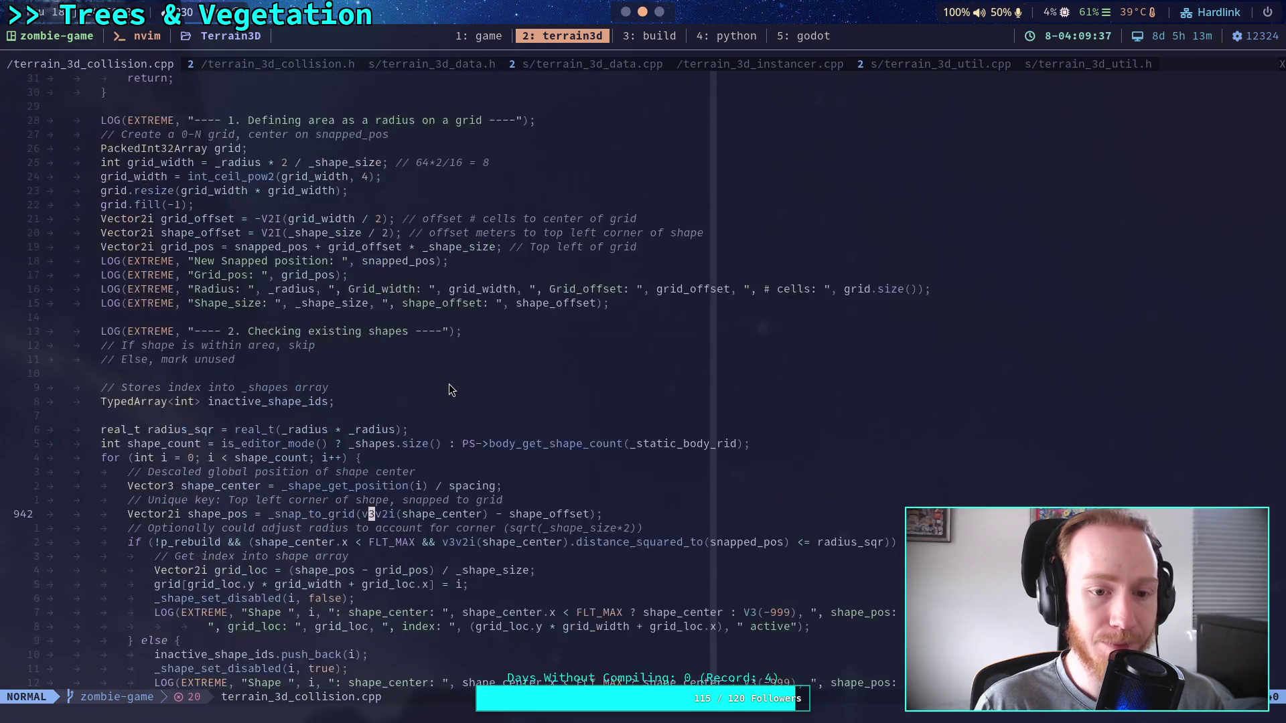
left_click_drag(161, 176, 693, 177)
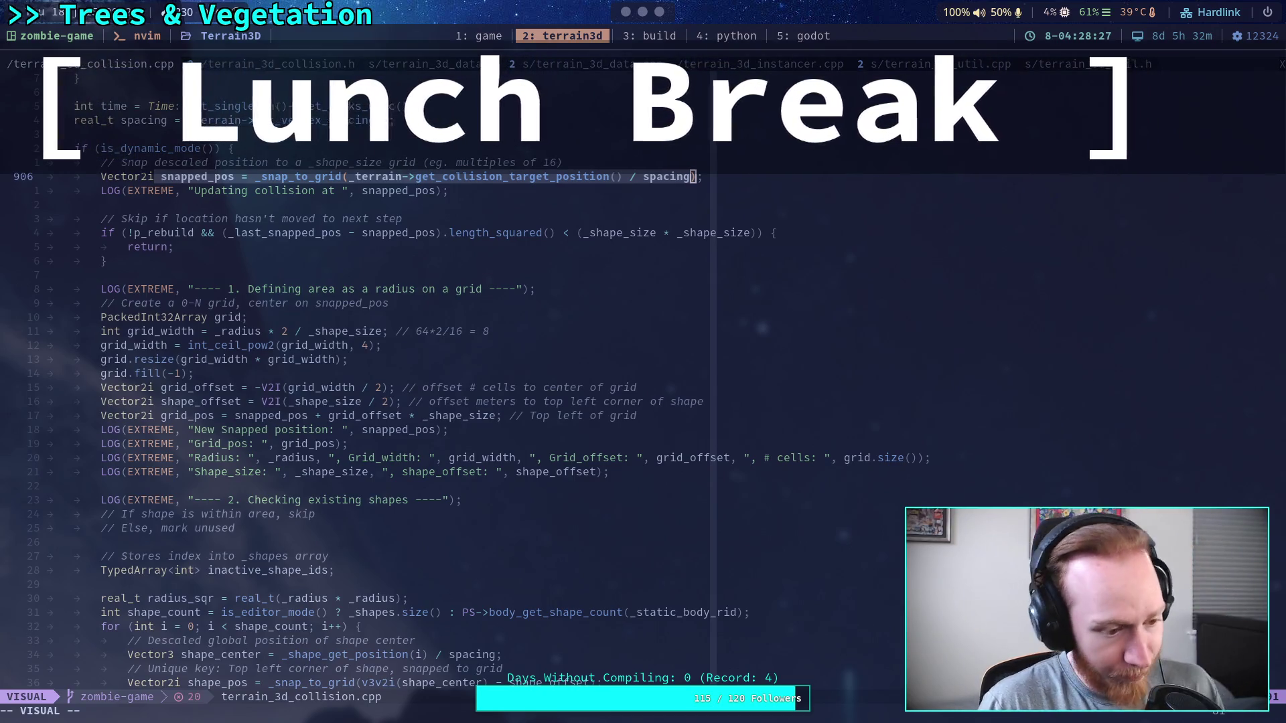
Bring forward the browser showing the Terrain3D pull request diff.
key("alt+Tab")
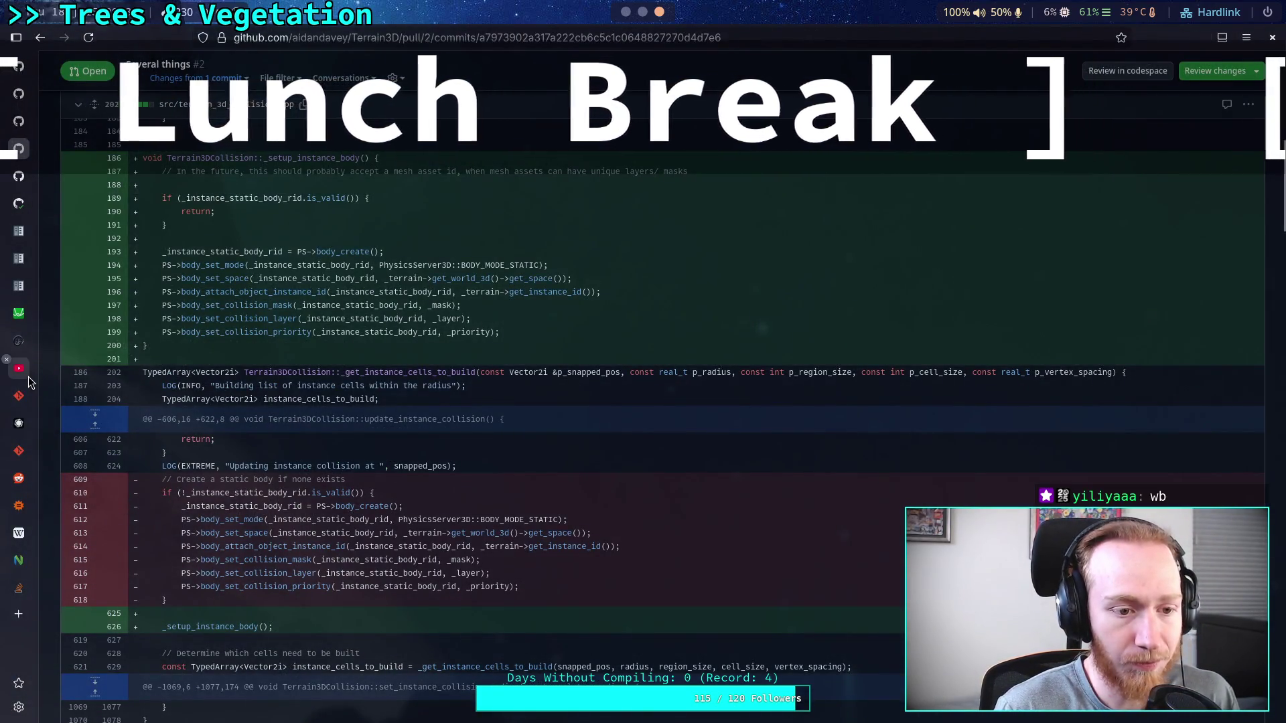
Open a new blank browser tab from the sidebar.
left_click(18, 615)
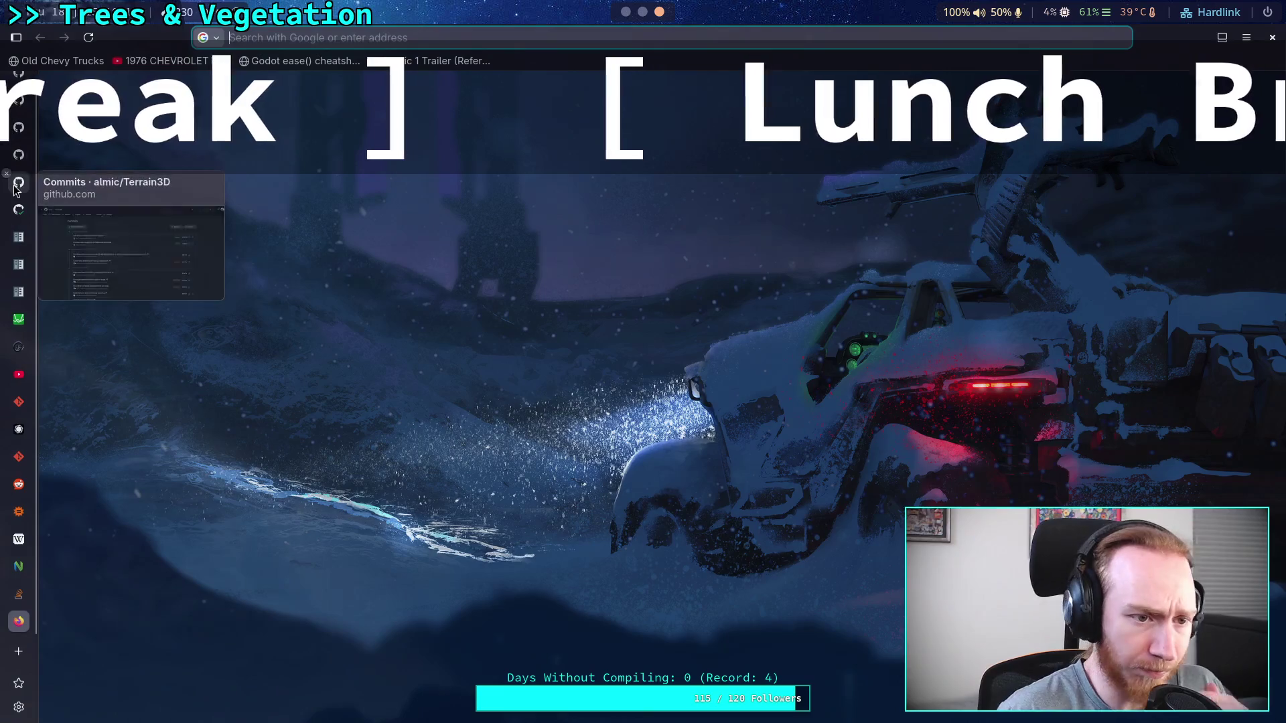
Return to the pull request and view its Files changed diff.
mouse_move(21, 211)
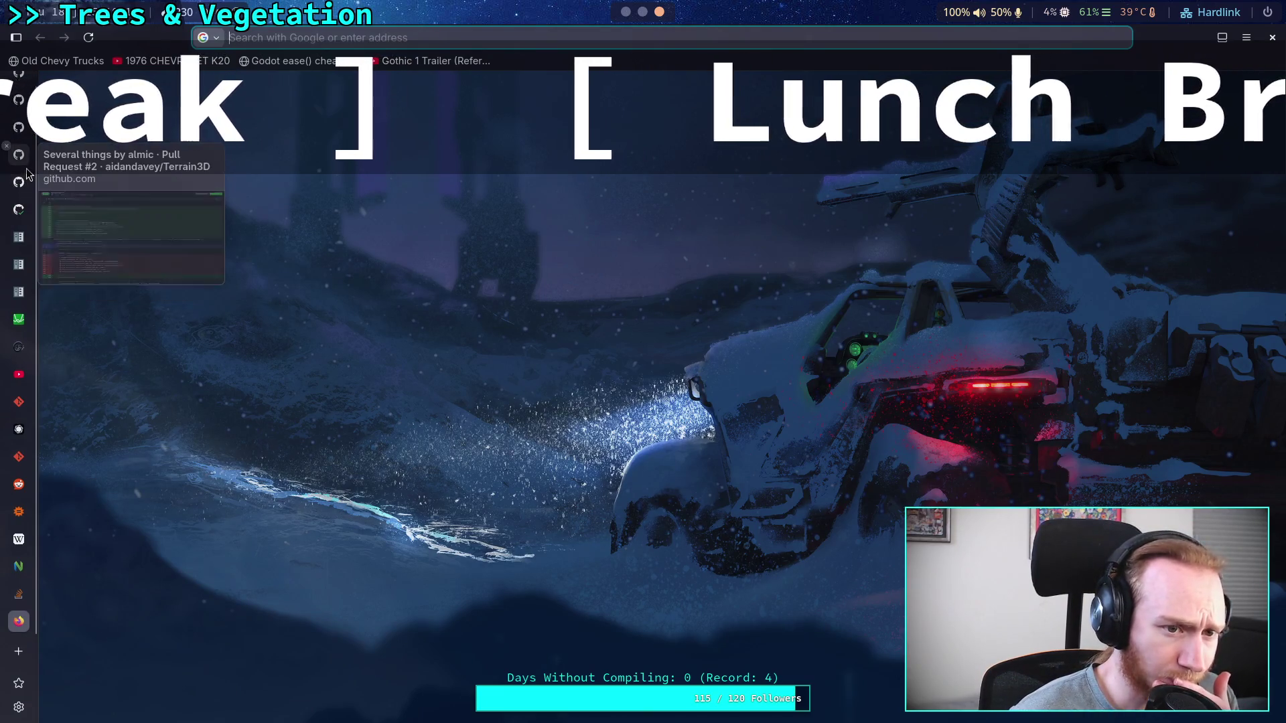
left_click(23, 201)
scroll(331, 297, "down", 5)
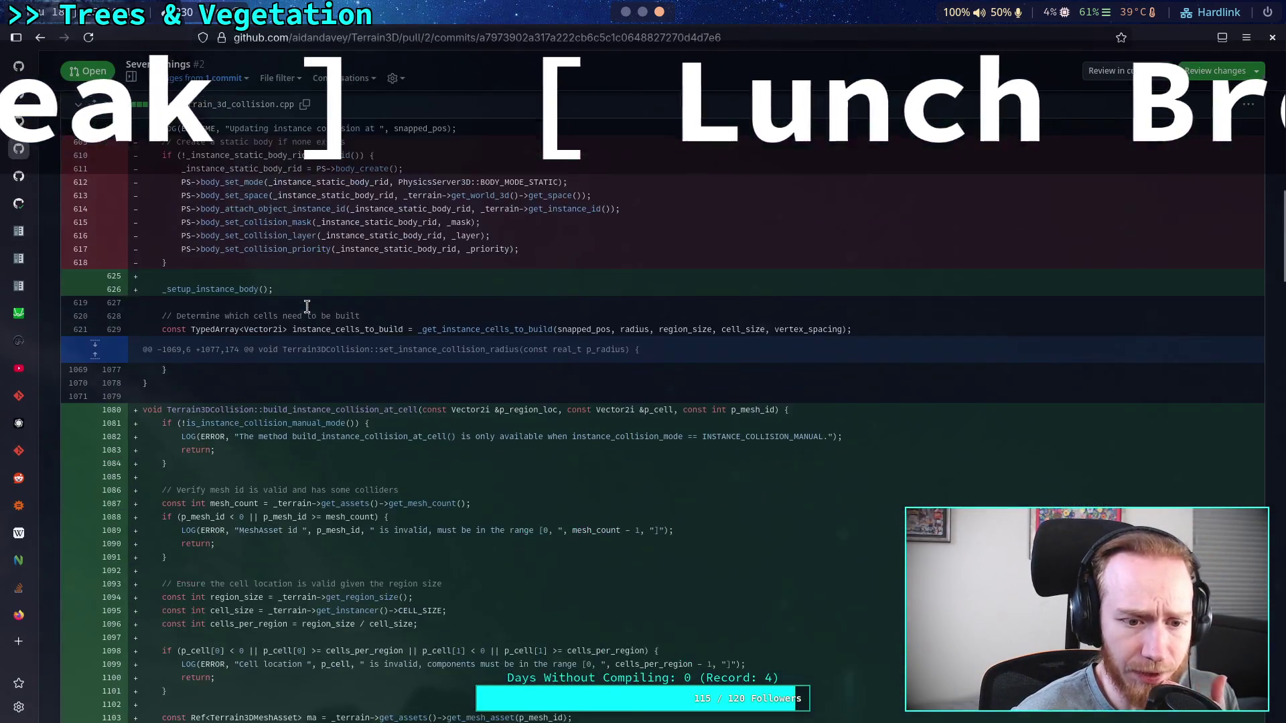
scroll(331, 297, "up", 15)
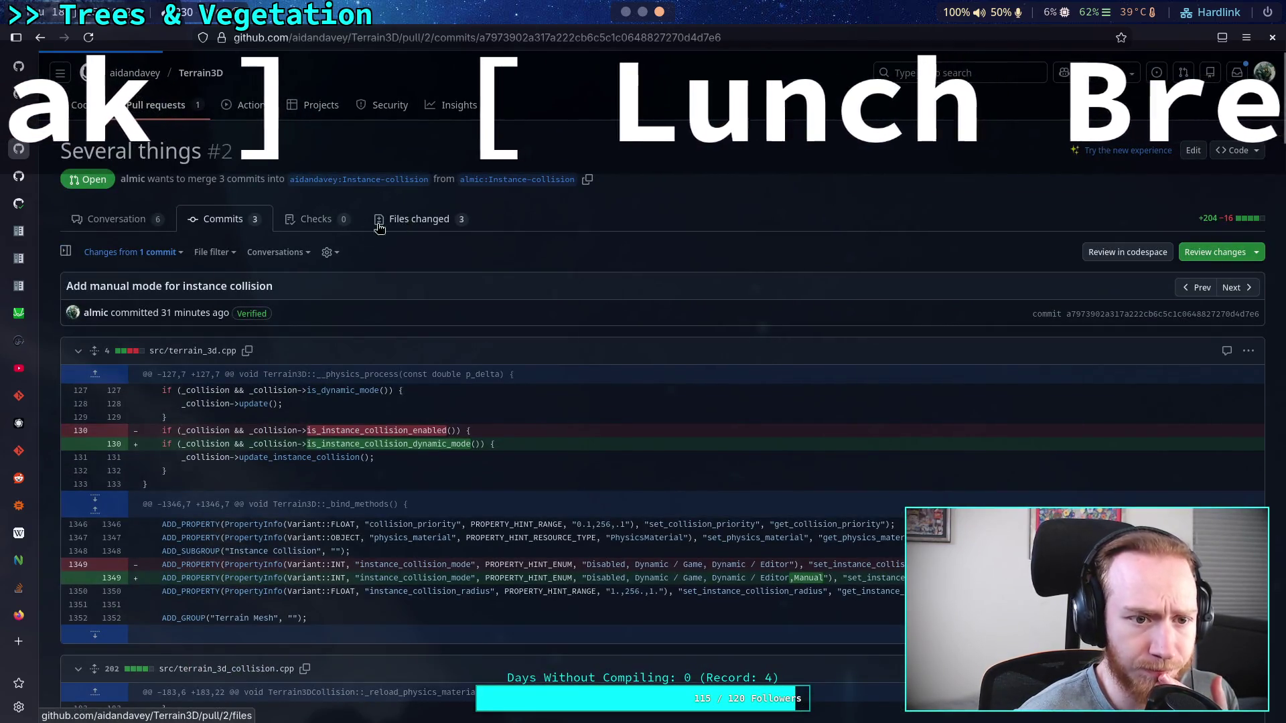
left_click(410, 221)
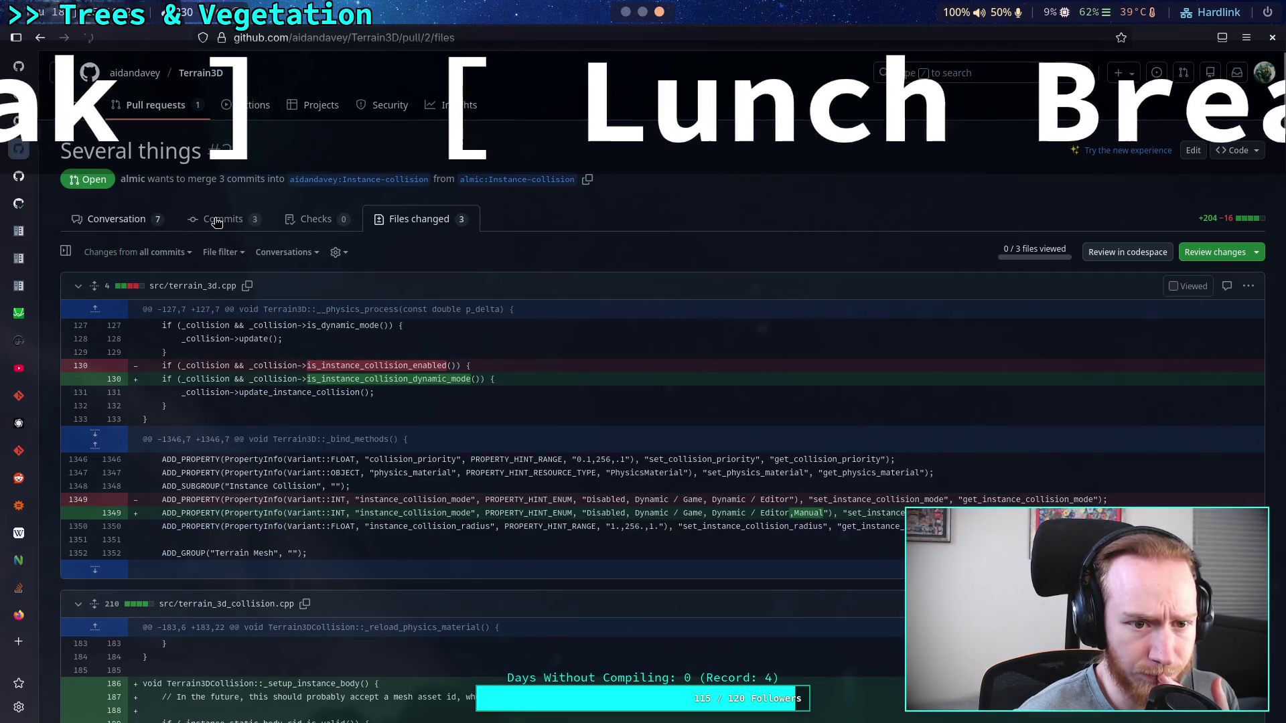
Review the 'Fix distance check for dynamic instance collision' commit diff, then open a new tab.
left_click(221, 221)
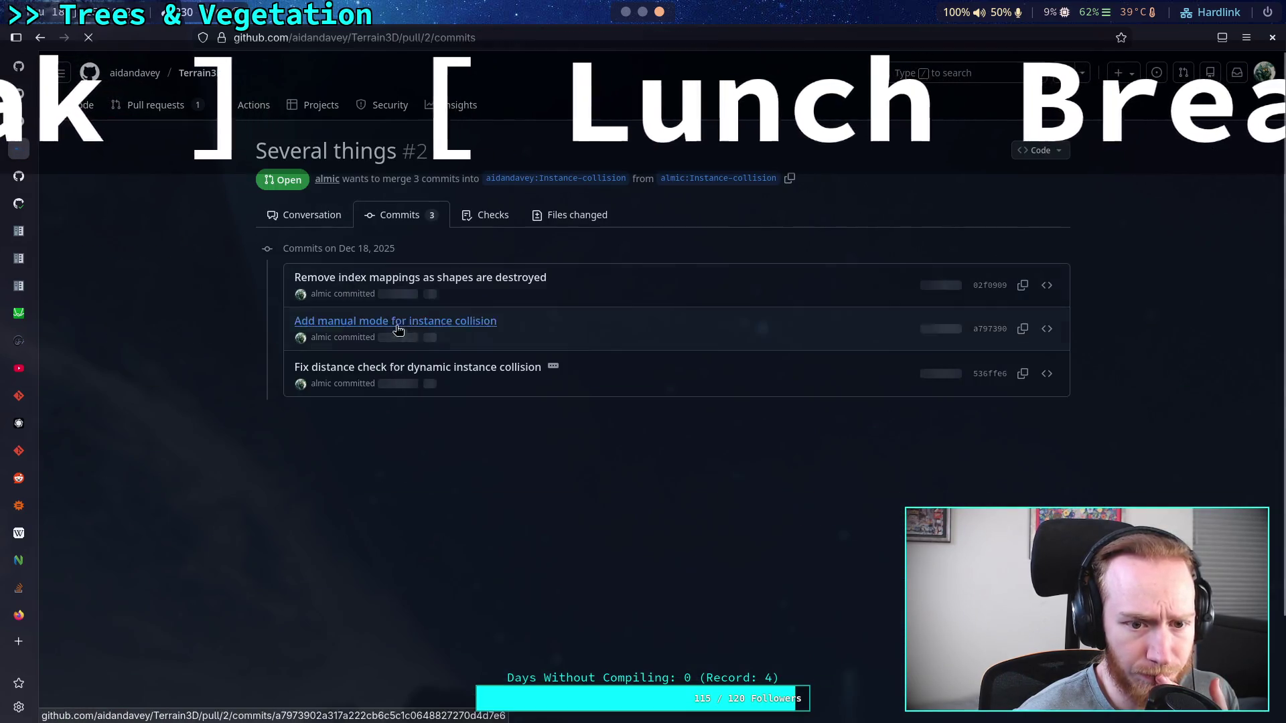
left_click(459, 372)
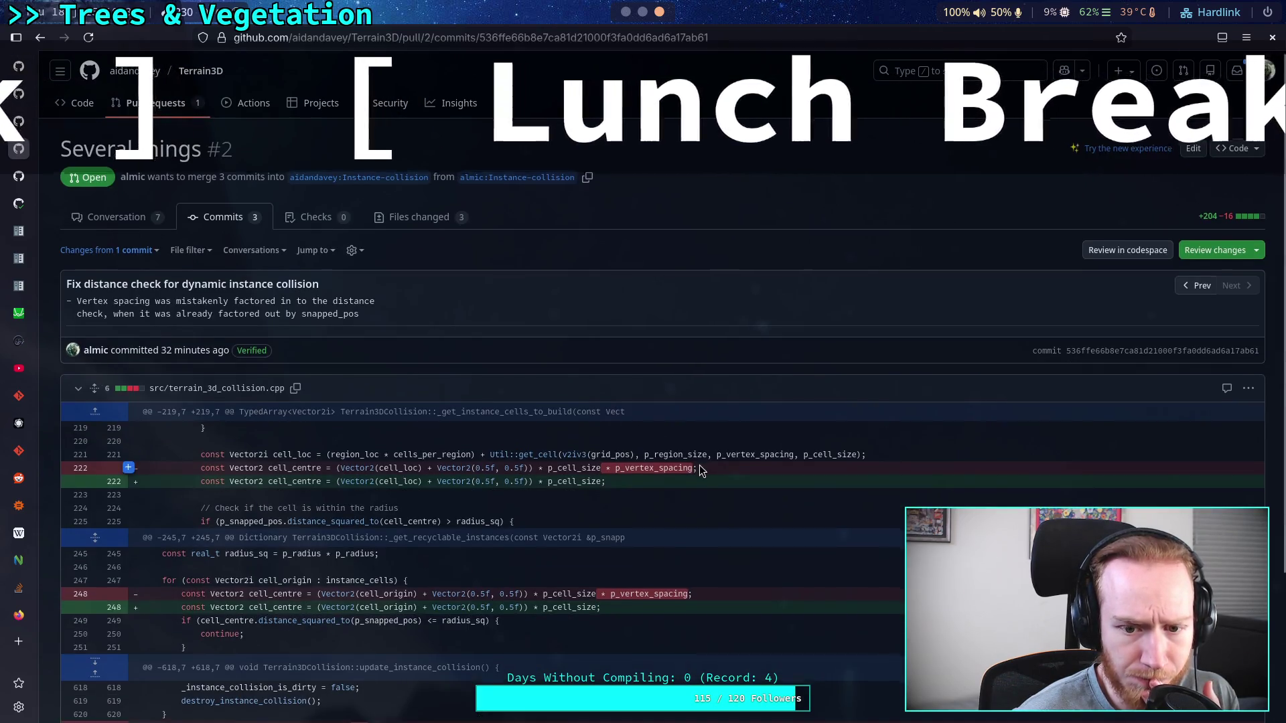
scroll(700, 471, "down", 3)
left_click_drag(714, 443, 536, 376)
left_click(456, 364)
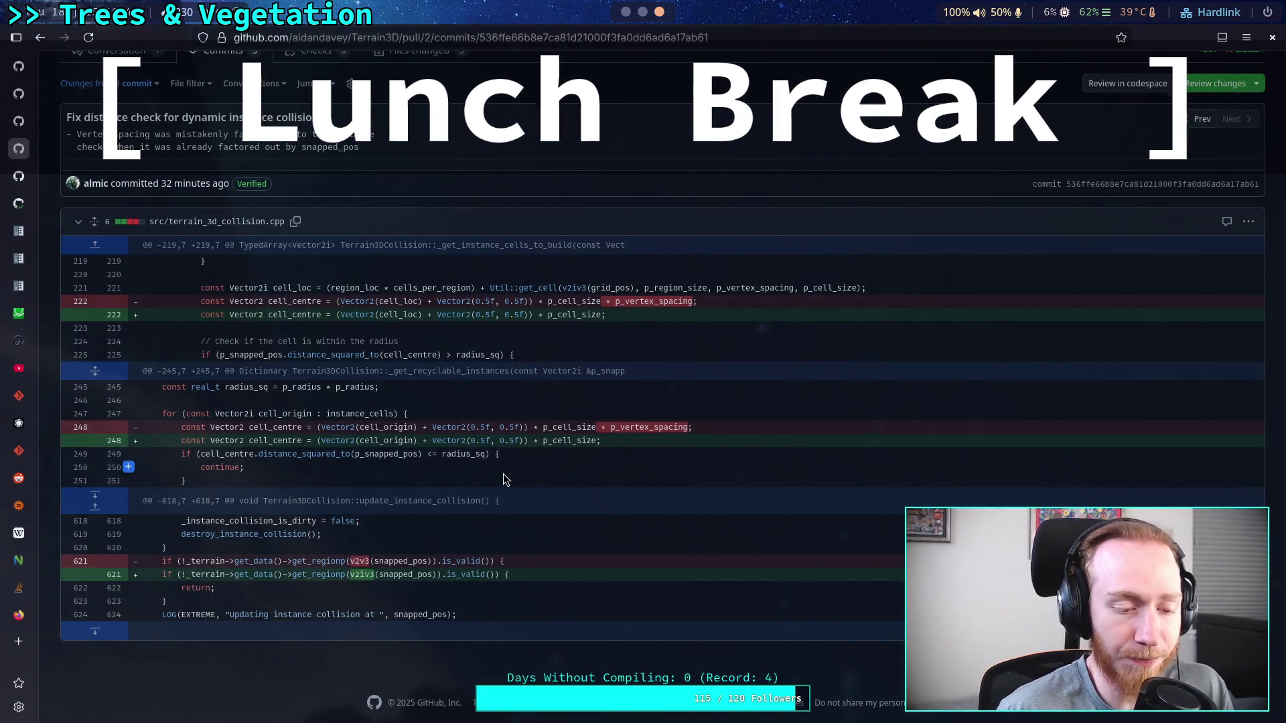
left_click(19, 615)
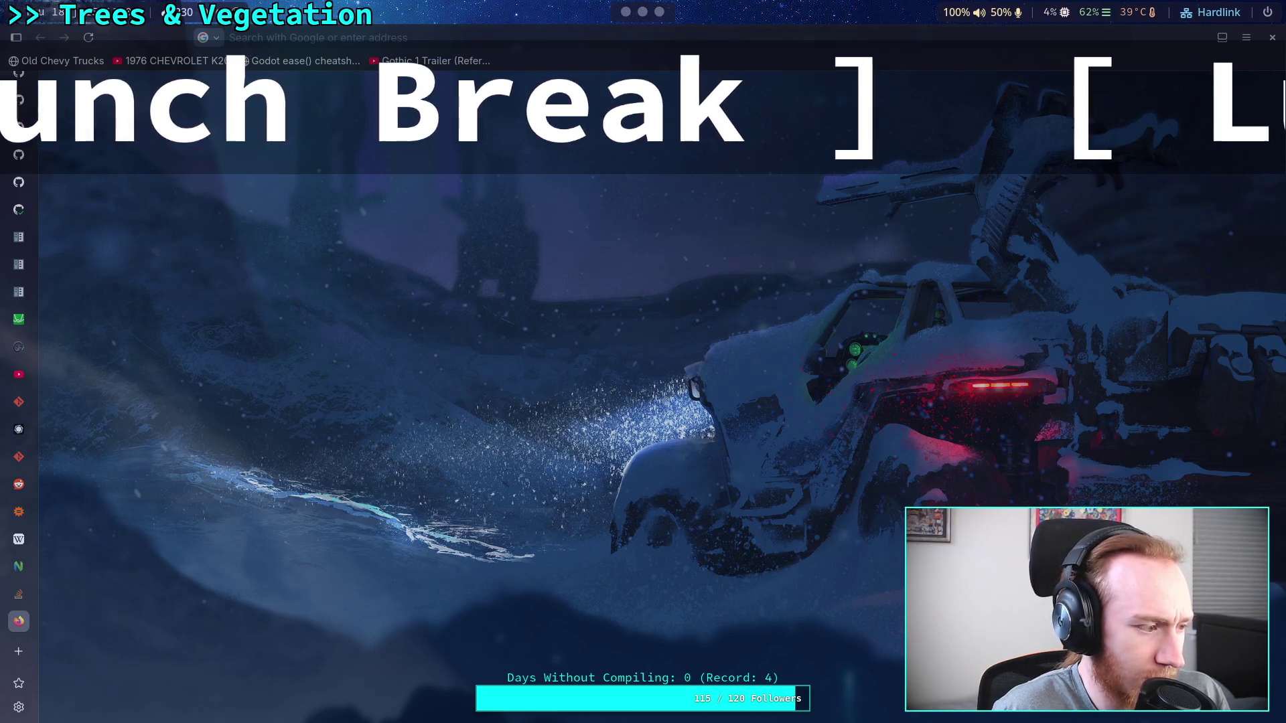
Load the John Carpenter's Toxic Commando release date trailer from a pasted URL and play it.
mouse_move(348, 64)
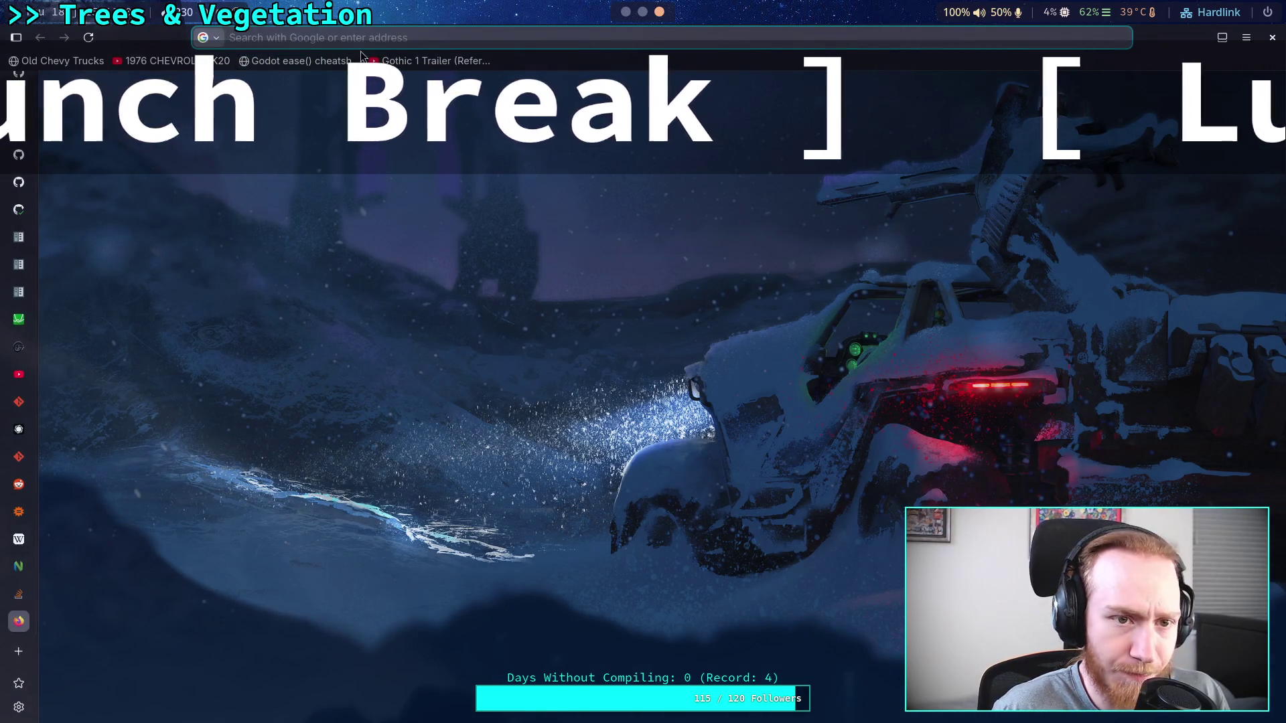
type("https://www.youtube.com/watch?v=ggJMEJ2ozMM")
key("Return")
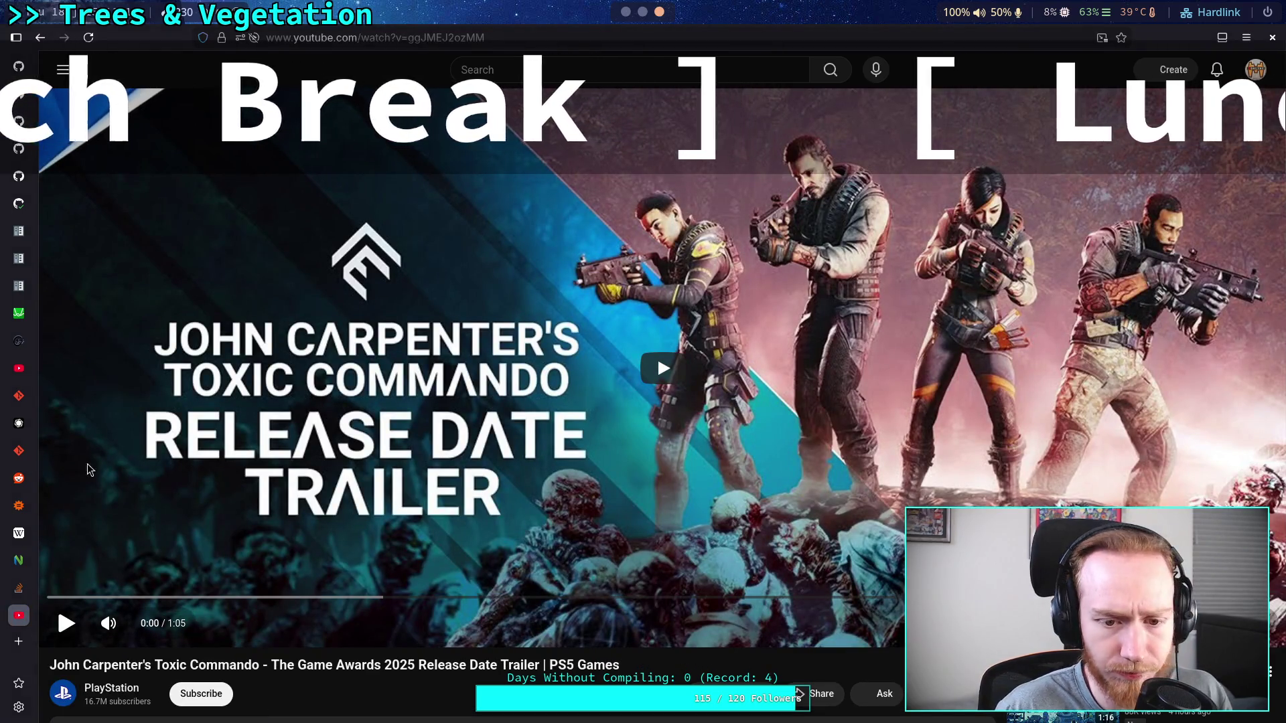
scroll(529, 485, "down", 2)
scroll(528, 484, "down", 2)
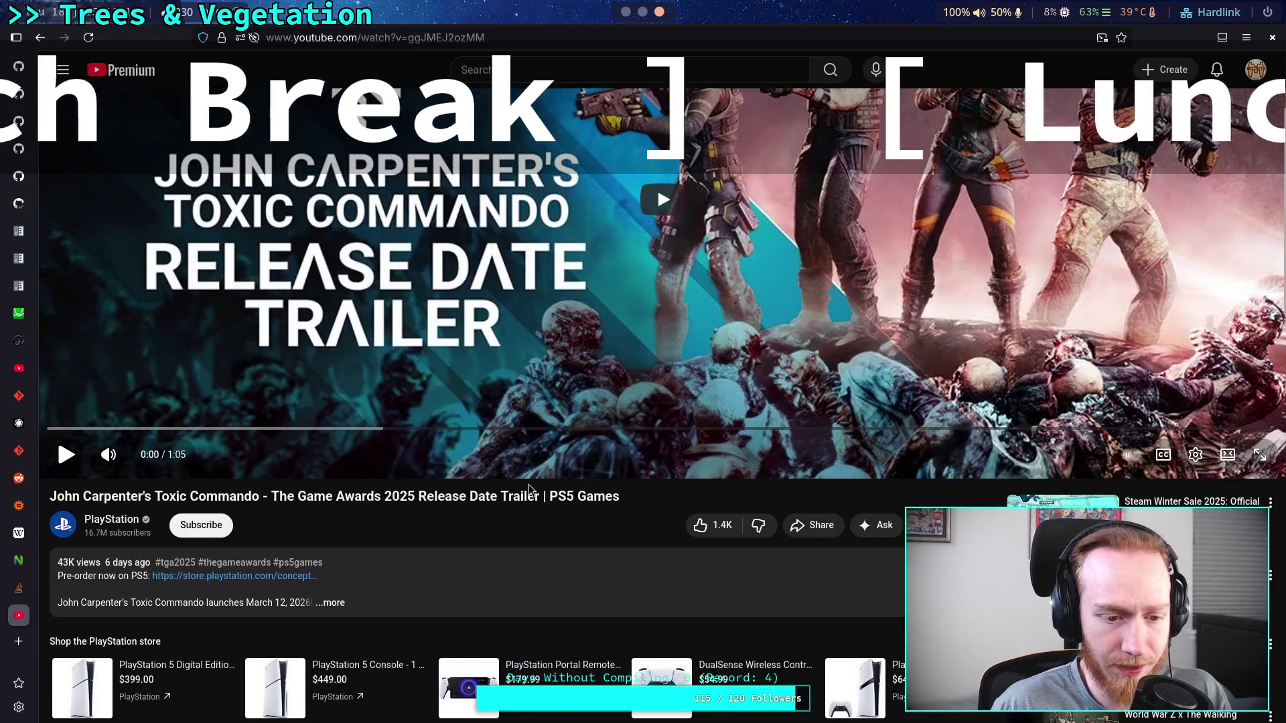
scroll(528, 484, "down", 5)
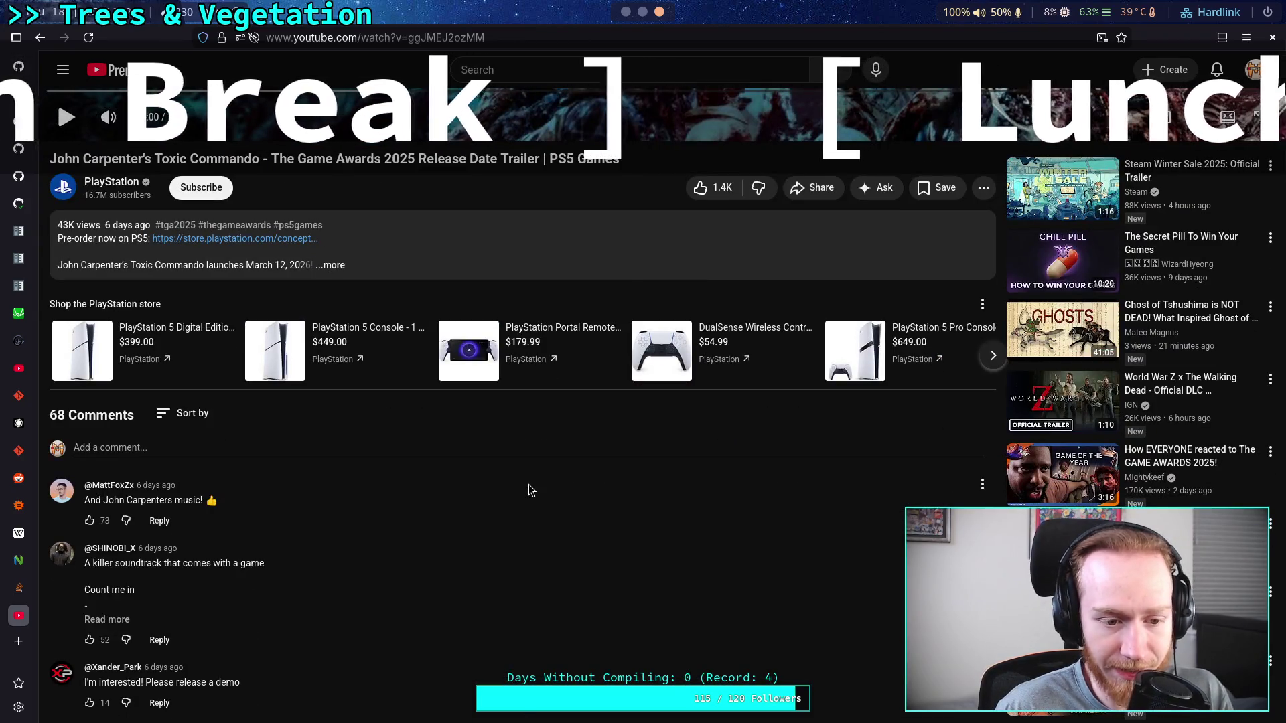
key("Home")
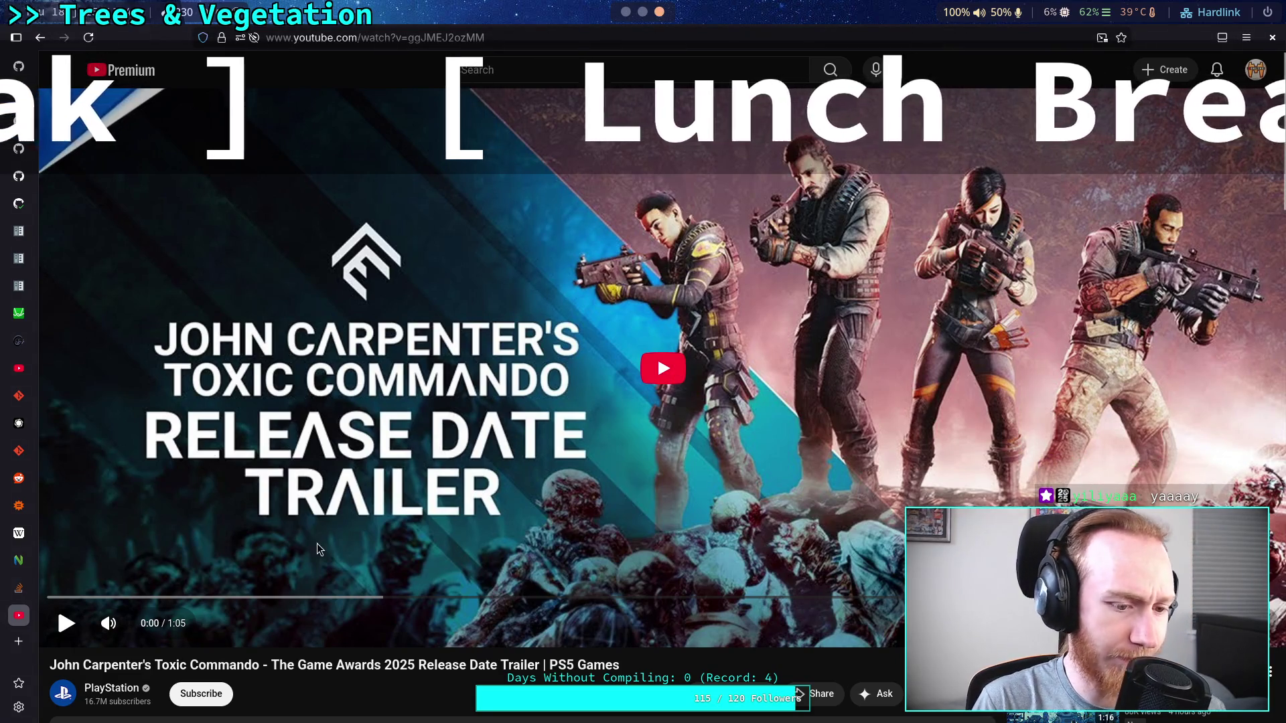
left_click(375, 439)
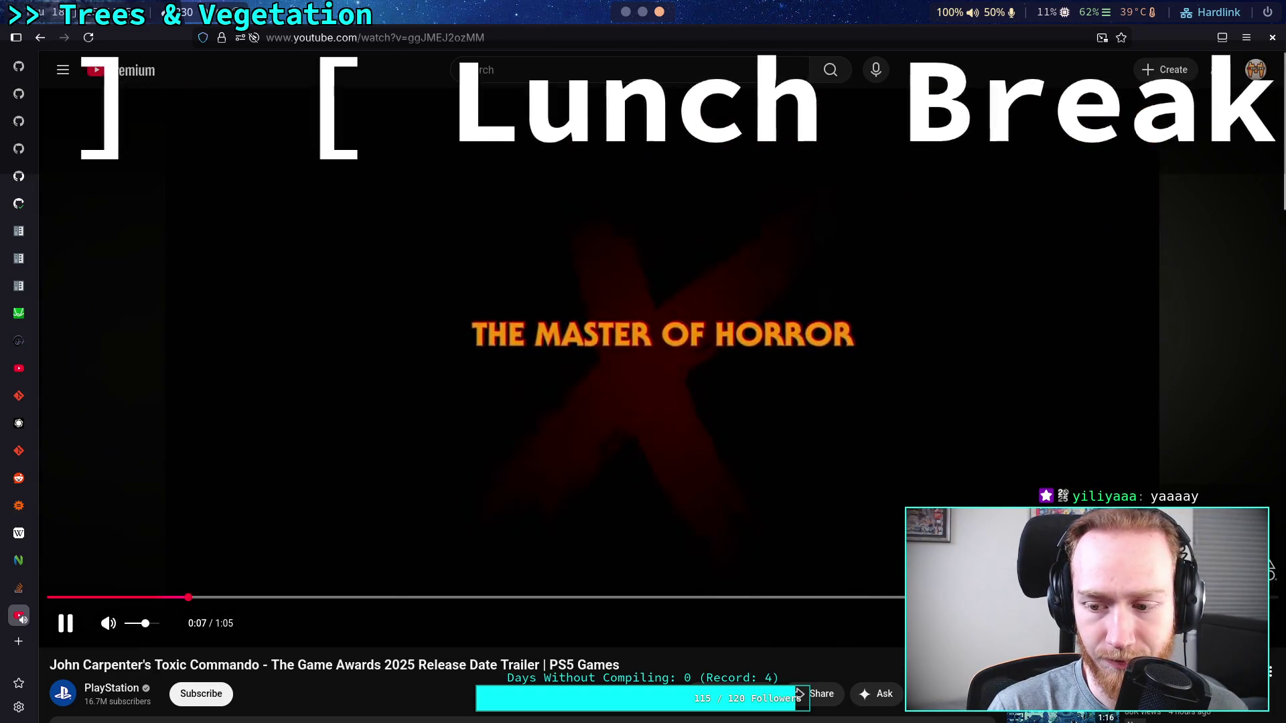
Set the trailer's quality to 1080p60, let it play to the end, then seek back to 0:08.
left_click(1152, 623)
left_click(1192, 523)
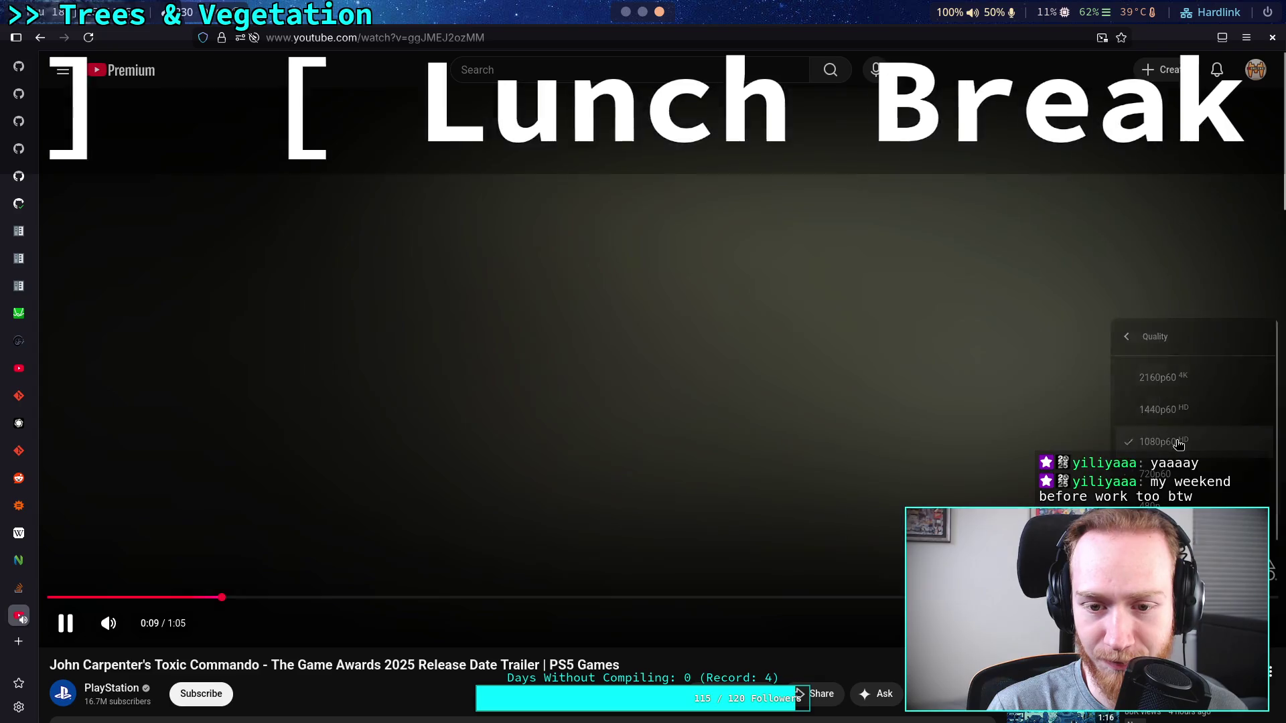
left_click(1163, 441)
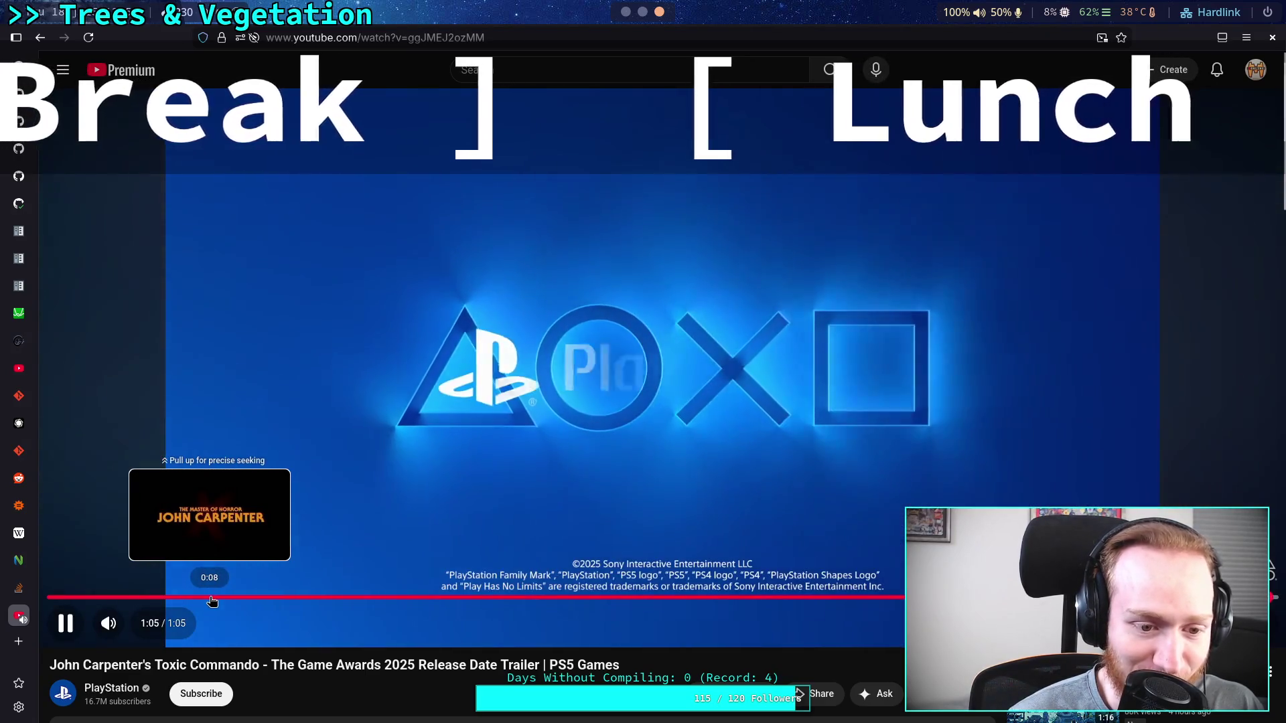
left_click(212, 598)
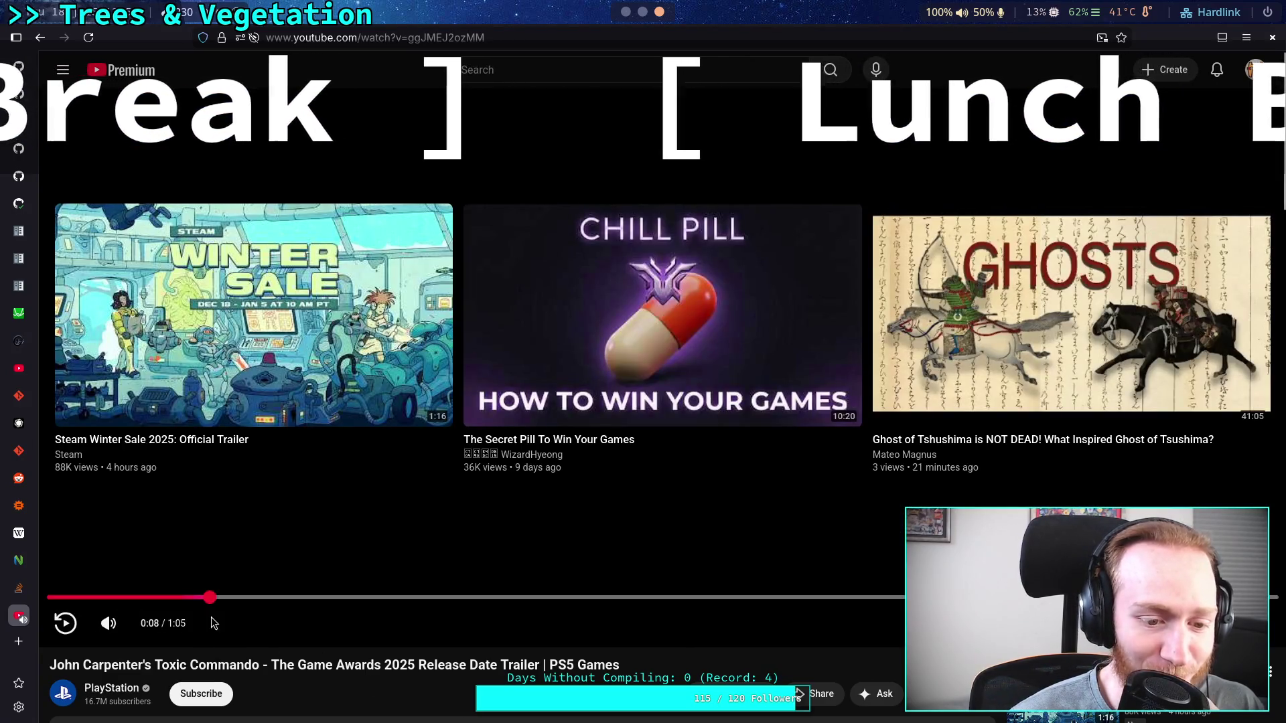
Replay the trailer's opening from the John Carpenter title card, then pause near the start.
key("space")
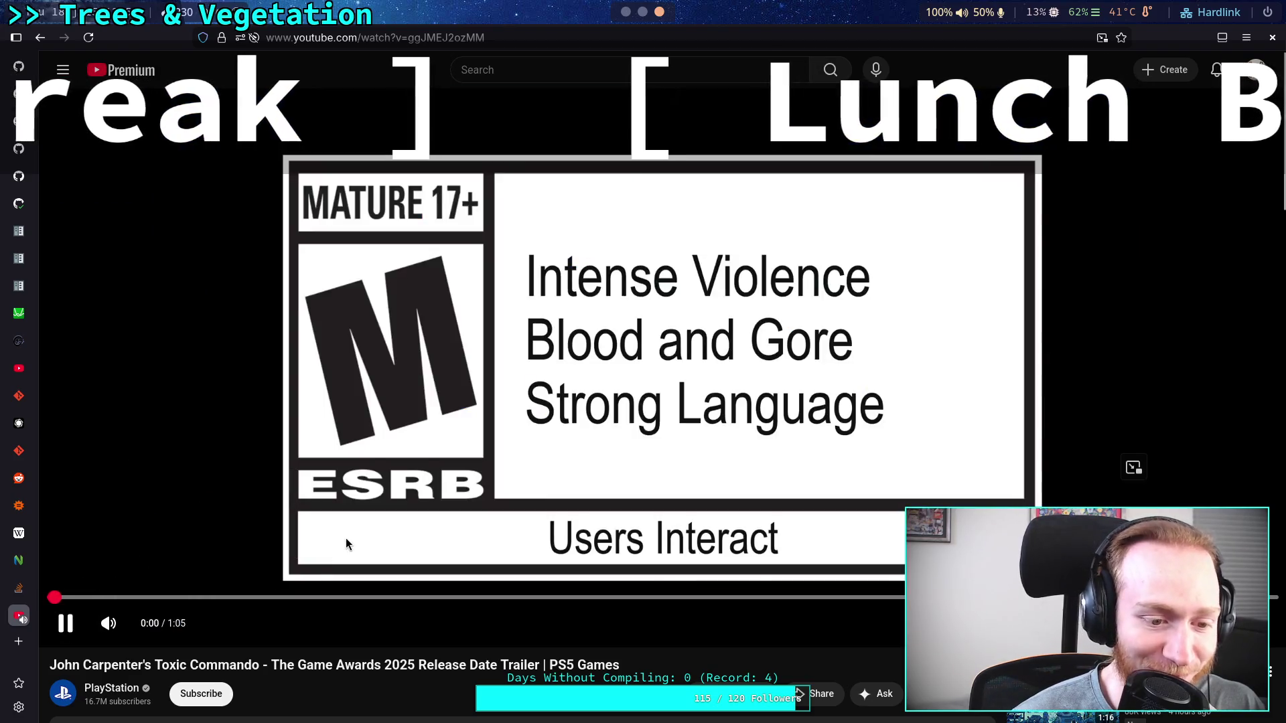
left_click(204, 598)
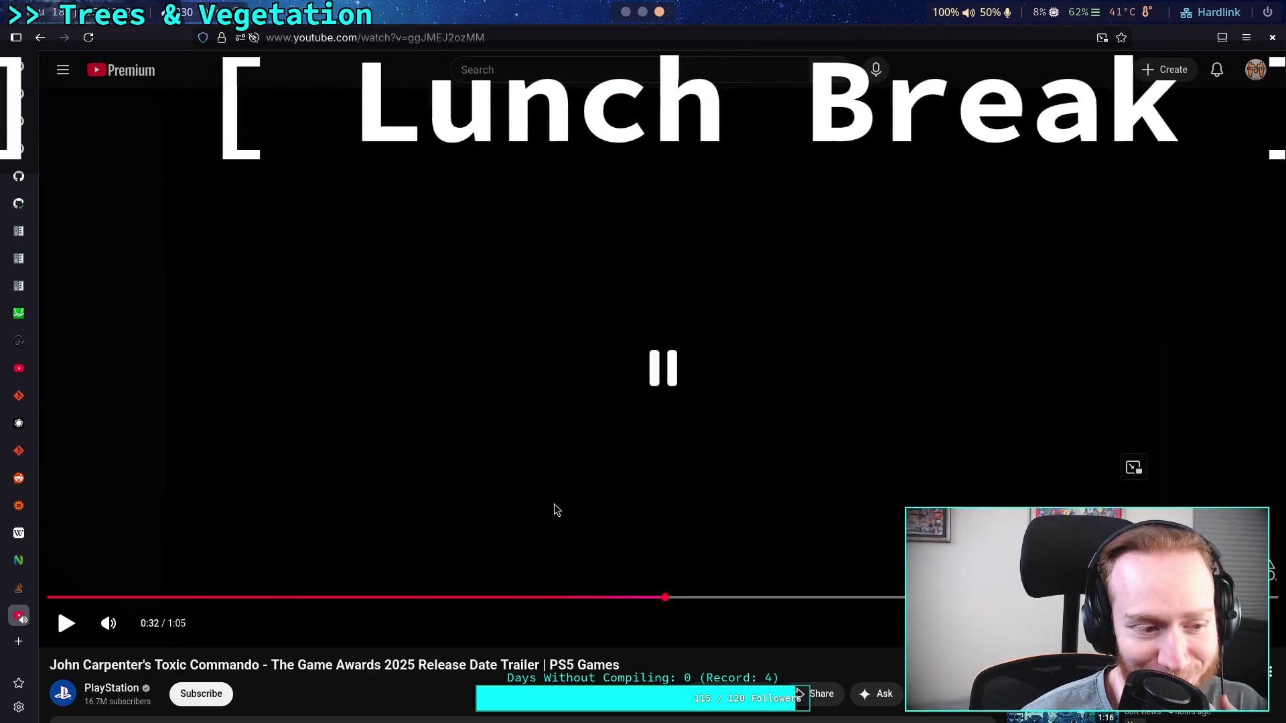
left_click(554, 509)
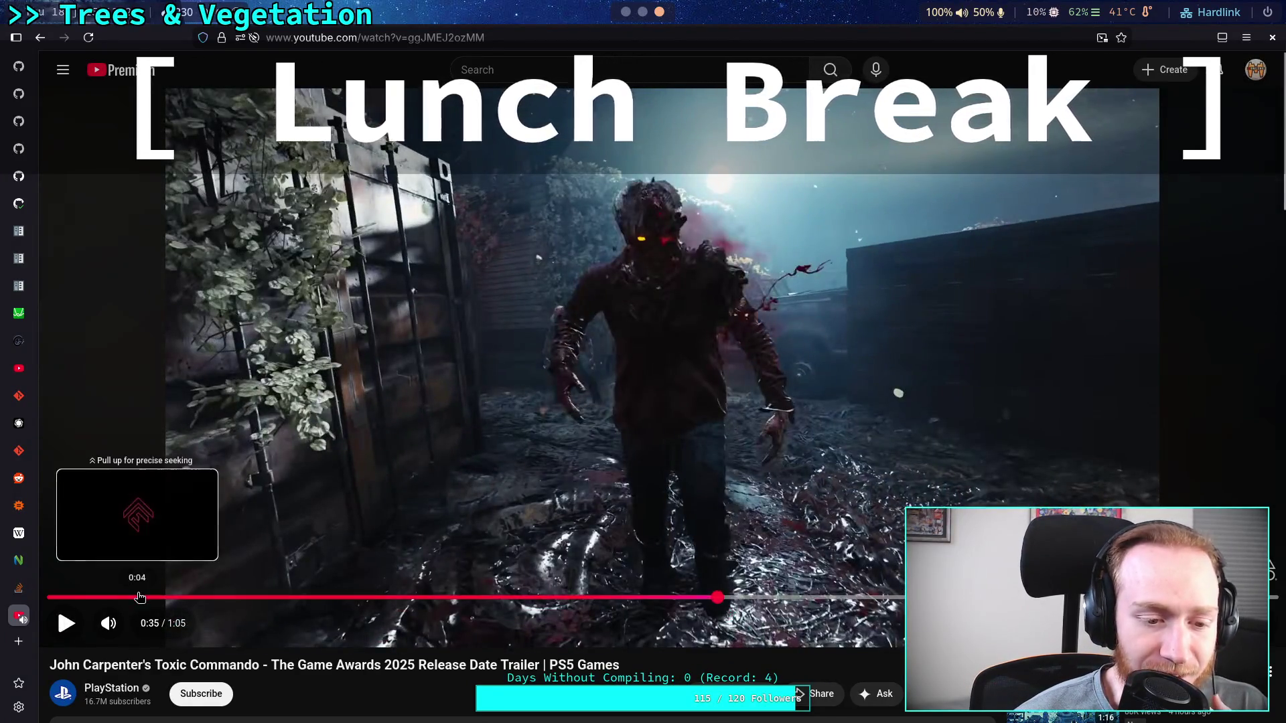
left_click(137, 596)
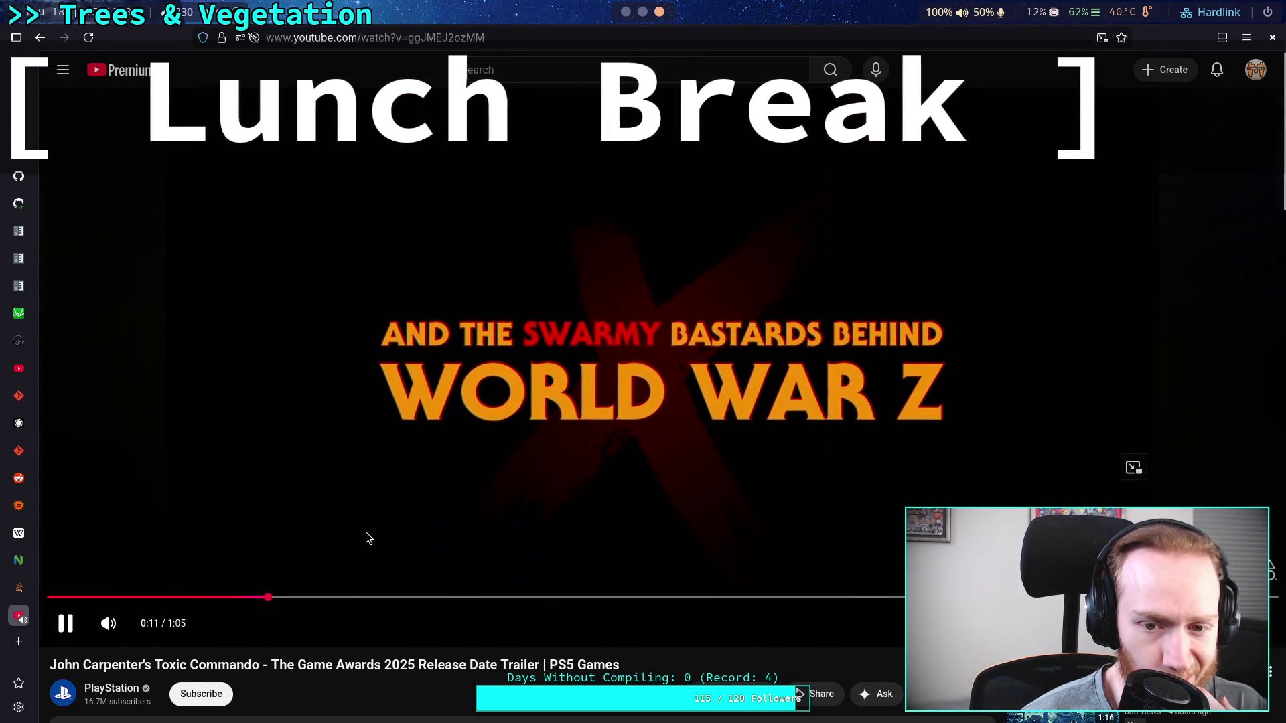
left_click(367, 538)
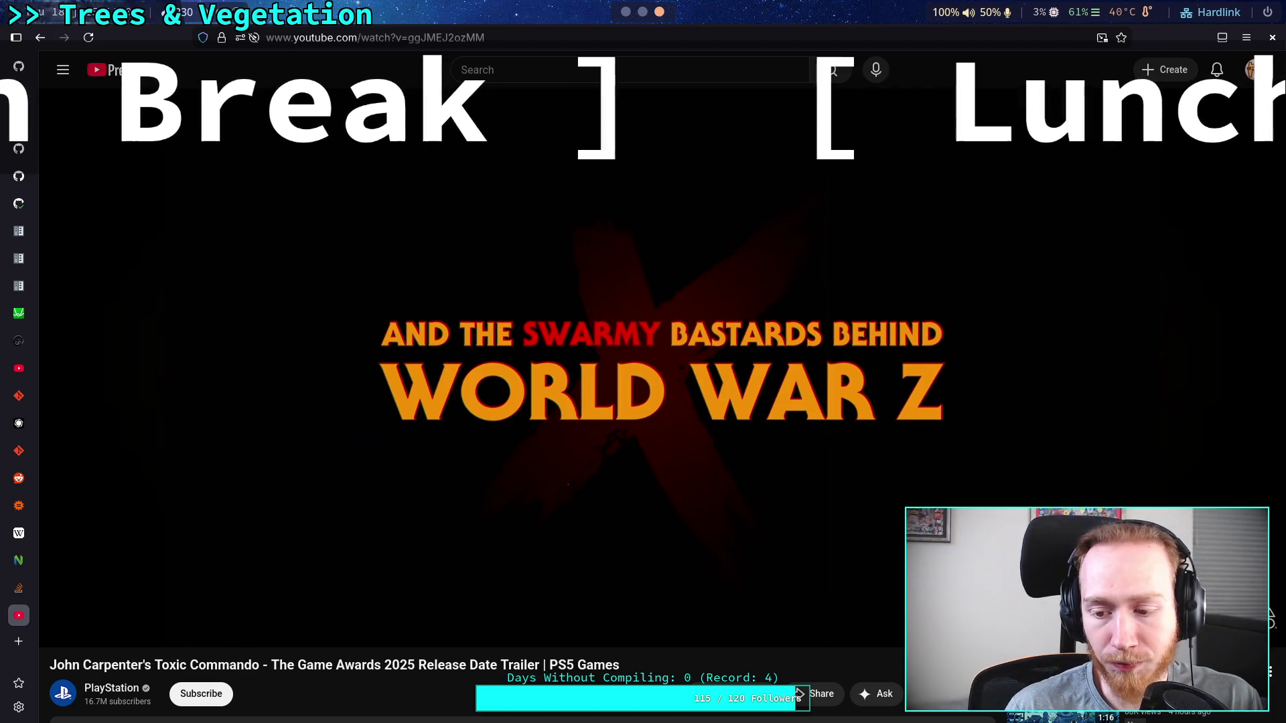
Skip through the later gameplay scenes at 0:37, 0:47, 0:50 and 0:52, then return to the explosion scene.
mouse_move(507, 523)
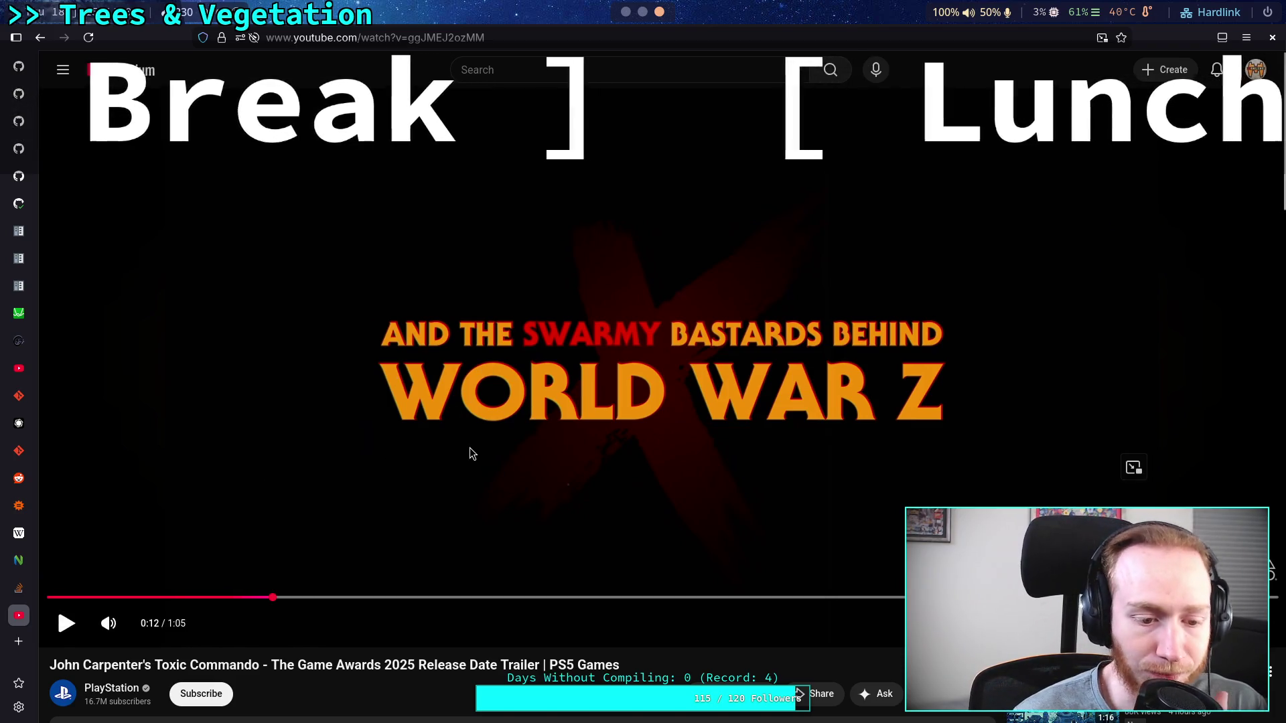
left_click(680, 597)
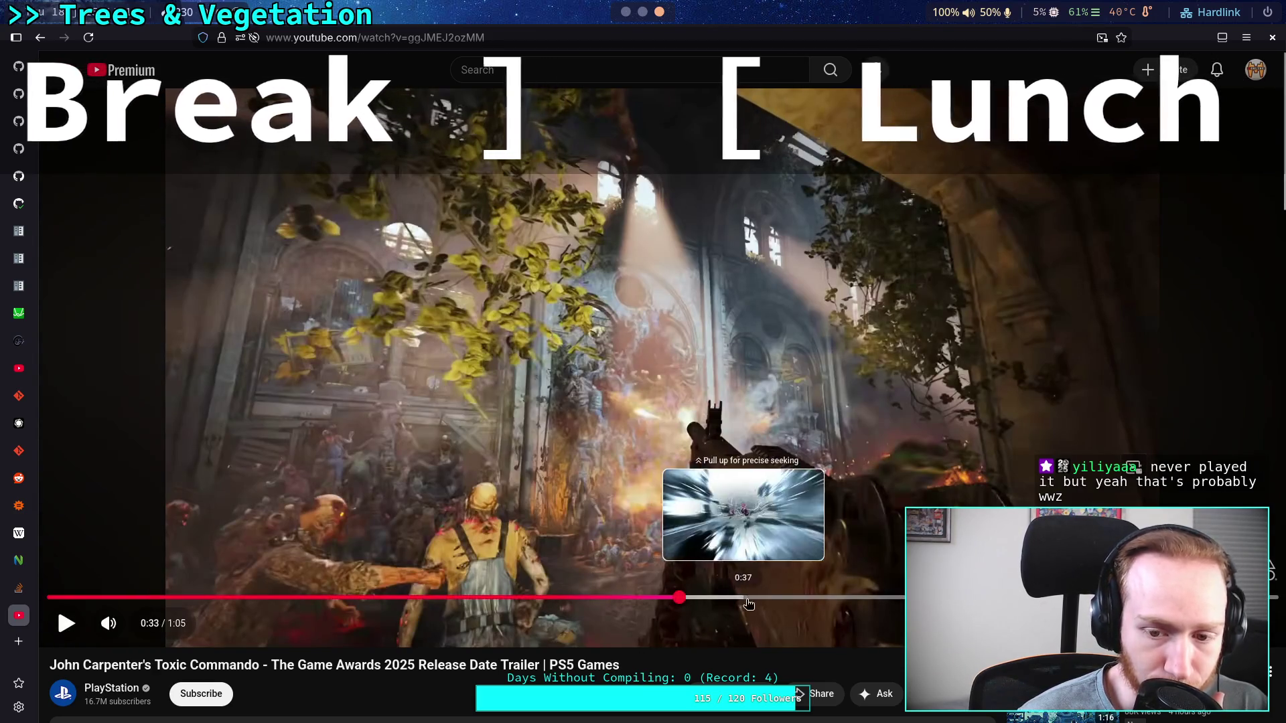
left_click(757, 597)
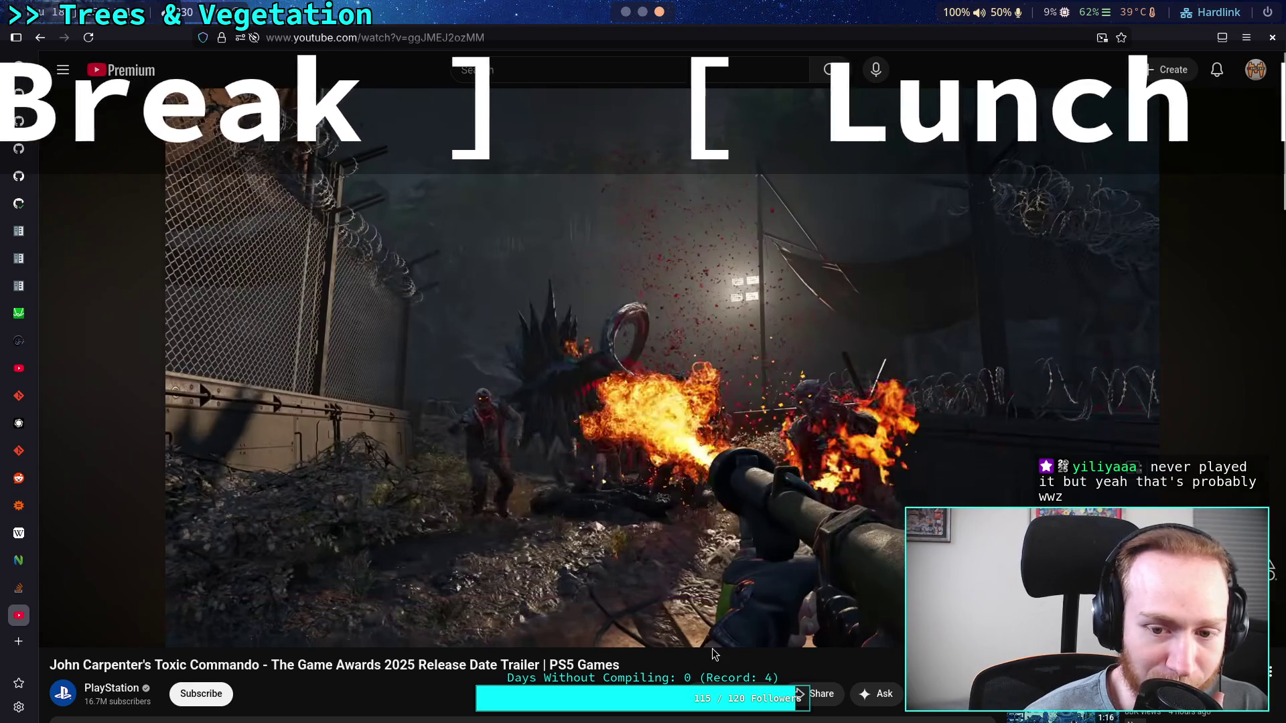
left_click(857, 505)
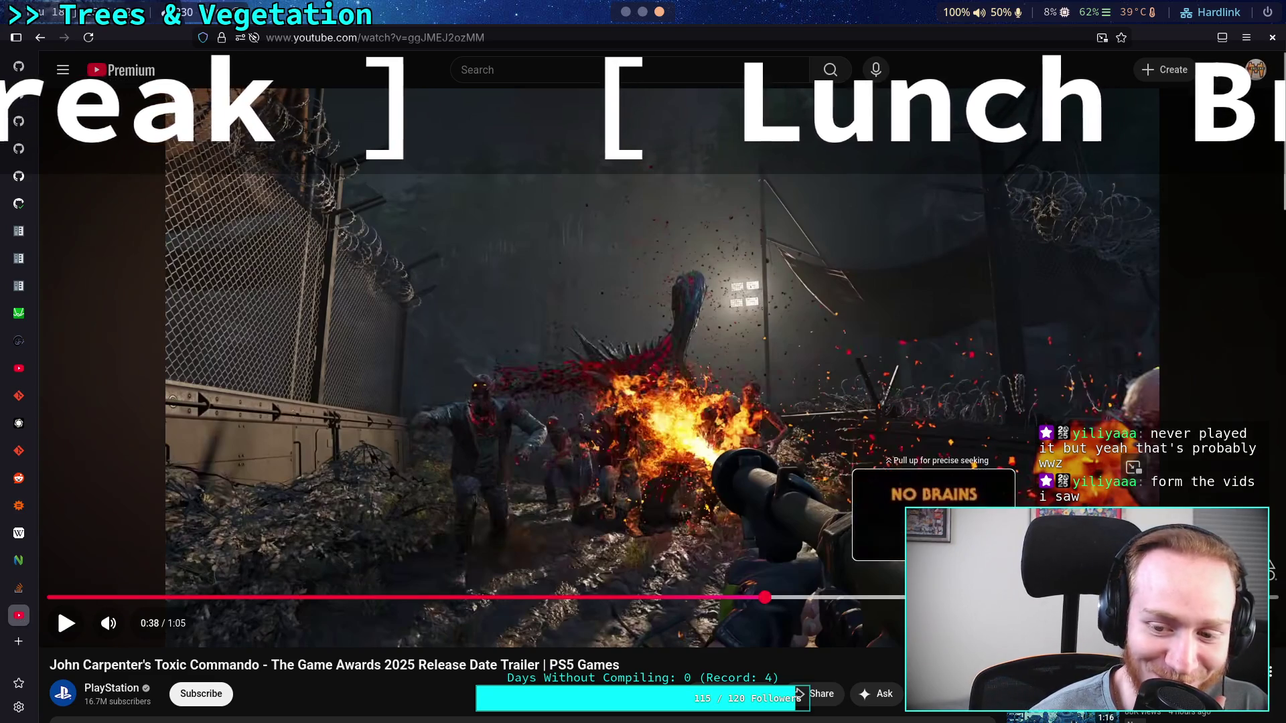
left_click(933, 597)
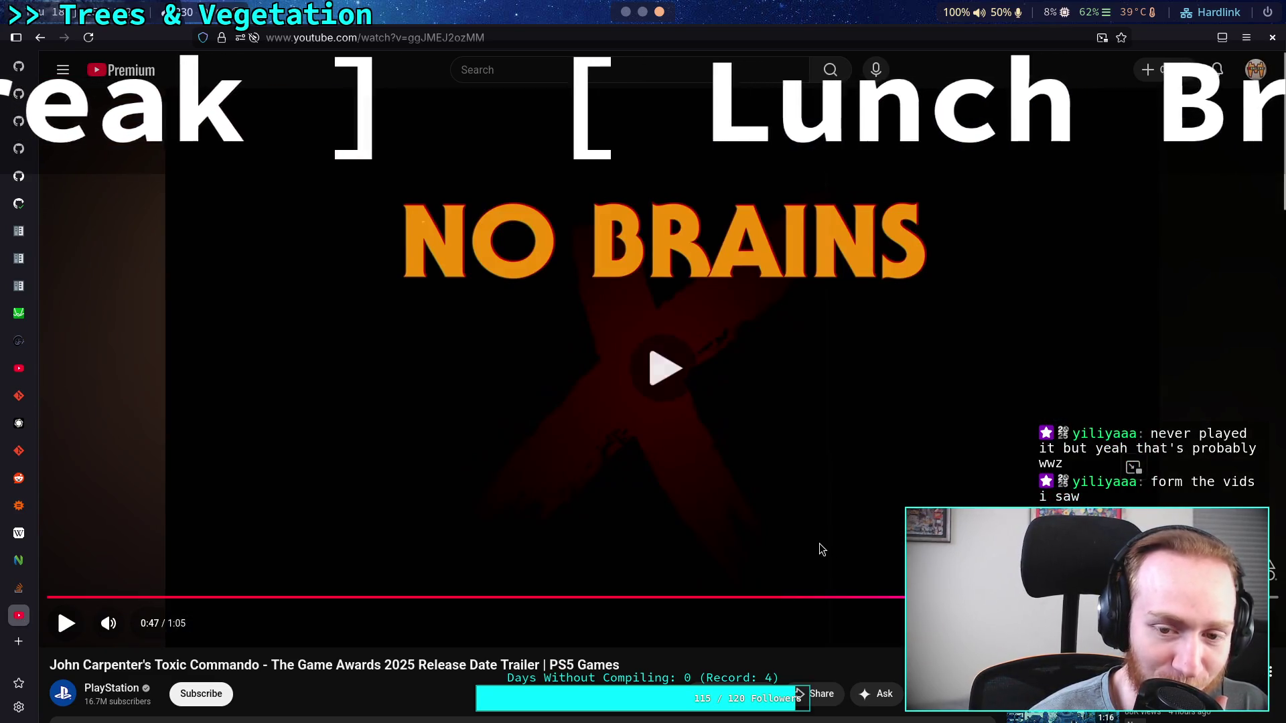
left_click(819, 544)
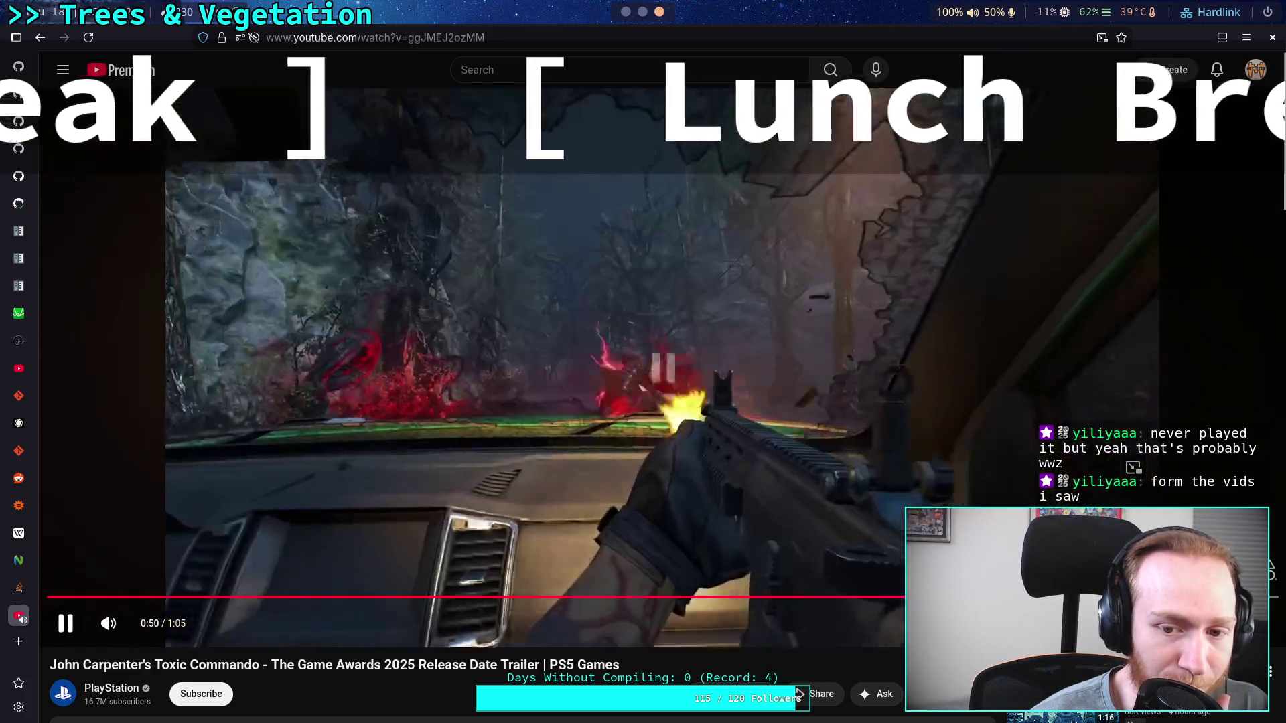
left_click(889, 549)
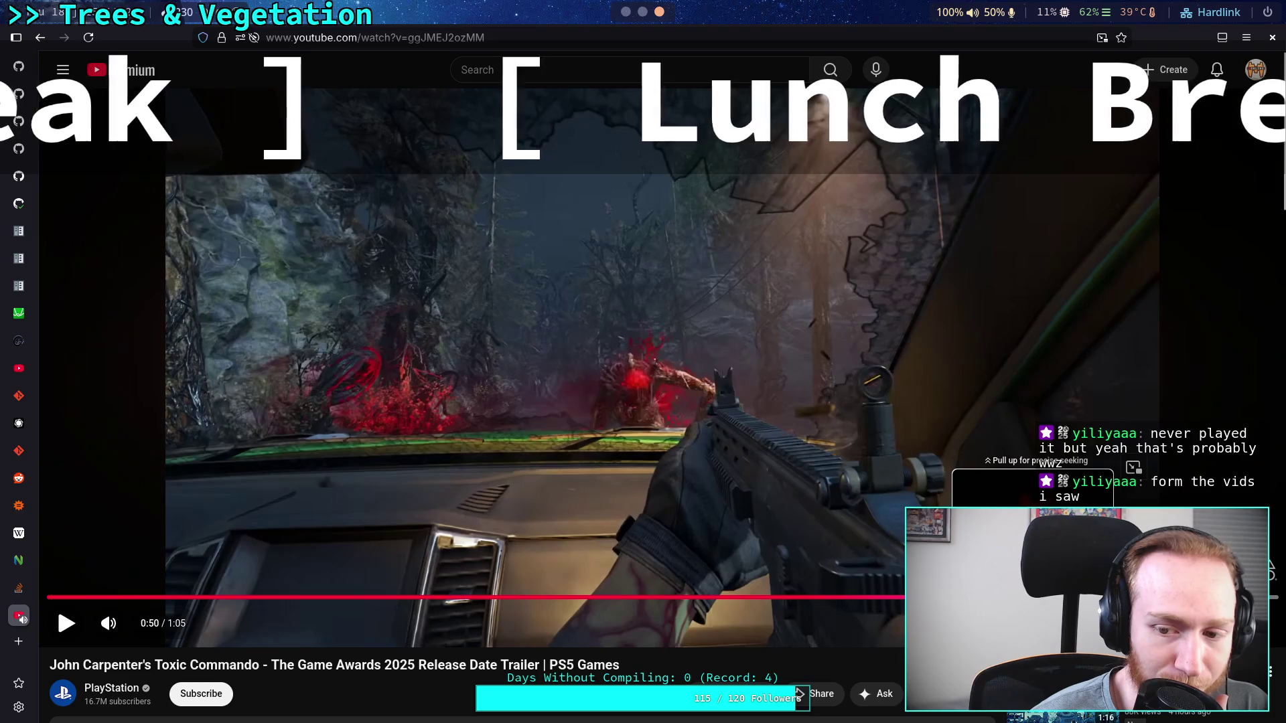
left_click(1034, 597)
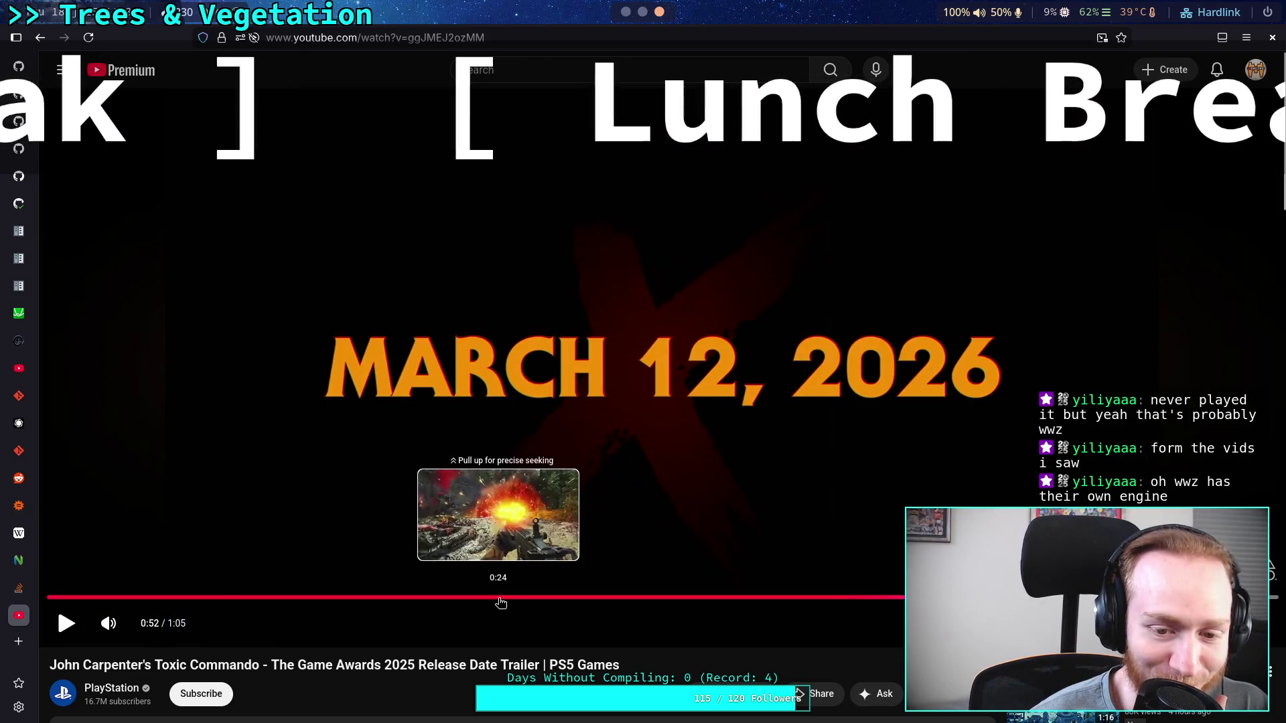
left_click(501, 599)
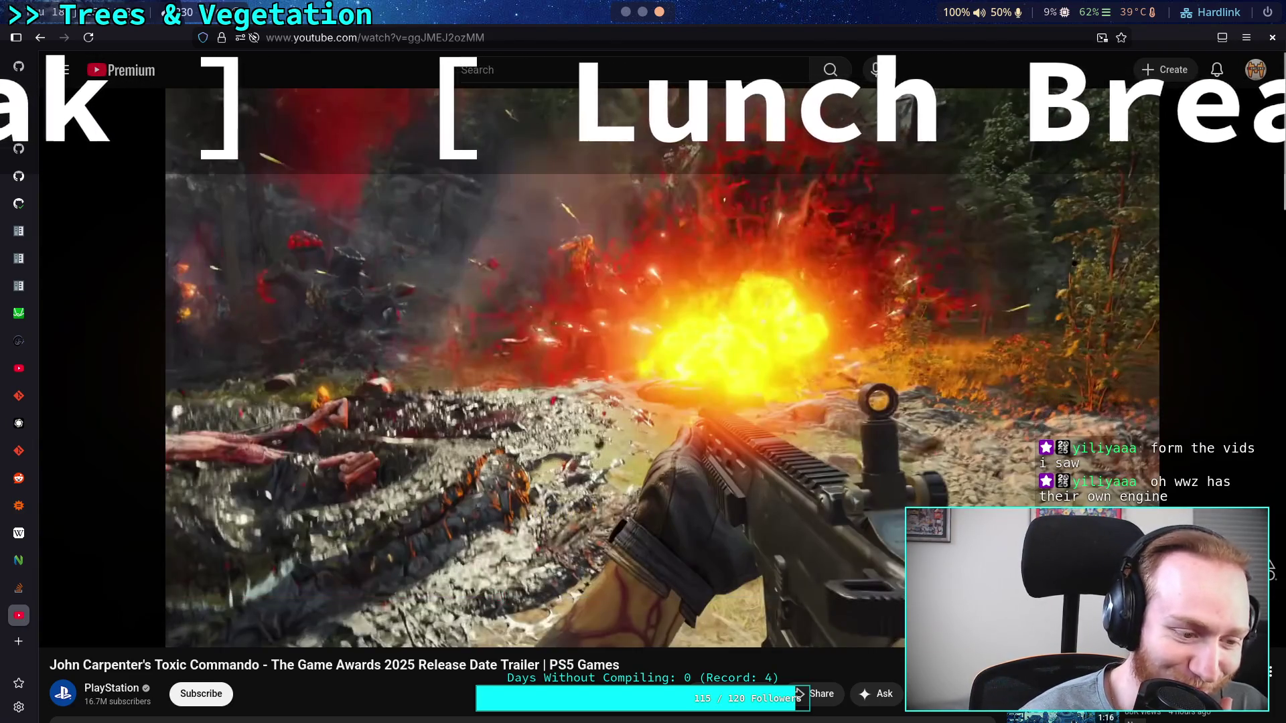
scroll(399, 619, "down", 4)
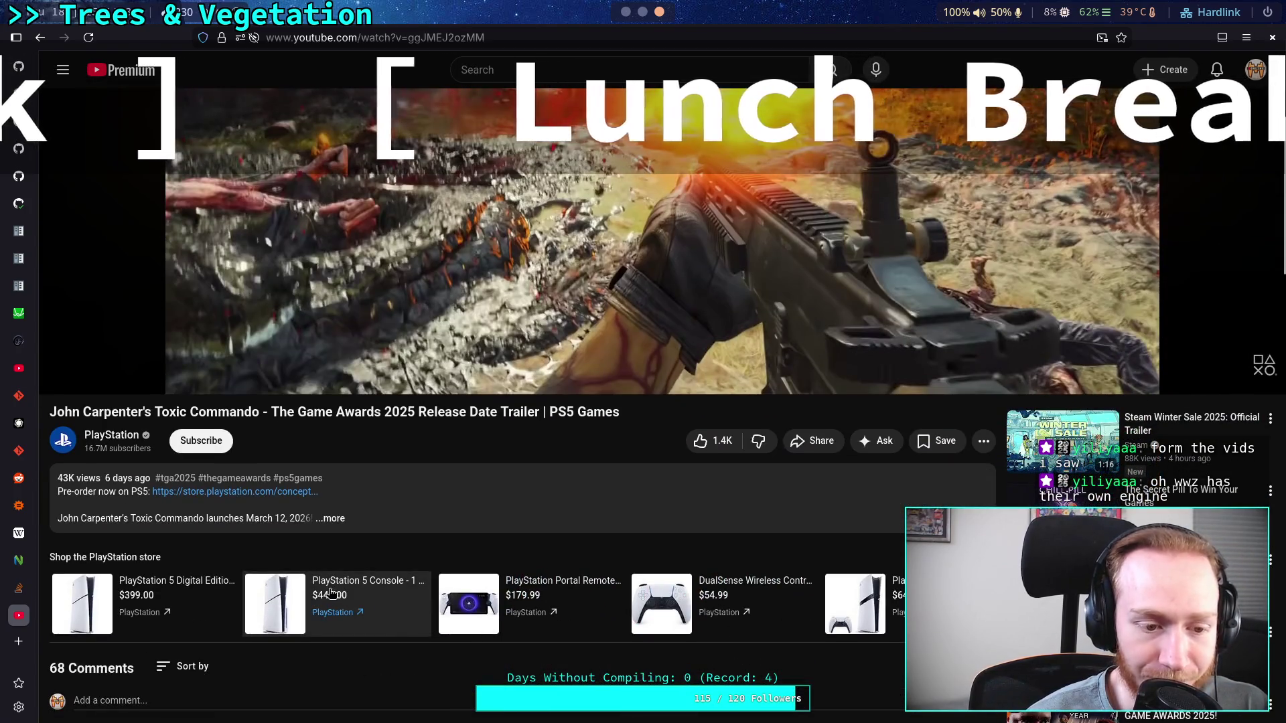
Scroll through the Toxic Commando comments, then load the SYMBIOSIS demo date announcement trailer URL.
scroll(332, 592, "down", 4)
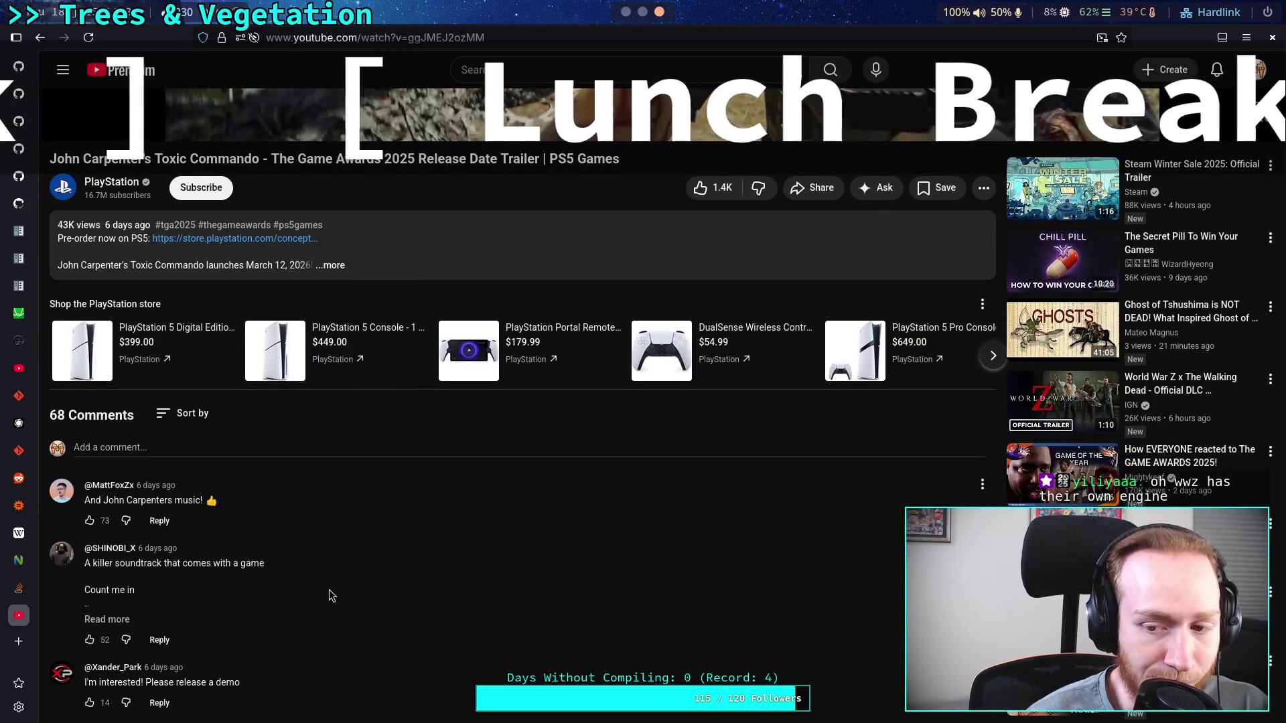
scroll(329, 591, "down", 4)
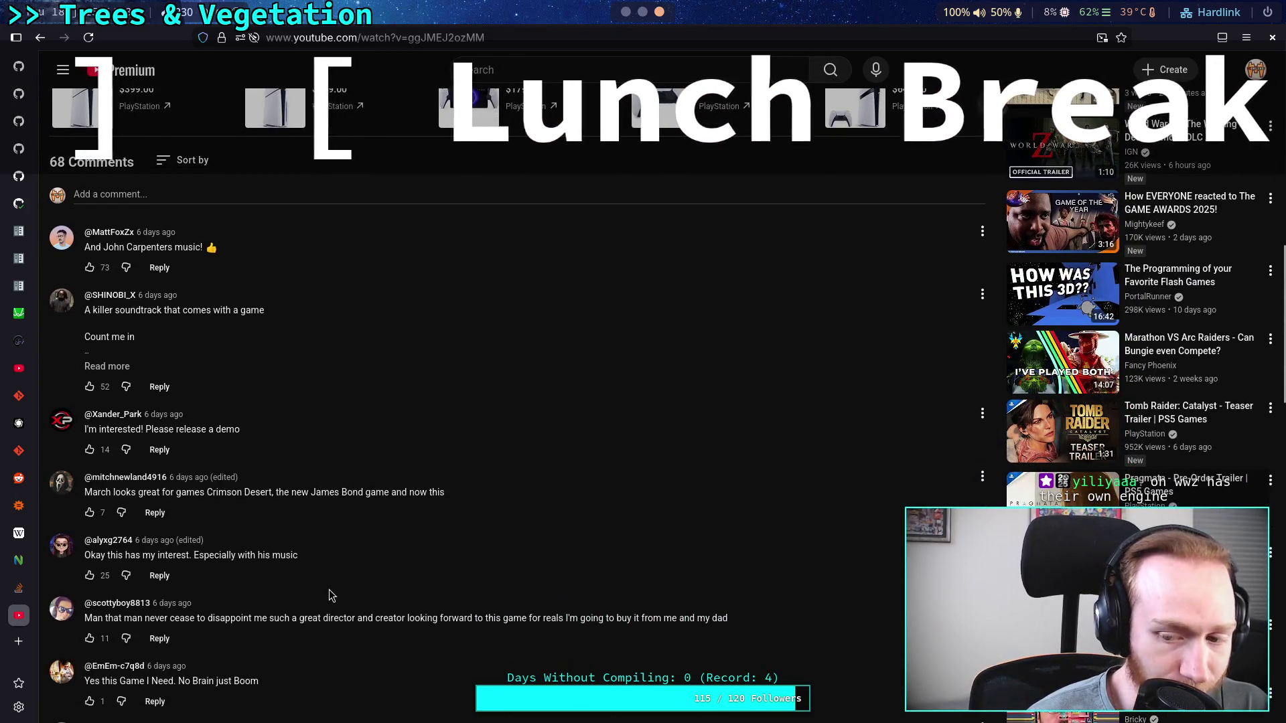
scroll(328, 589, "down", 4)
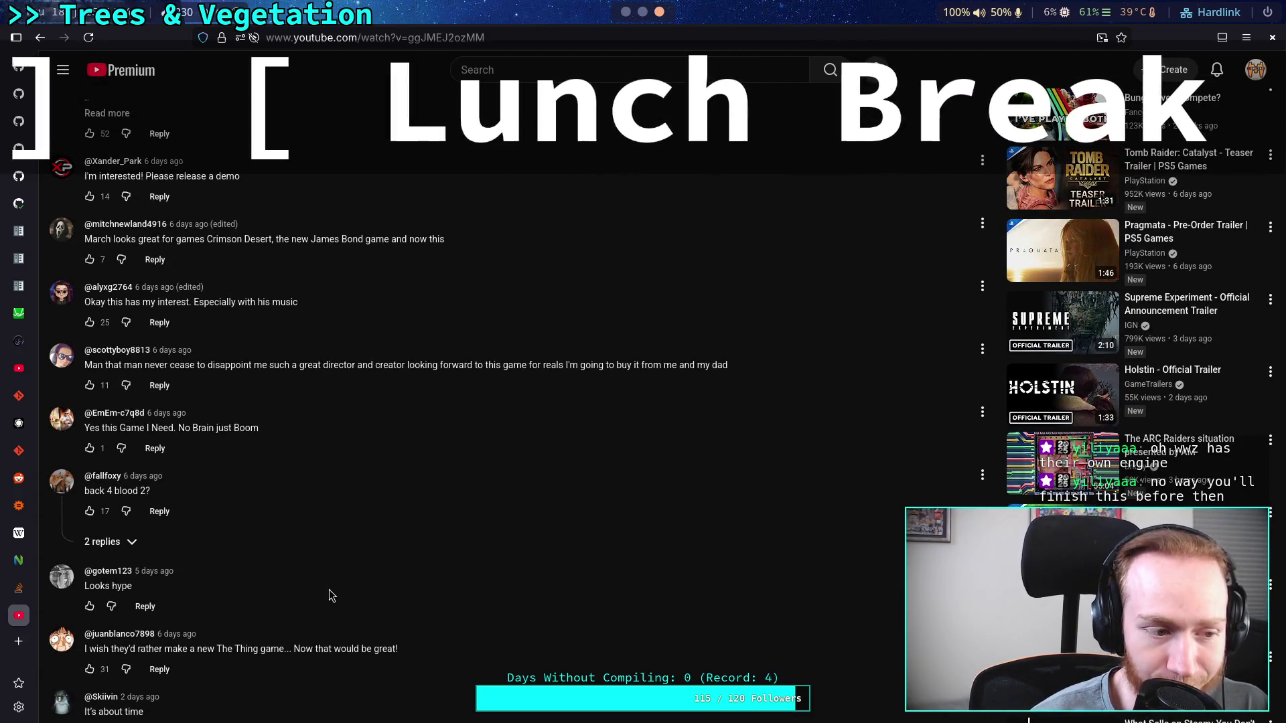
scroll(328, 590, "down", 1)
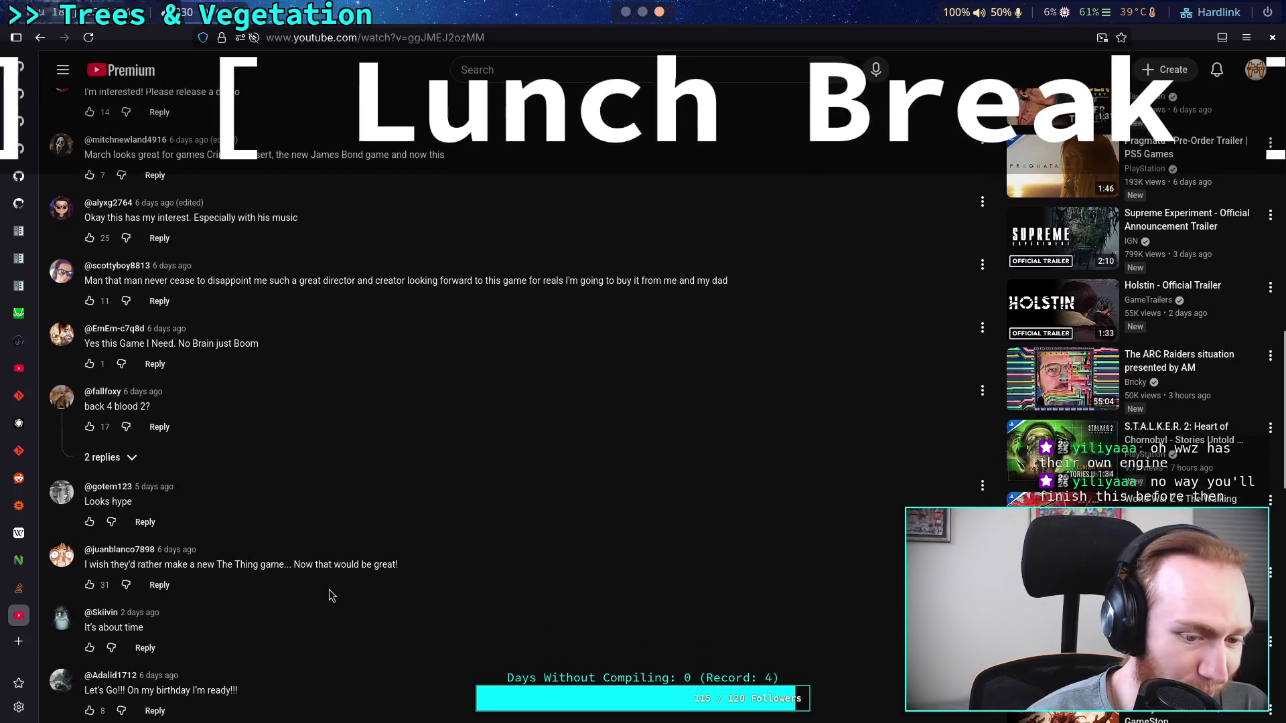
scroll(328, 589, "up", 12)
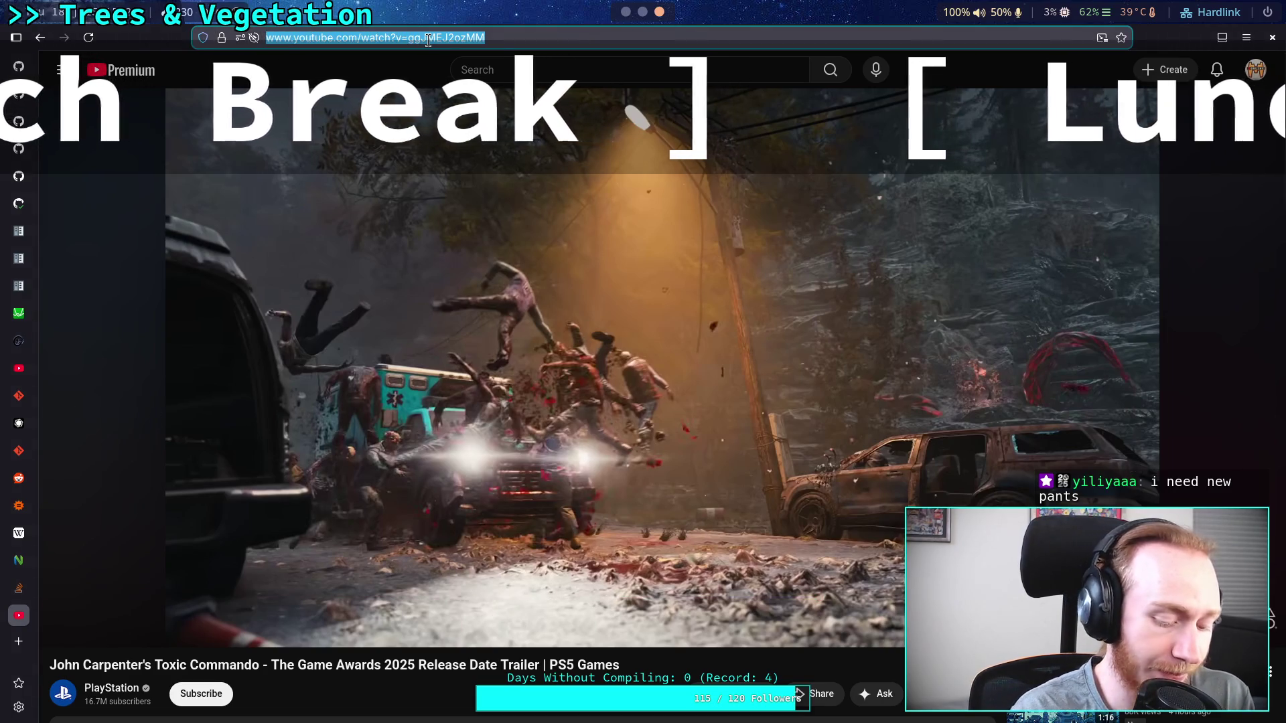
key("Return")
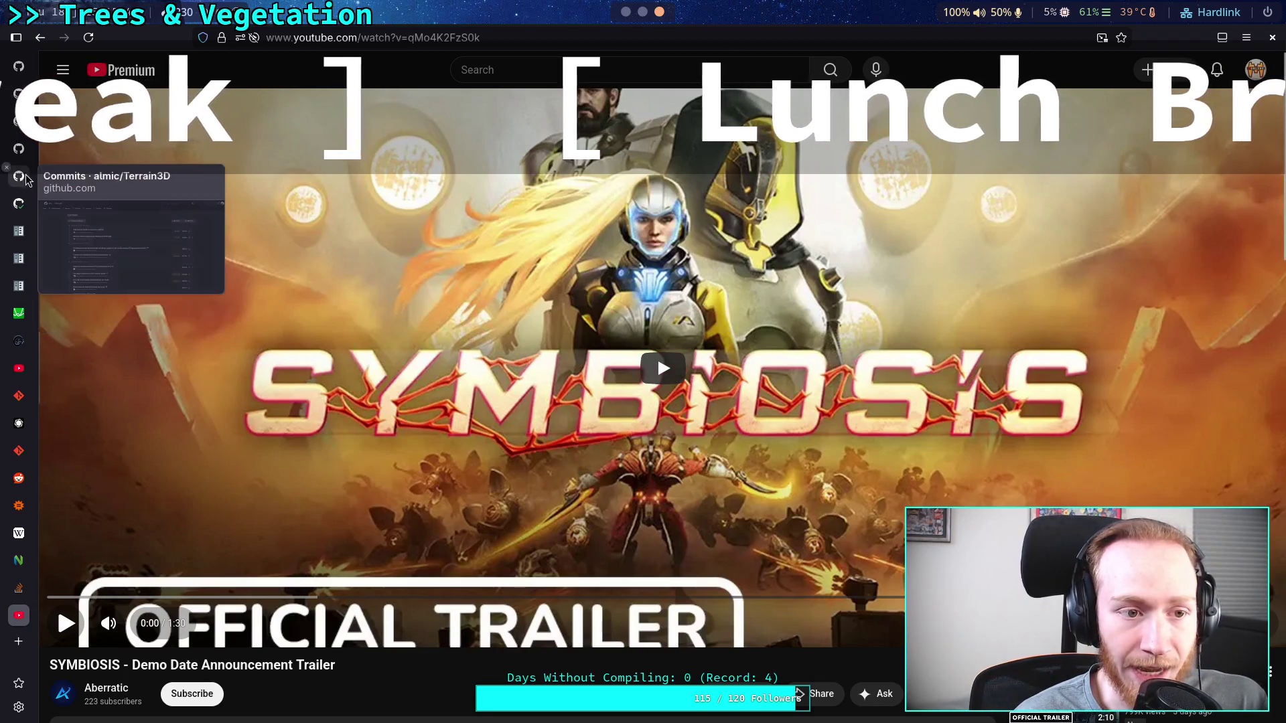
Open the zombie-game repository on GitHub and view the master branch commit history.
mouse_move(28, 151)
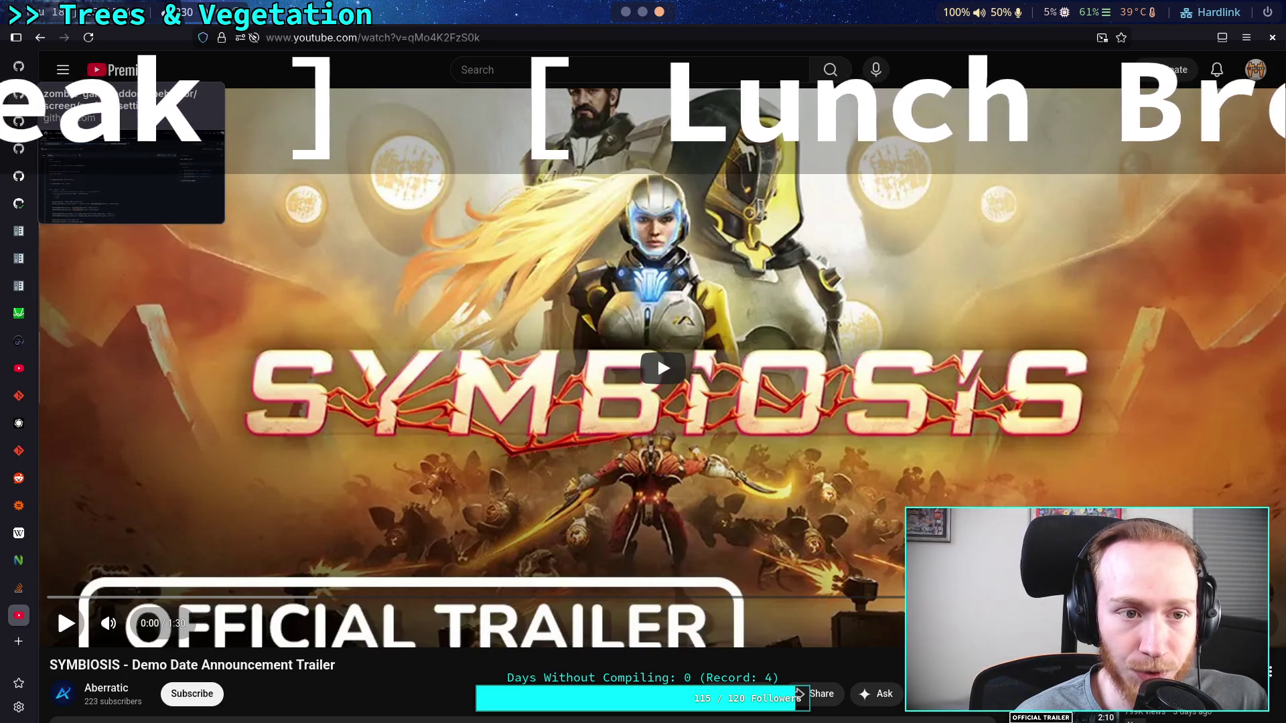
left_click(27, 150)
left_click(239, 148)
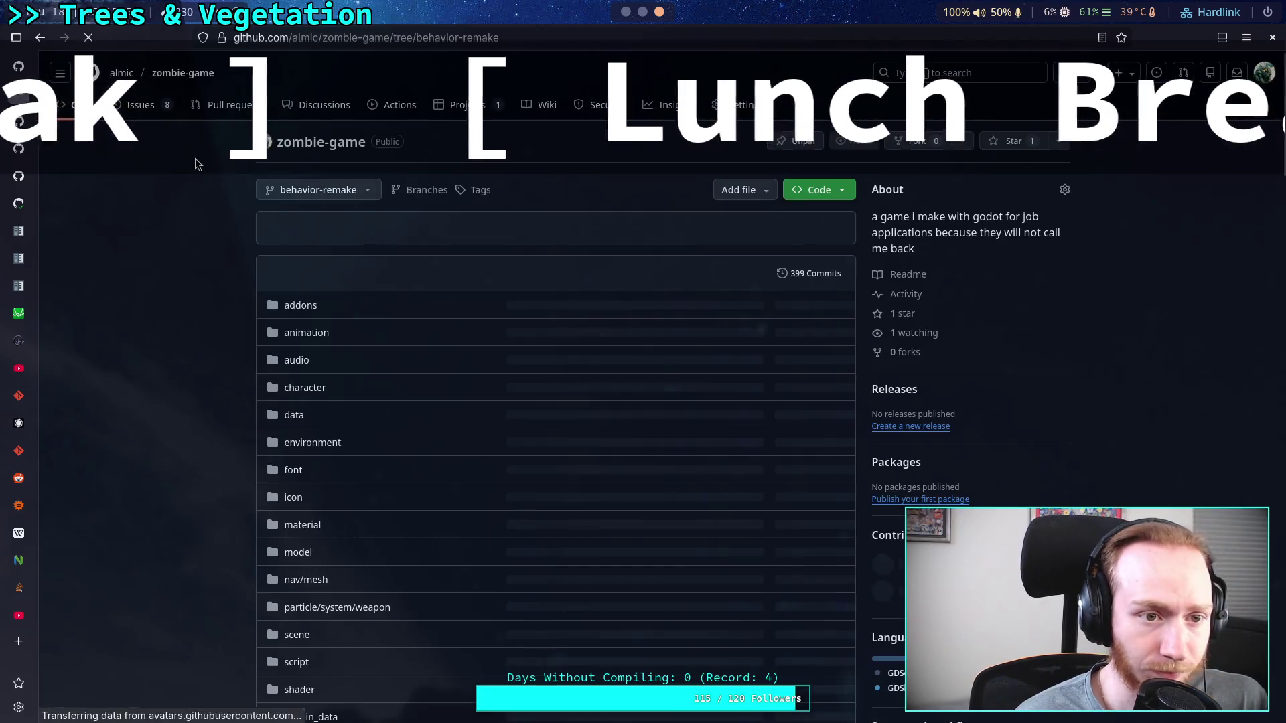
left_click(333, 191)
key("Escape")
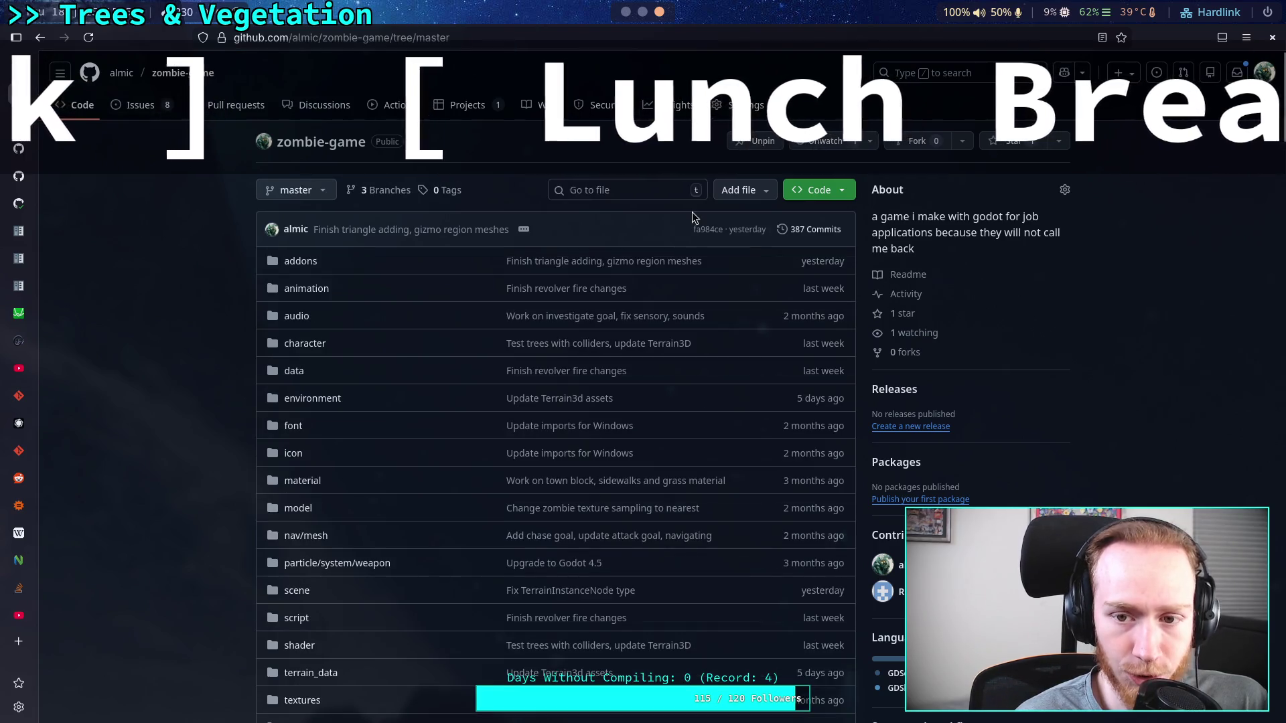
left_click(831, 230)
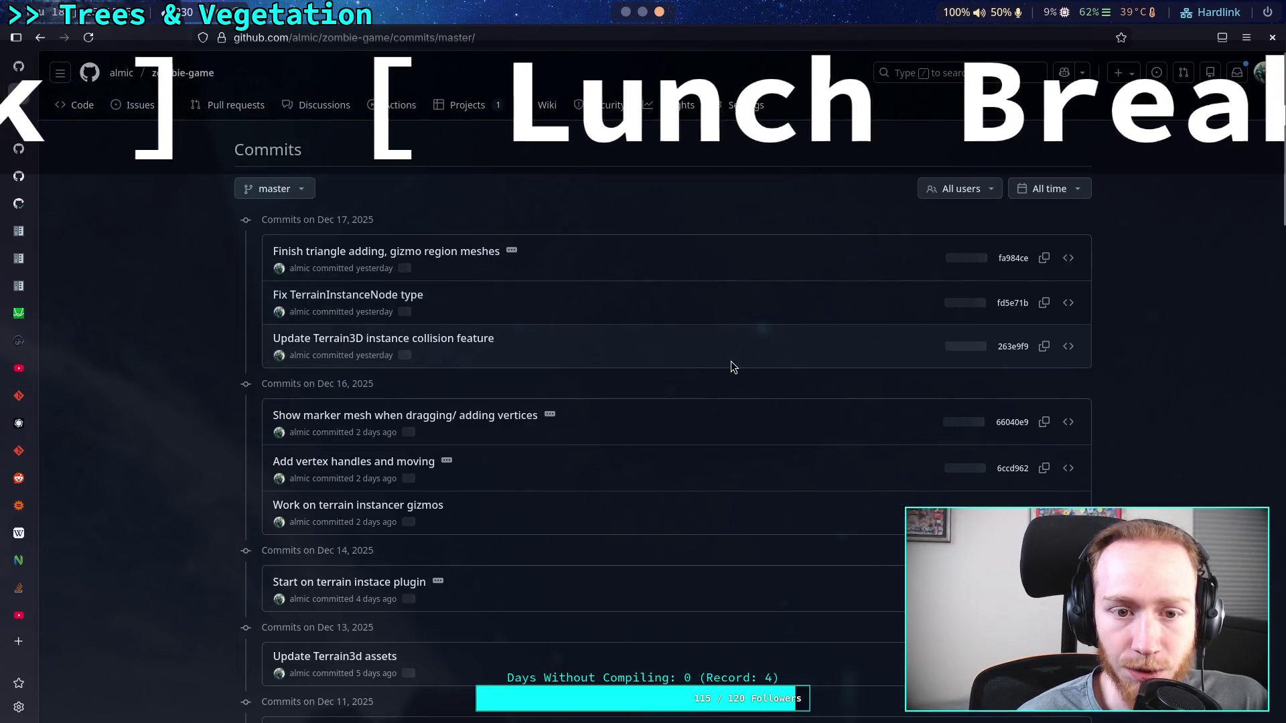
Page through older commits to First commit from May 6, 2025, select its date, and return to YouTube.
left_click(1049, 189)
left_click(1128, 158)
scroll(737, 402, "down", 20)
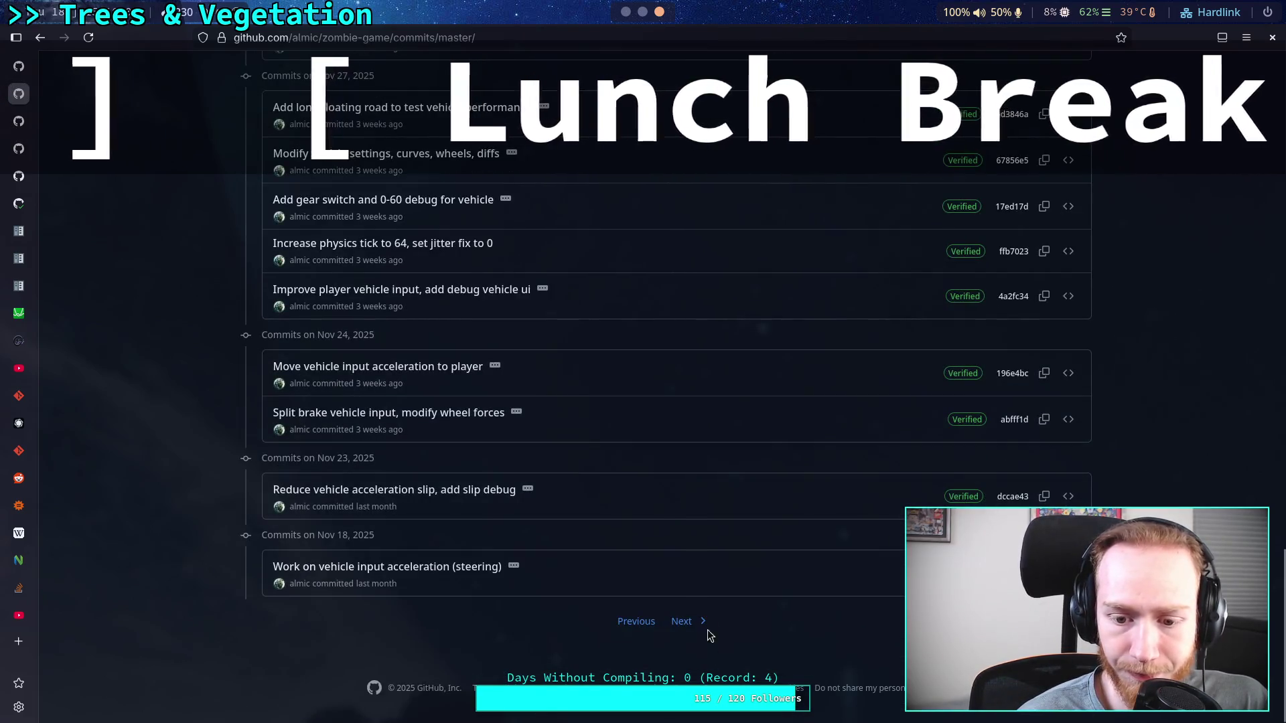
left_click(690, 621)
scroll(736, 468, "down", 15)
left_click(689, 622)
scroll(702, 592, "down", 15)
left_click(690, 622)
scroll(686, 610, "down", 15)
left_click(690, 620)
scroll(698, 604, "down", 15)
left_click(698, 619)
scroll(697, 621, "down", 15)
left_click(700, 633)
scroll(697, 629, "down", 15)
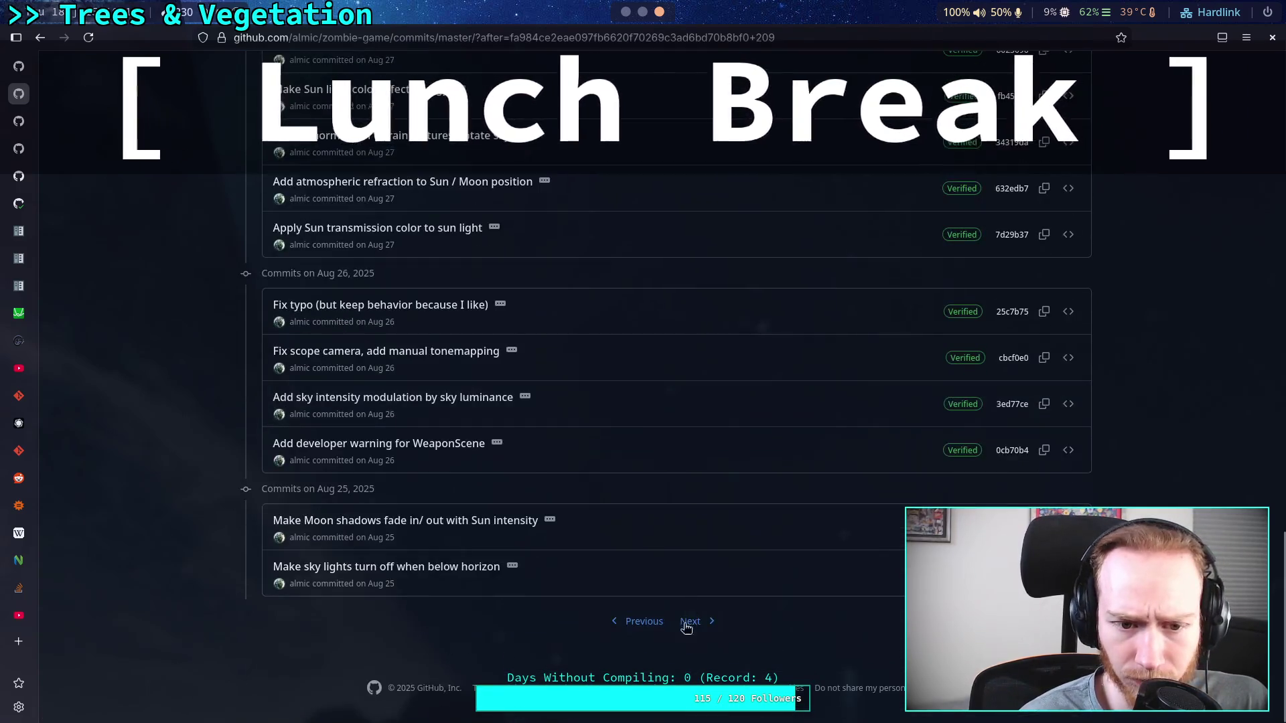
scroll(702, 621, "down", 15)
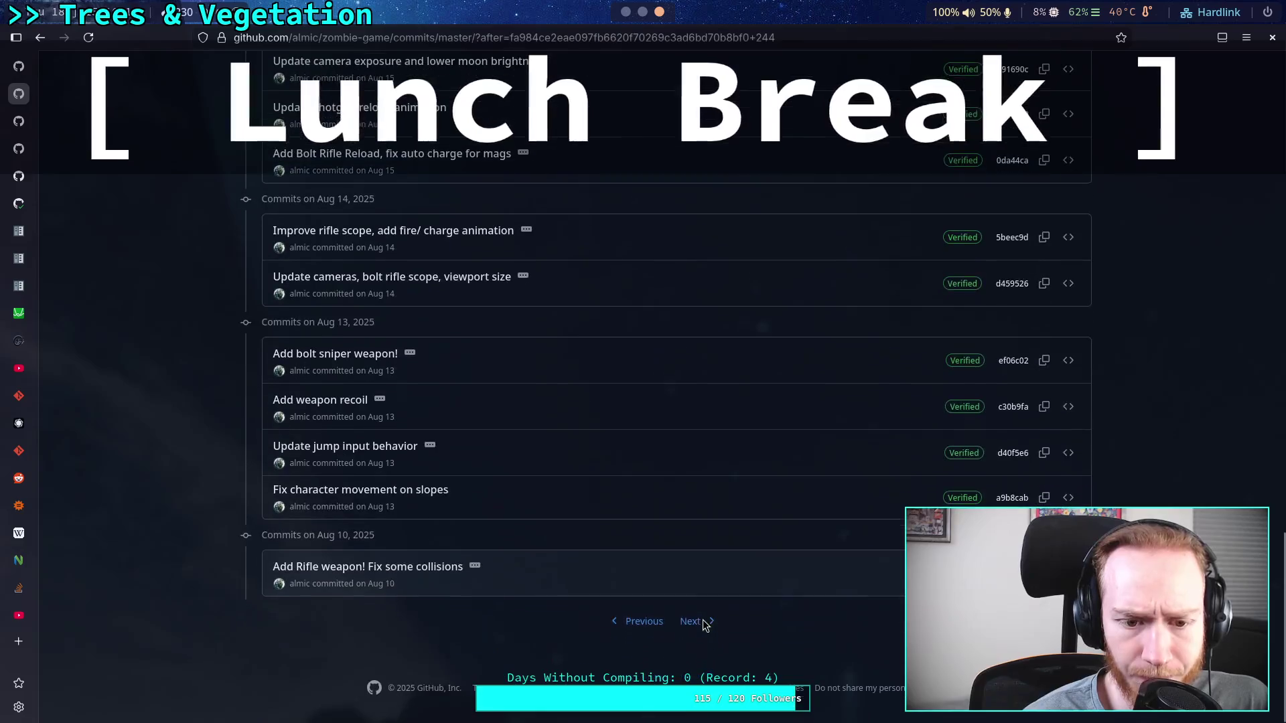
left_click(704, 621)
scroll(703, 621, "down", 15)
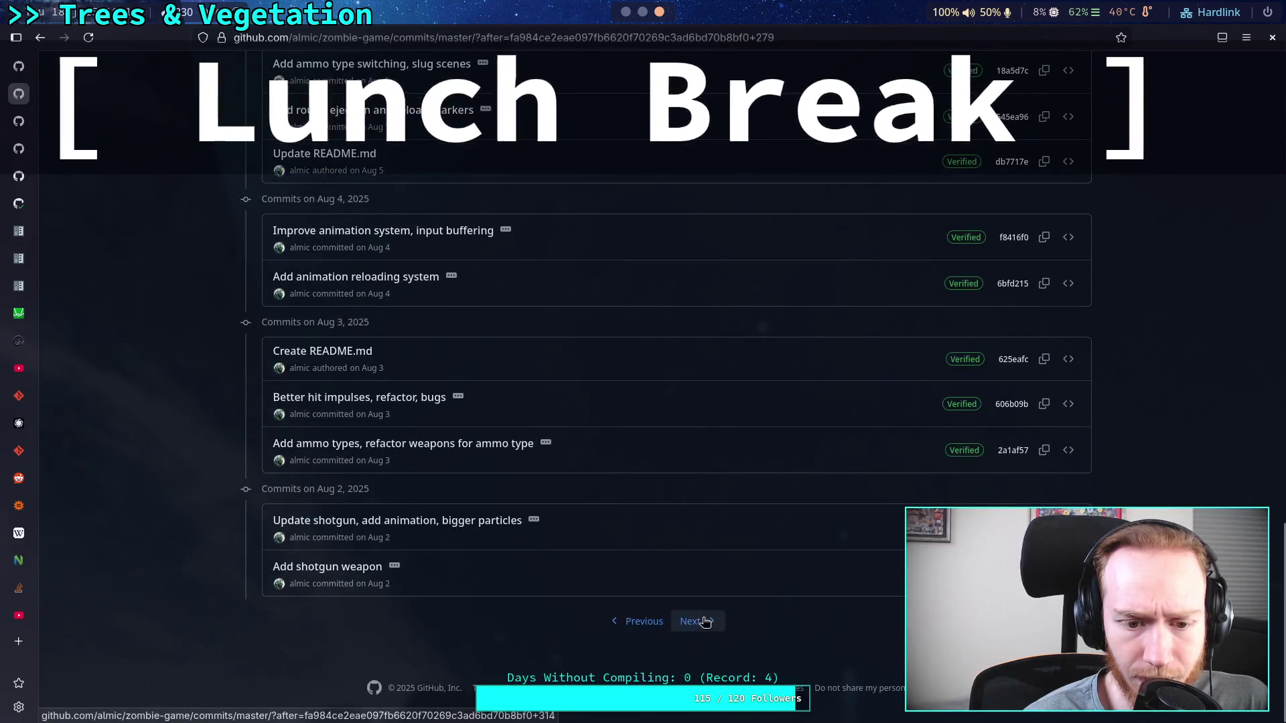
left_click(702, 622)
scroll(702, 618, "down", 15)
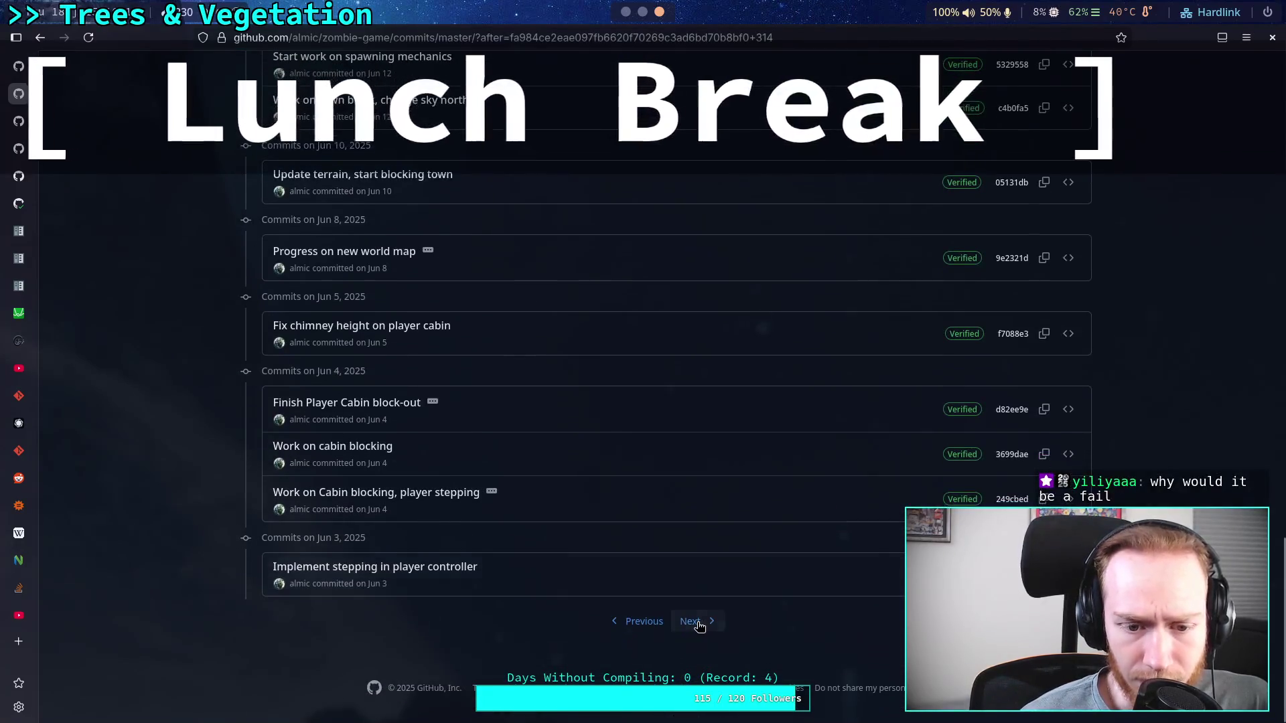
left_click(698, 622)
scroll(697, 623, "down", 15)
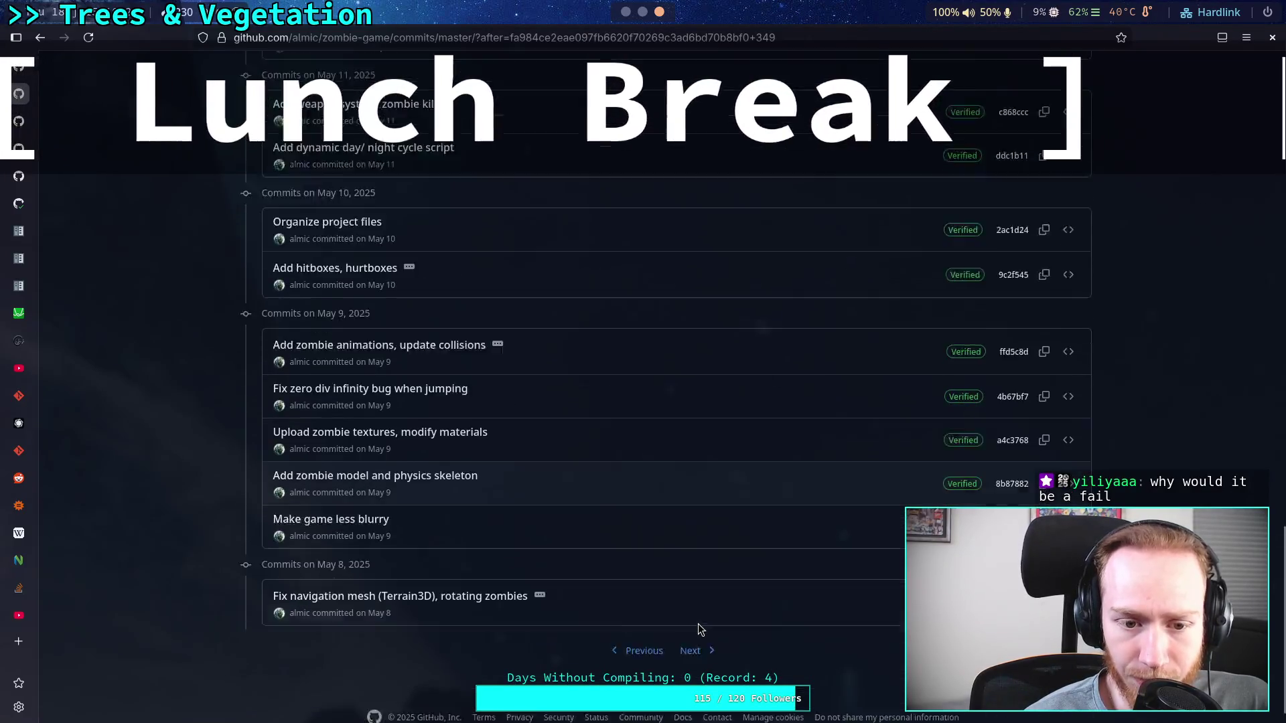
left_click(698, 624)
scroll(673, 577, "up", 2)
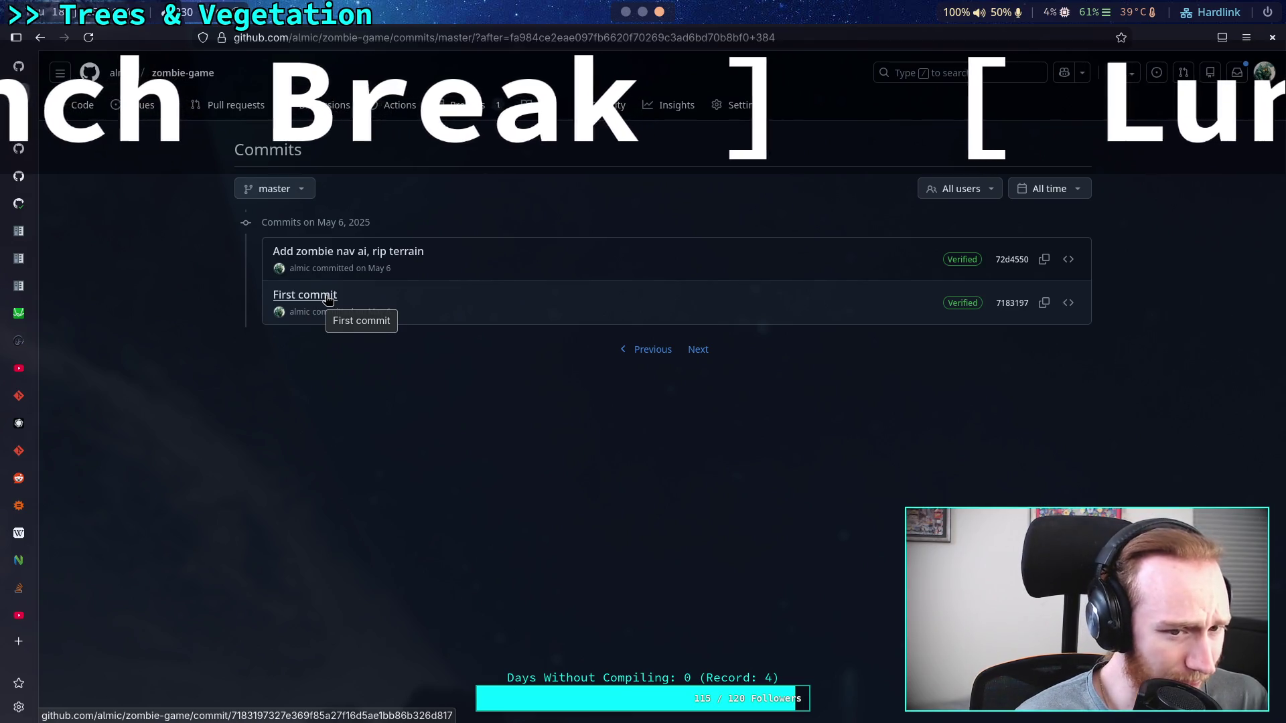
left_click_drag(370, 318, 400, 317)
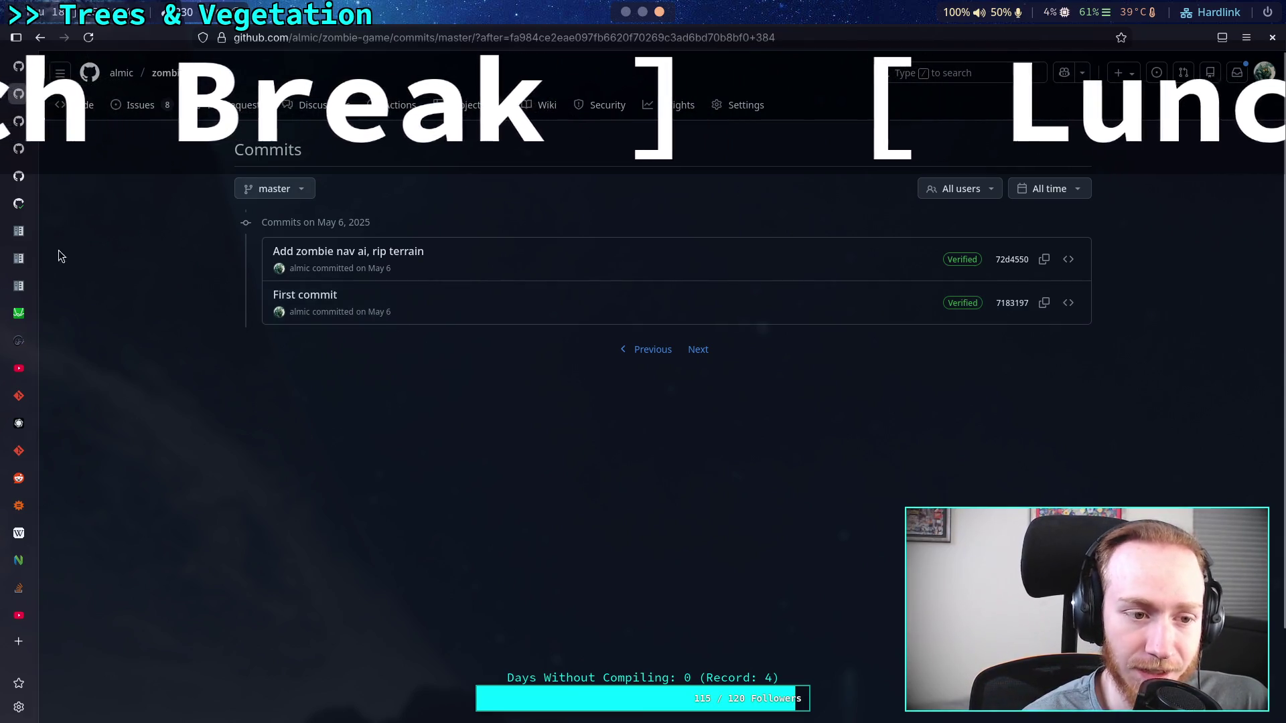
left_click(23, 376)
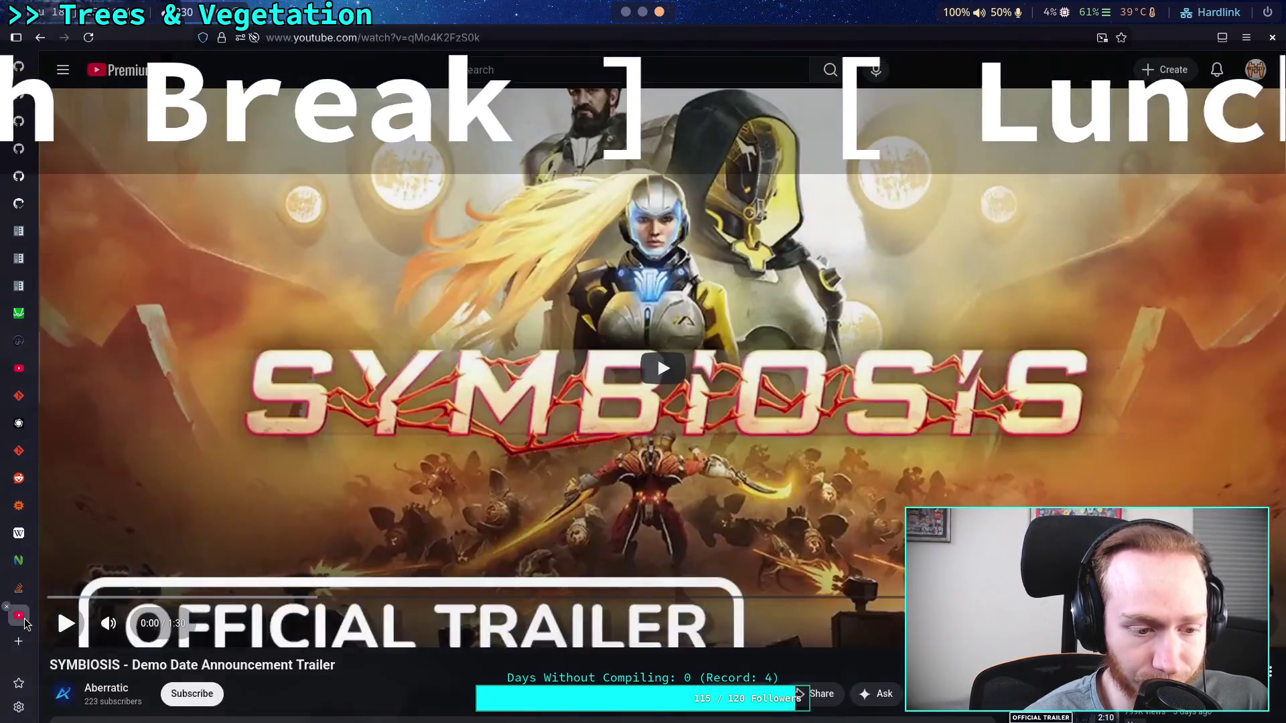
Play the SYMBIOSIS demo date trailer up to 0:07 of 1:30.
left_click(601, 433)
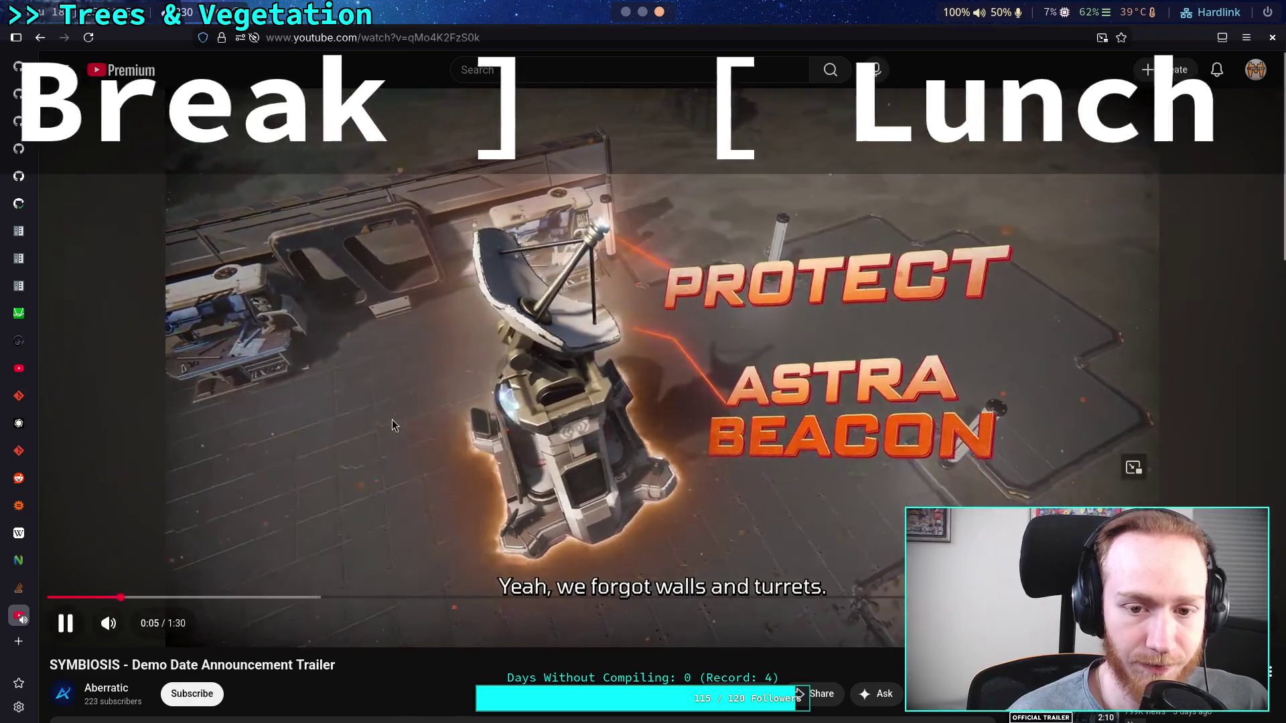
mouse_move(130, 626)
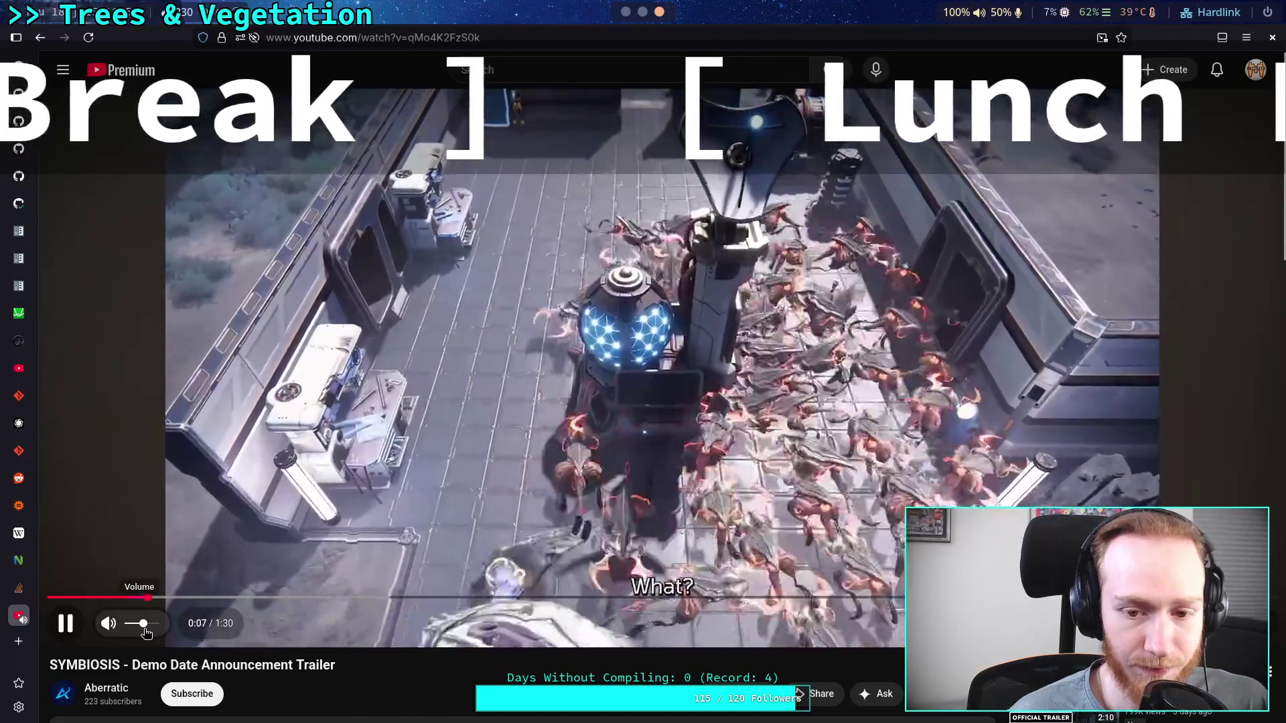
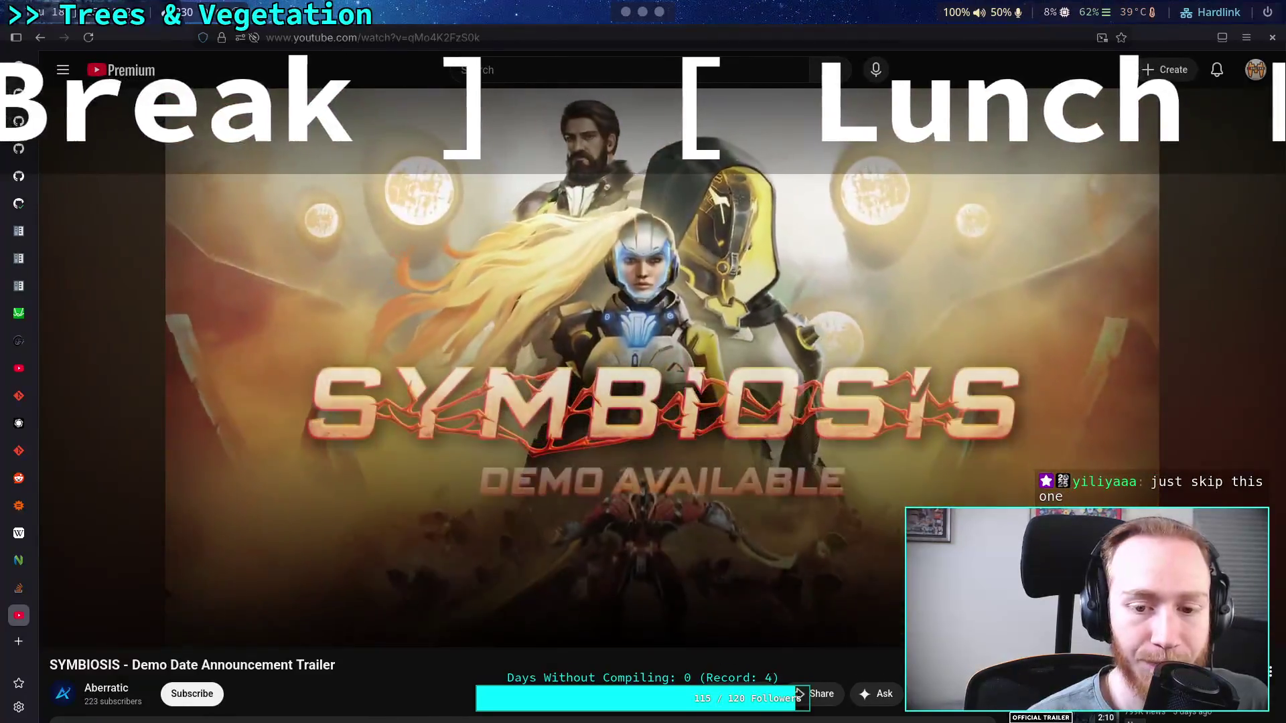
Pause the SYMBIOSIS trailer, jump back to 0:46, skip to 0:51 and pause at 0:55.
left_click(504, 321)
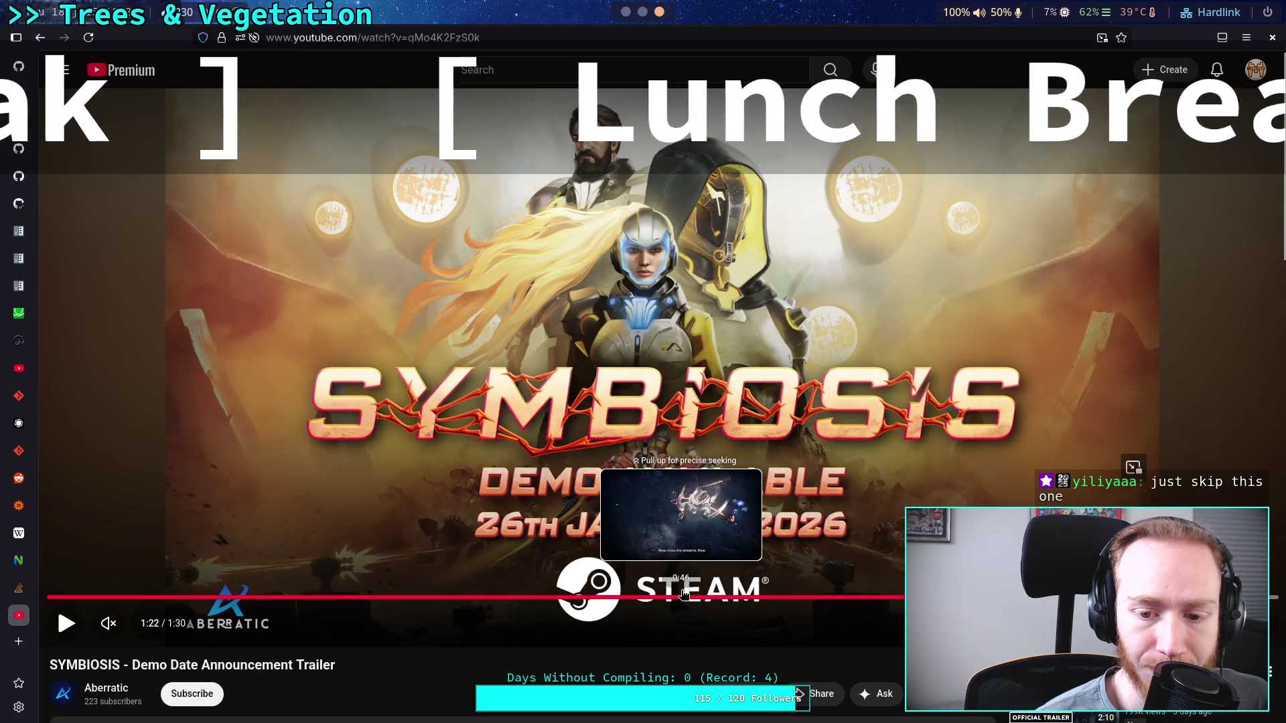
left_click(683, 595)
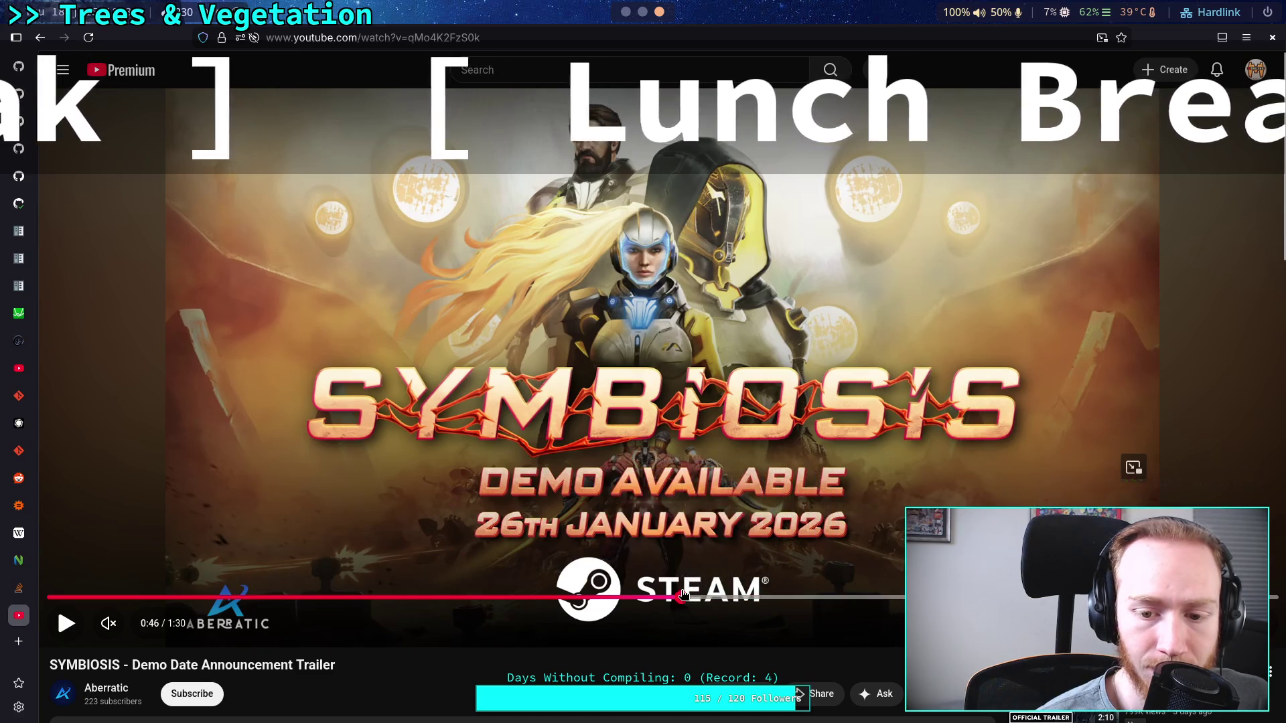
left_click(761, 595)
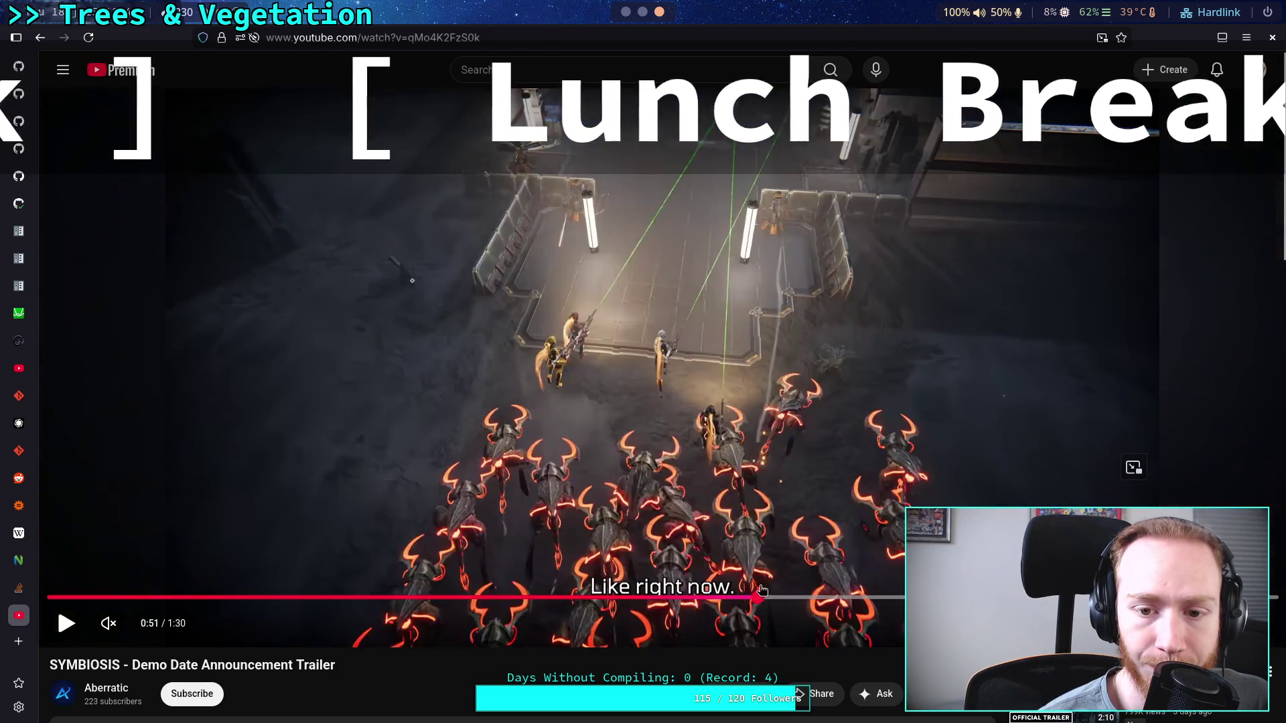
left_click(762, 513)
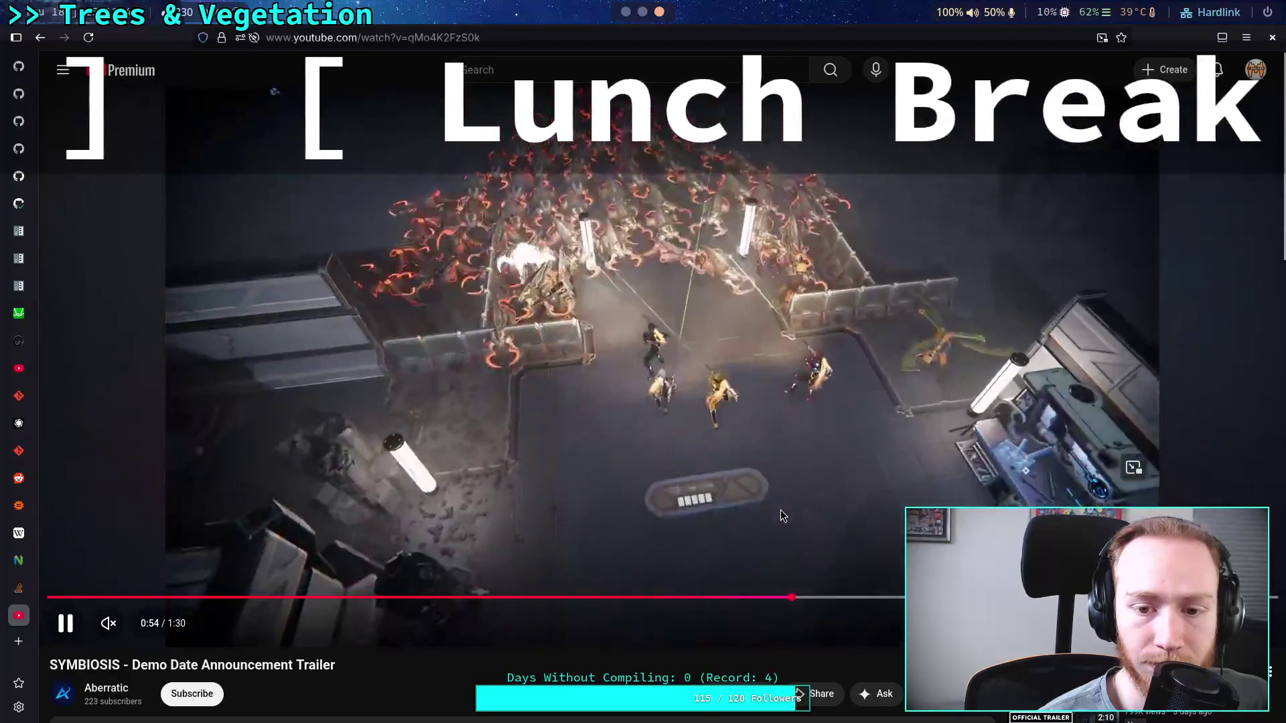
left_click(781, 515)
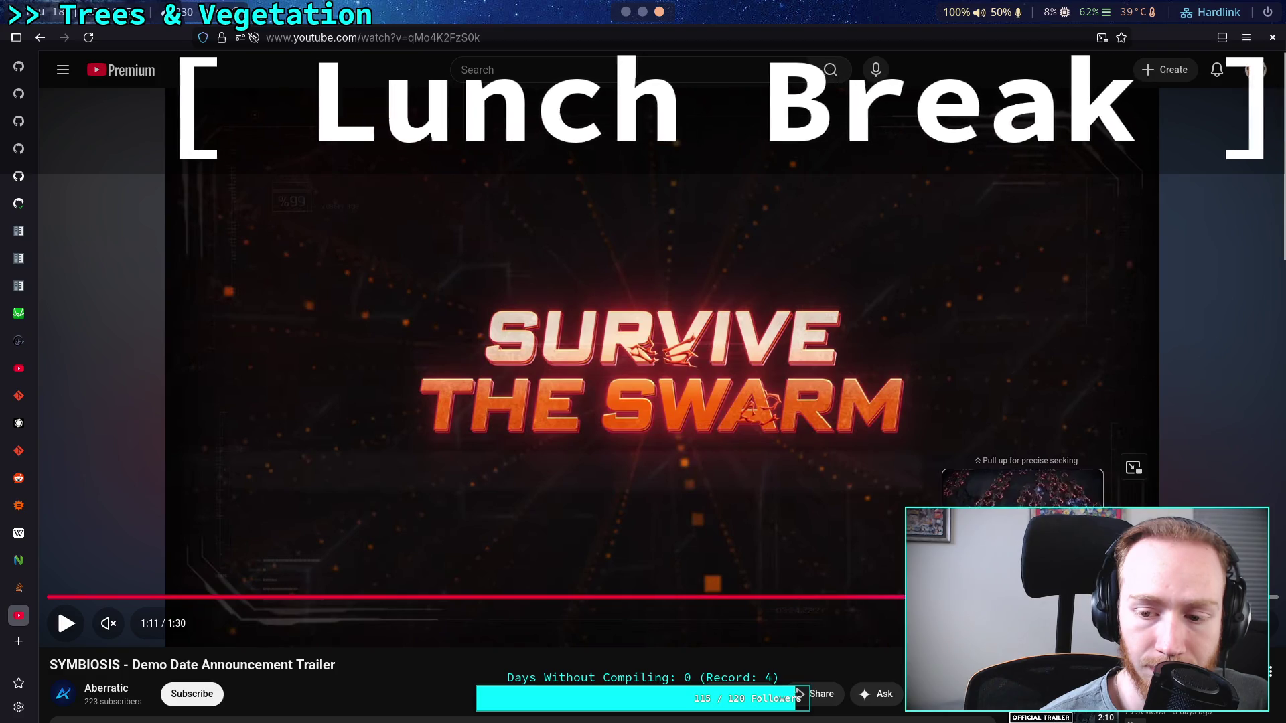
Jump ahead to 1:11, step back to the 1:12 arena scene, and pause at 1:16.
left_click(1004, 597)
left_click(844, 501)
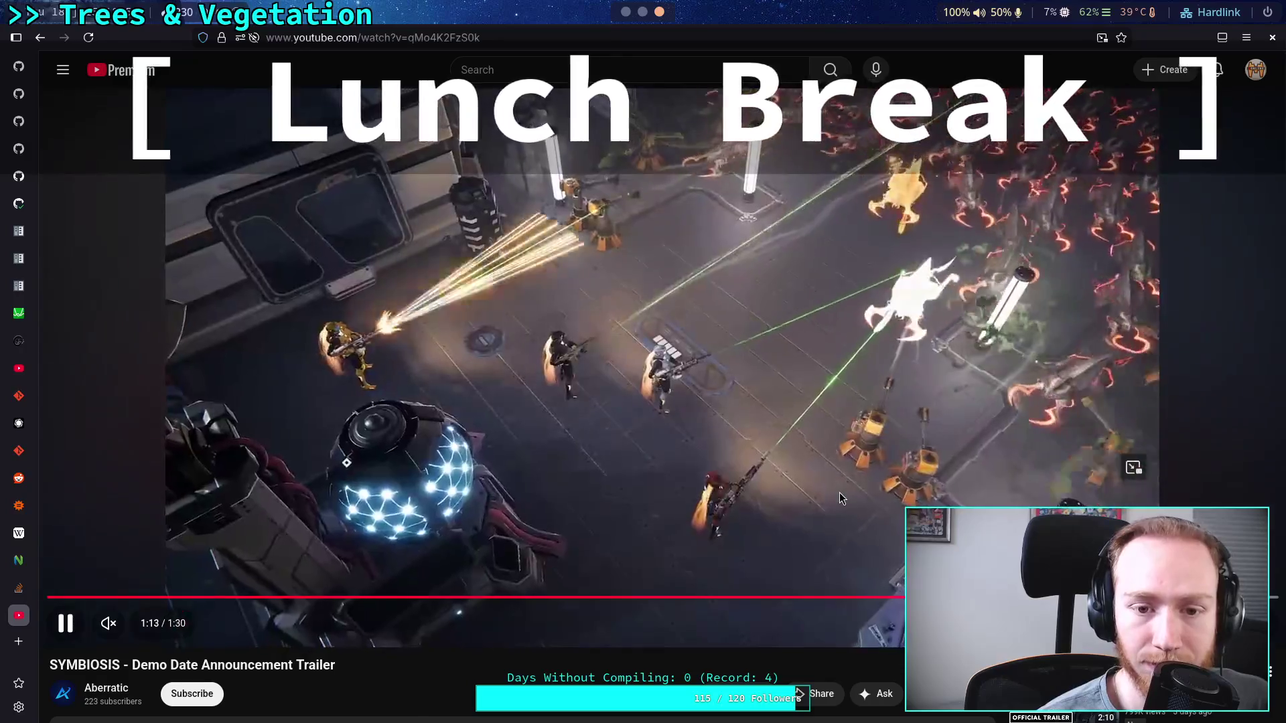
left_click(841, 499)
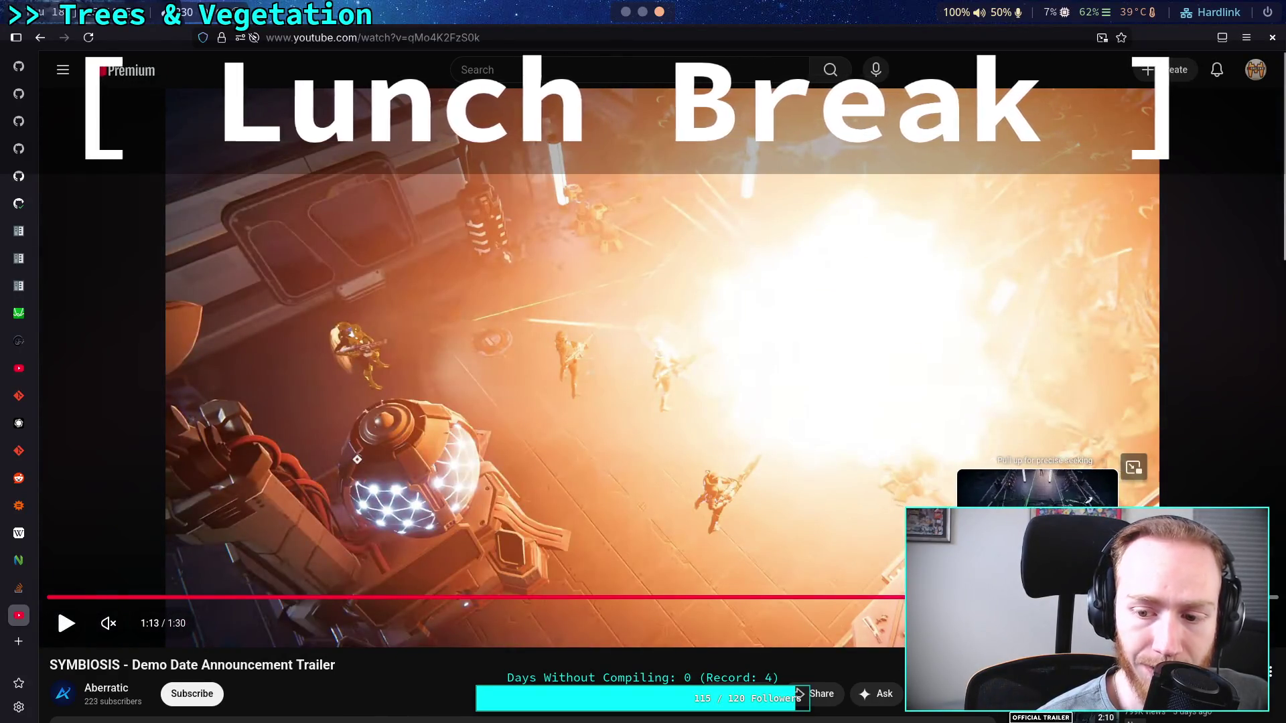
left_click(1037, 596)
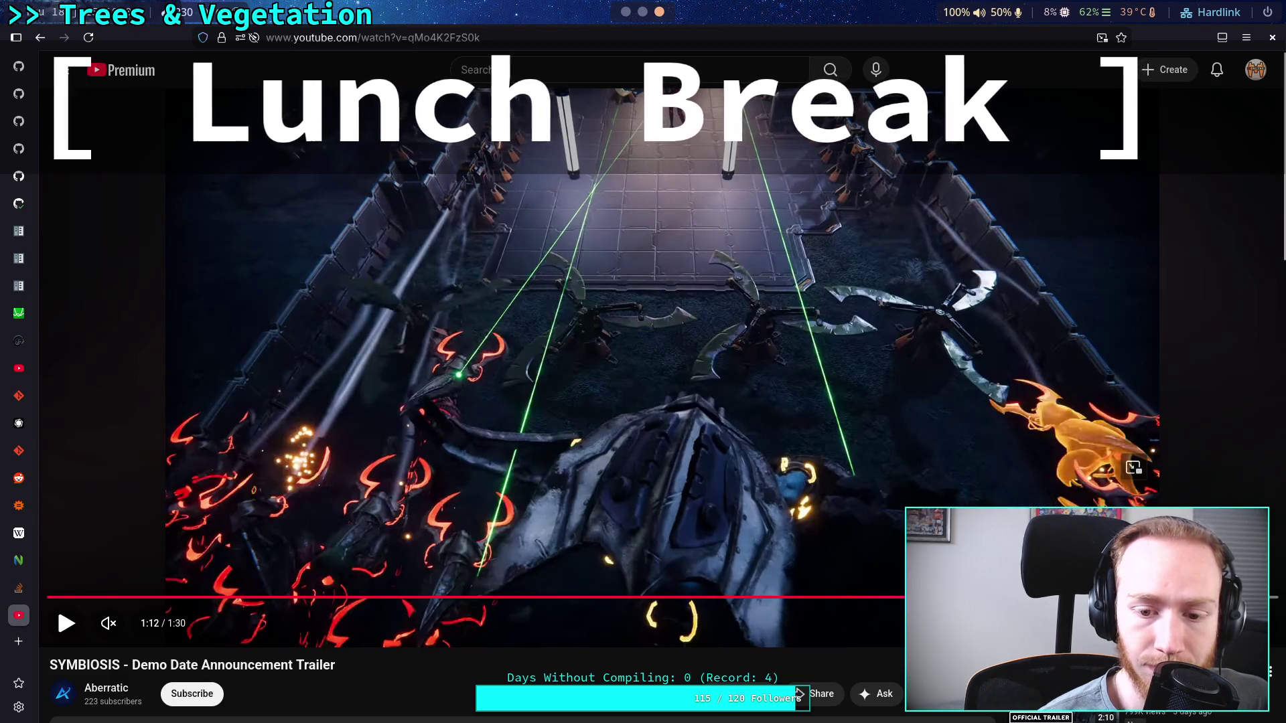
key("space")
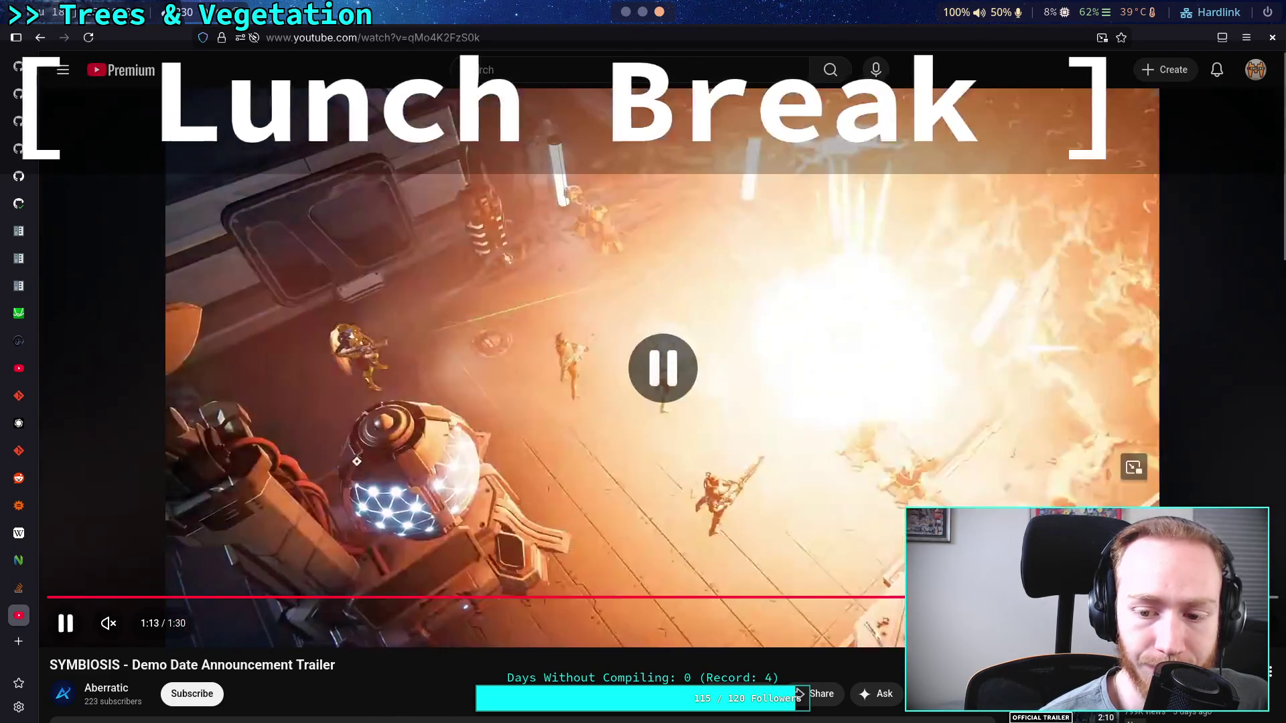
left_click(885, 534)
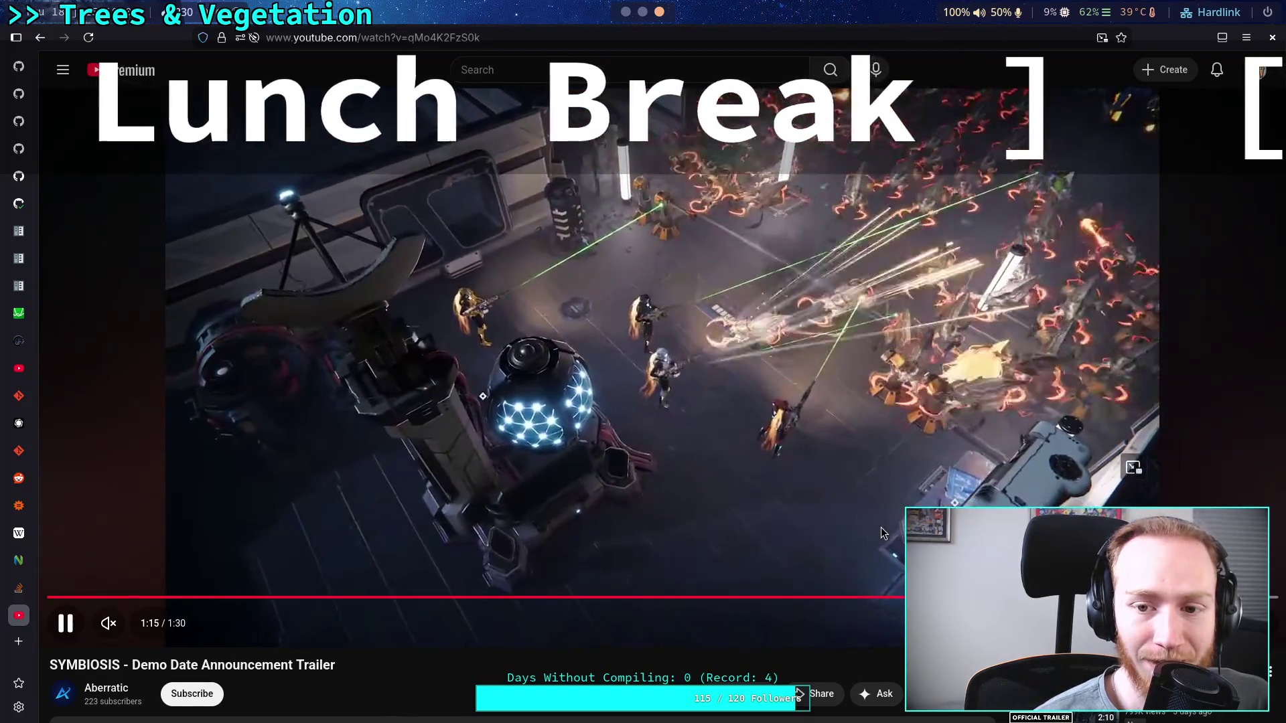
left_click(848, 524)
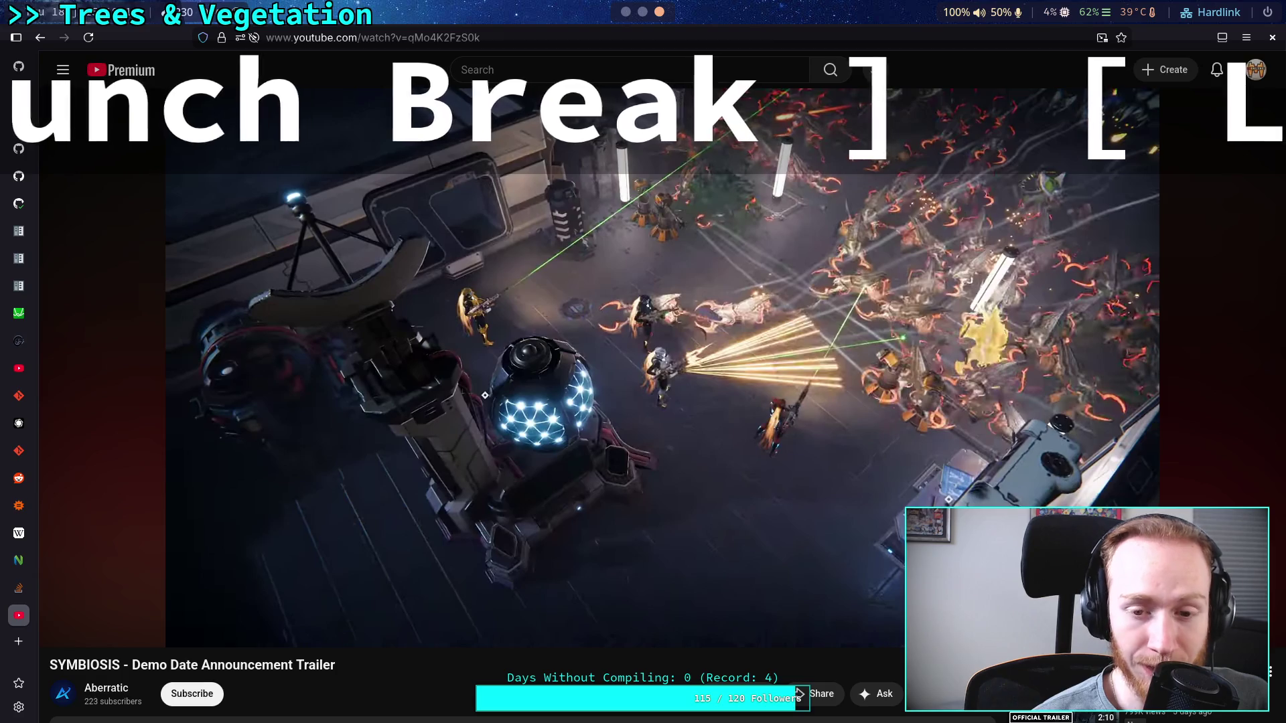
Dismiss the player's right-click menu and resume the SYMBIOSIS trailer from its 1:16 pause.
right_click(841, 533)
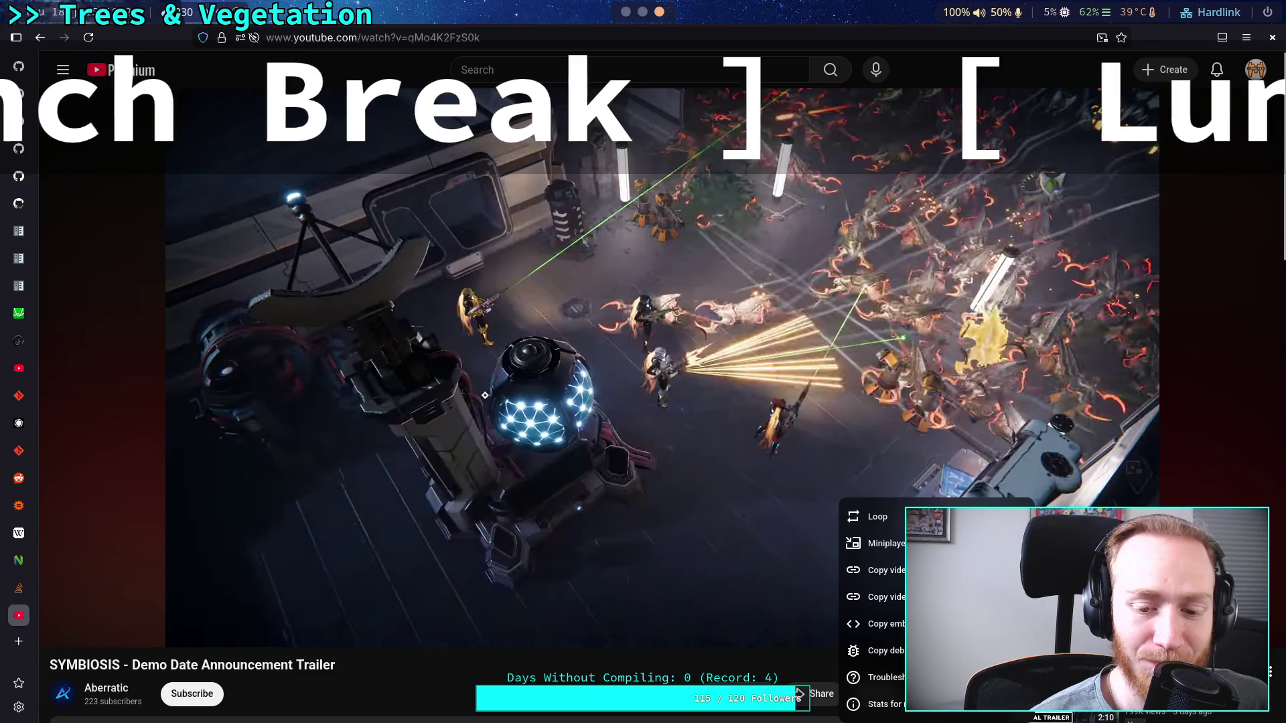
key("Escape")
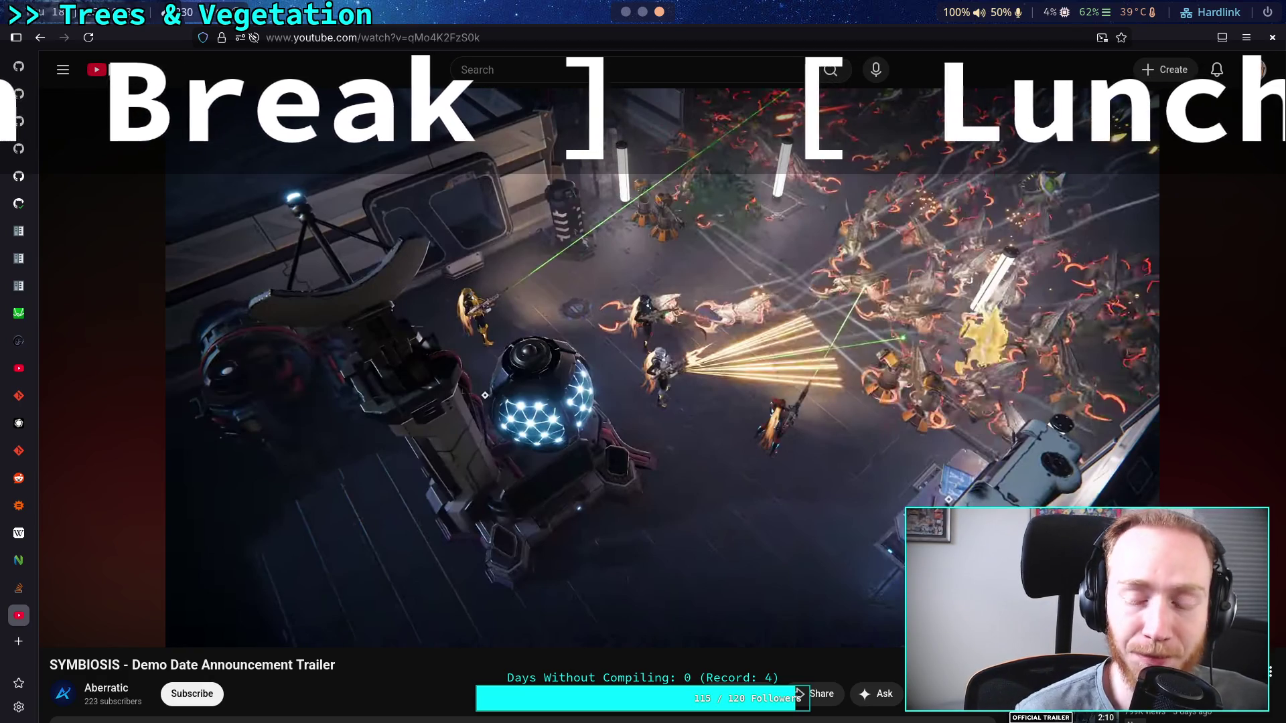
mouse_move(795, 459)
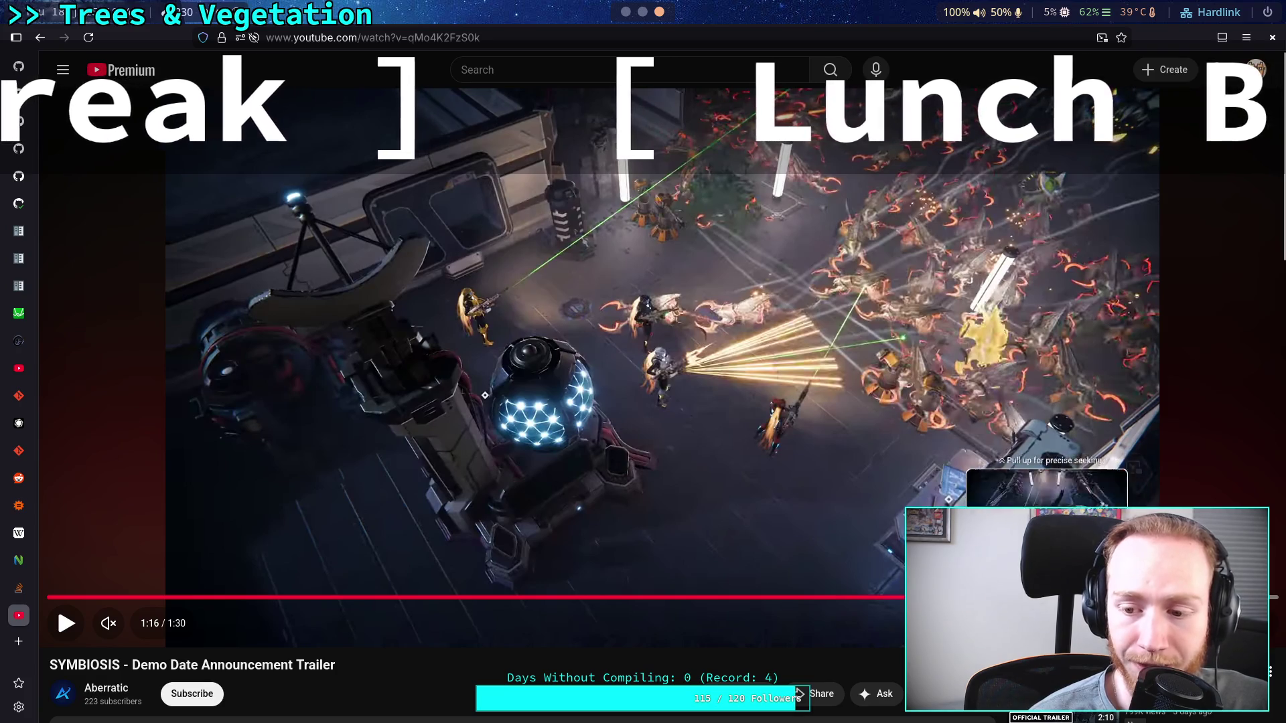
key("space")
key("space")
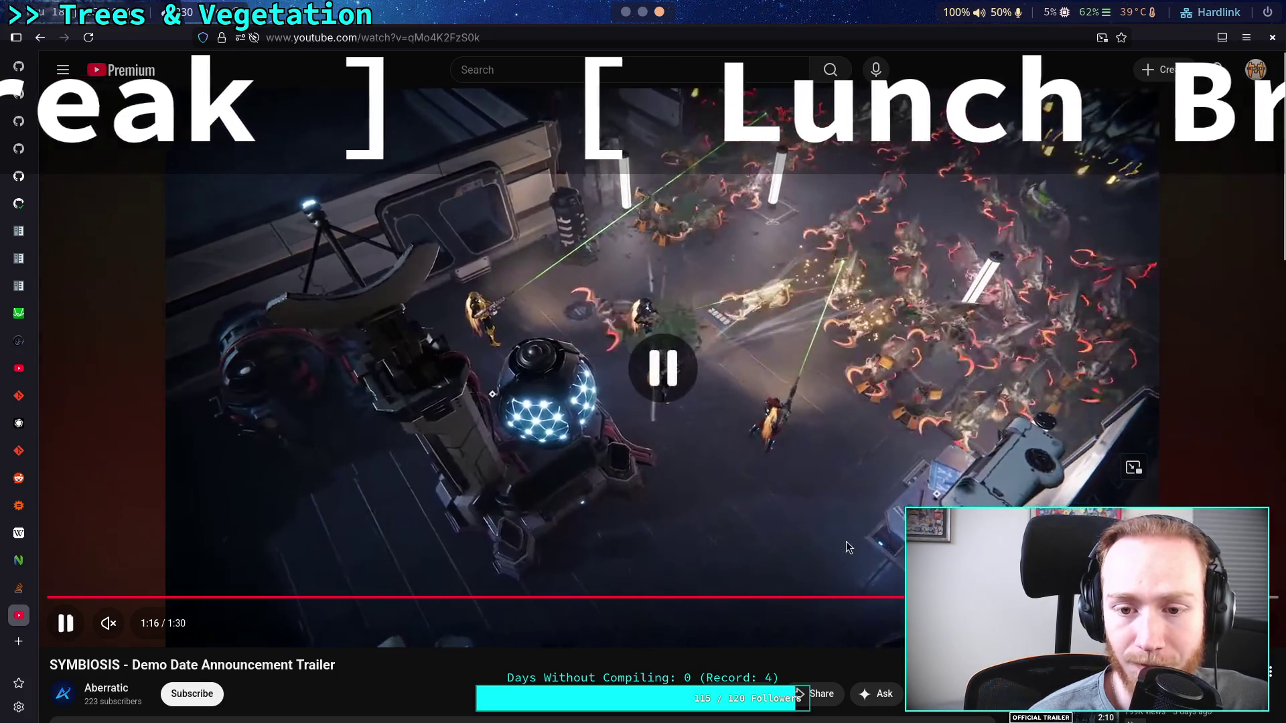
key("space")
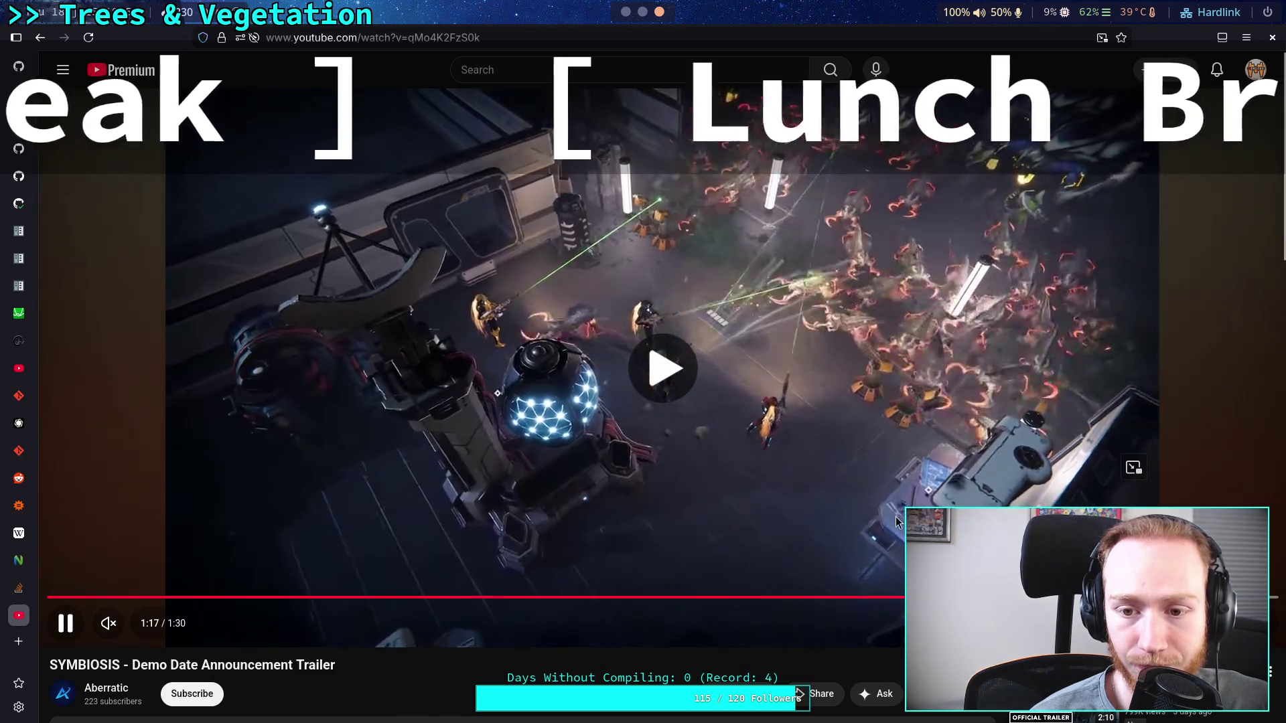
key("space")
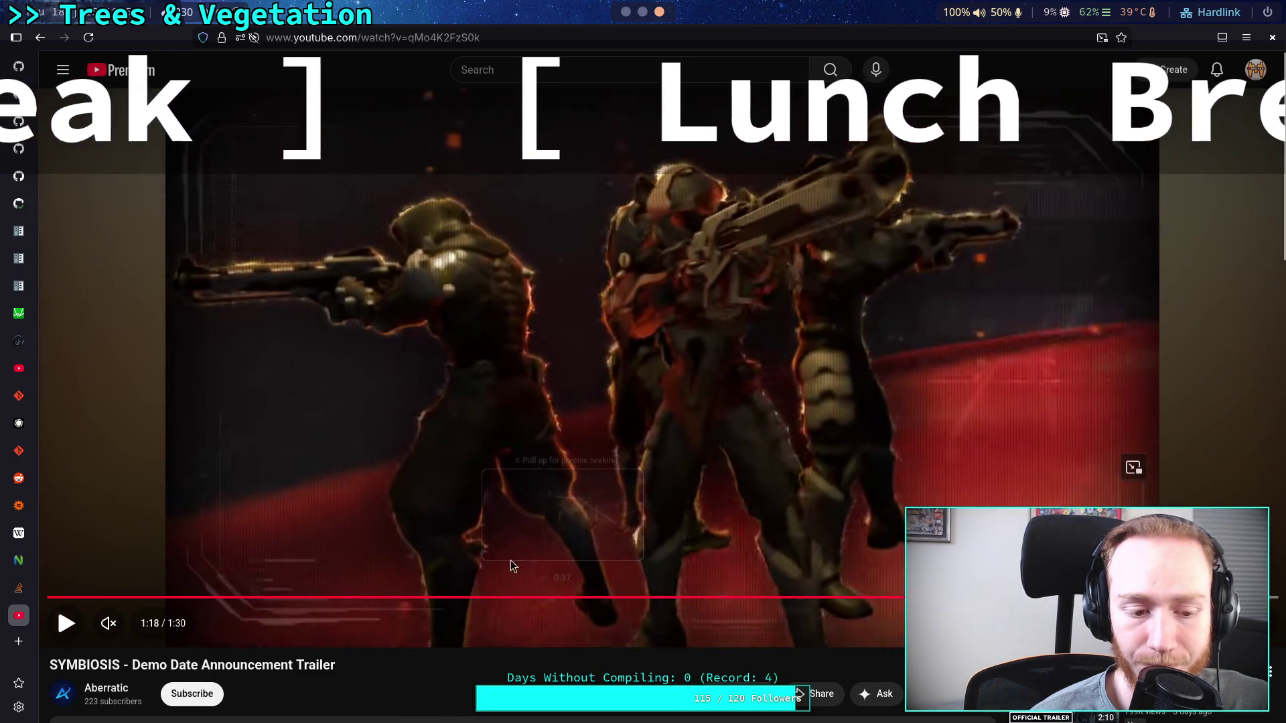
Scroll to the comments, select the second comment's text, and expand then collapse the description.
scroll(525, 564, "down", 6)
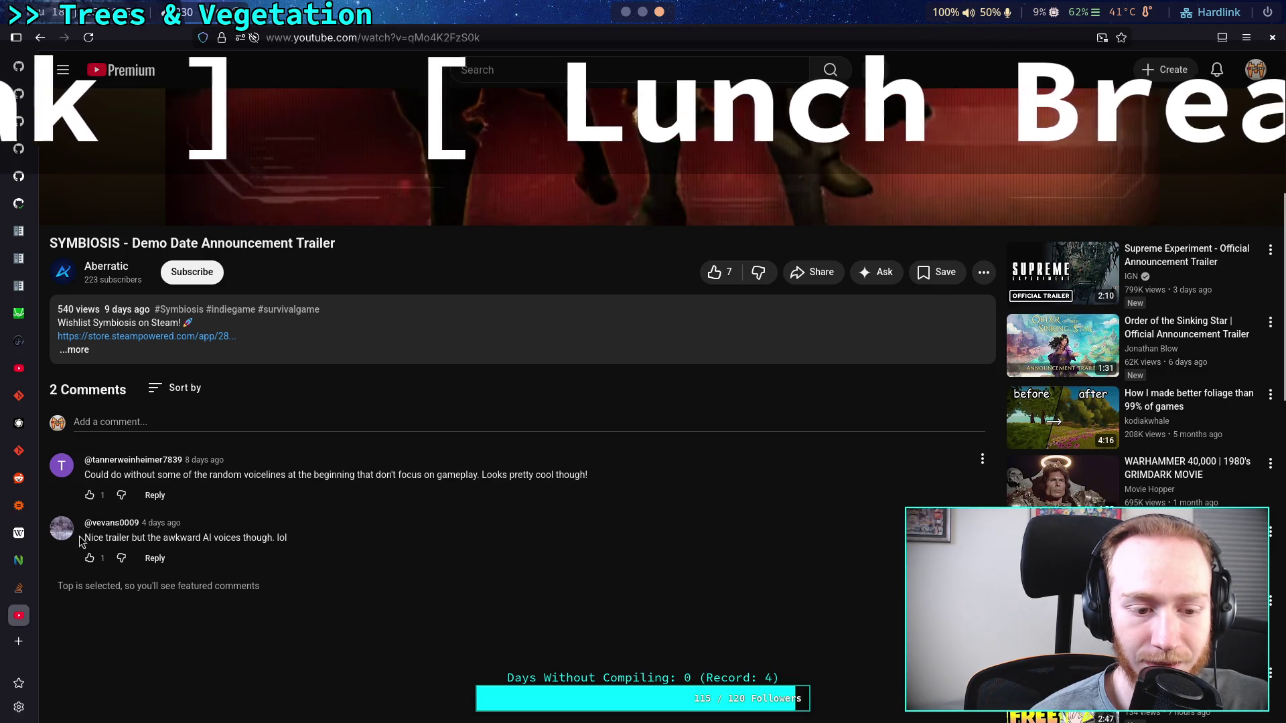
left_click_drag(150, 532, 280, 536)
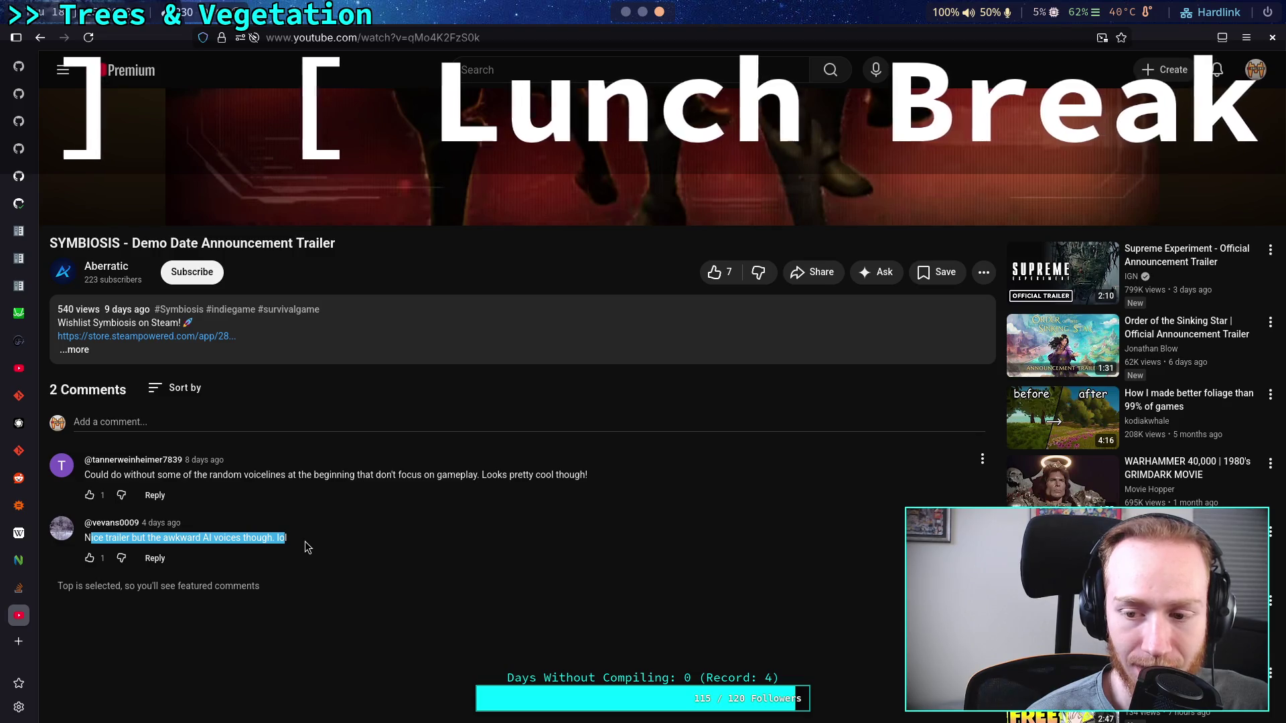
left_click(286, 350)
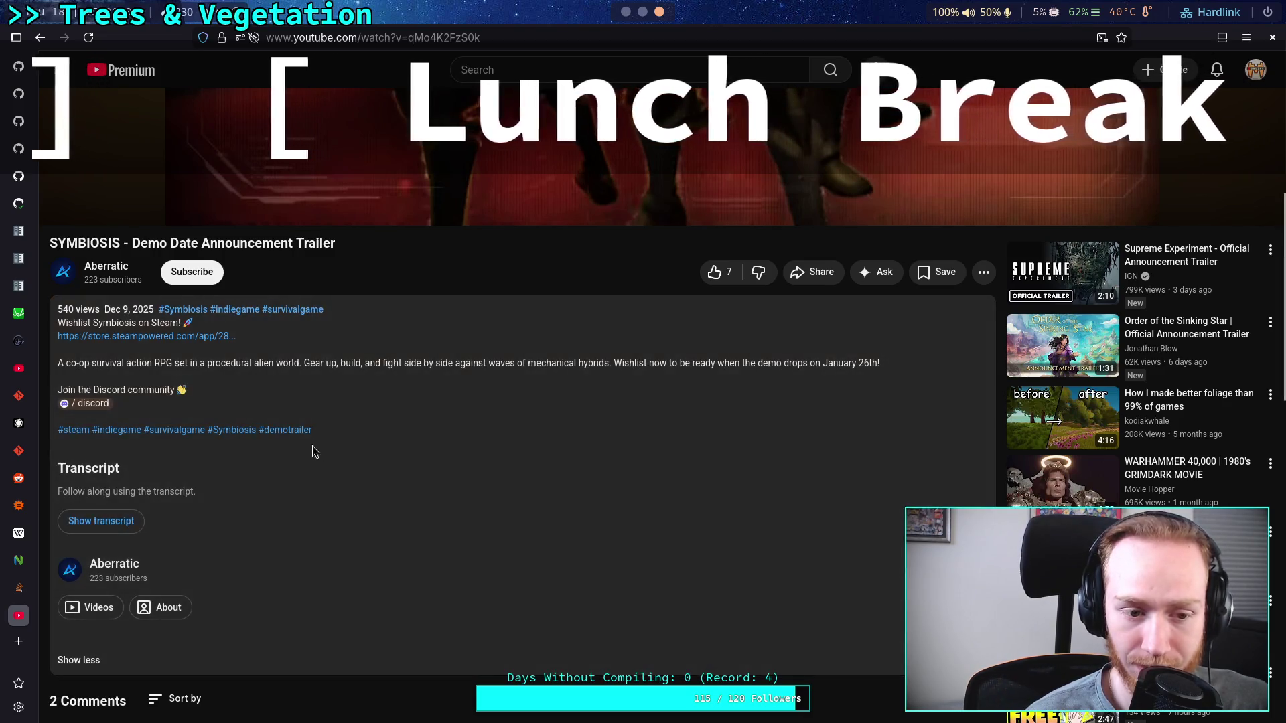
scroll(324, 571, "down", 2)
left_click(75, 577)
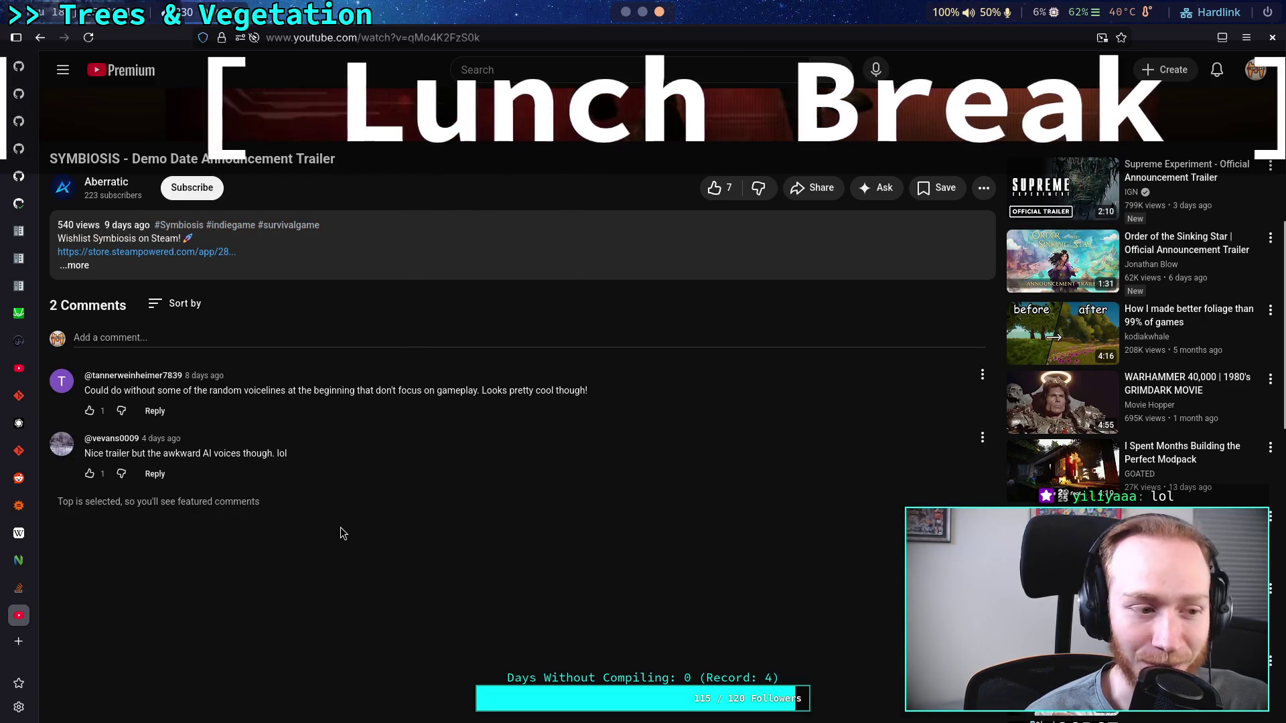
Select and deselect part of the first comment, then scroll back up to the player.
scroll(351, 555, "up", 4)
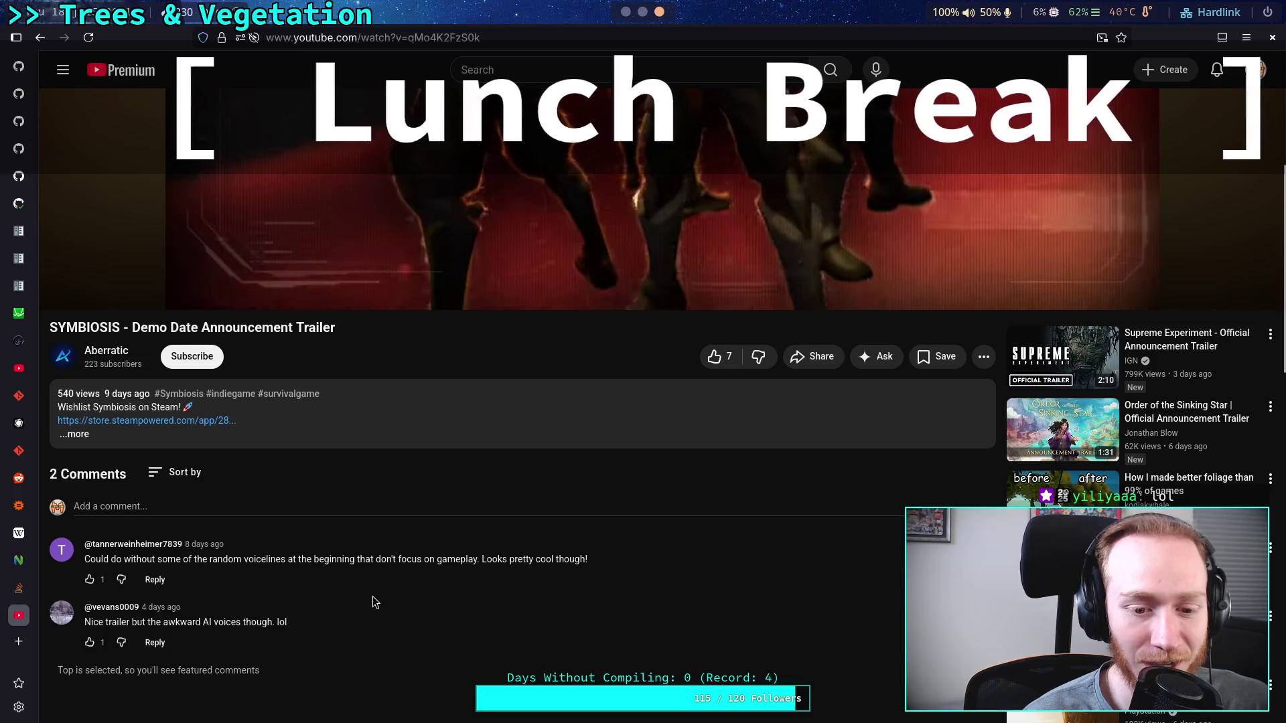
left_click_drag(225, 563, 473, 557)
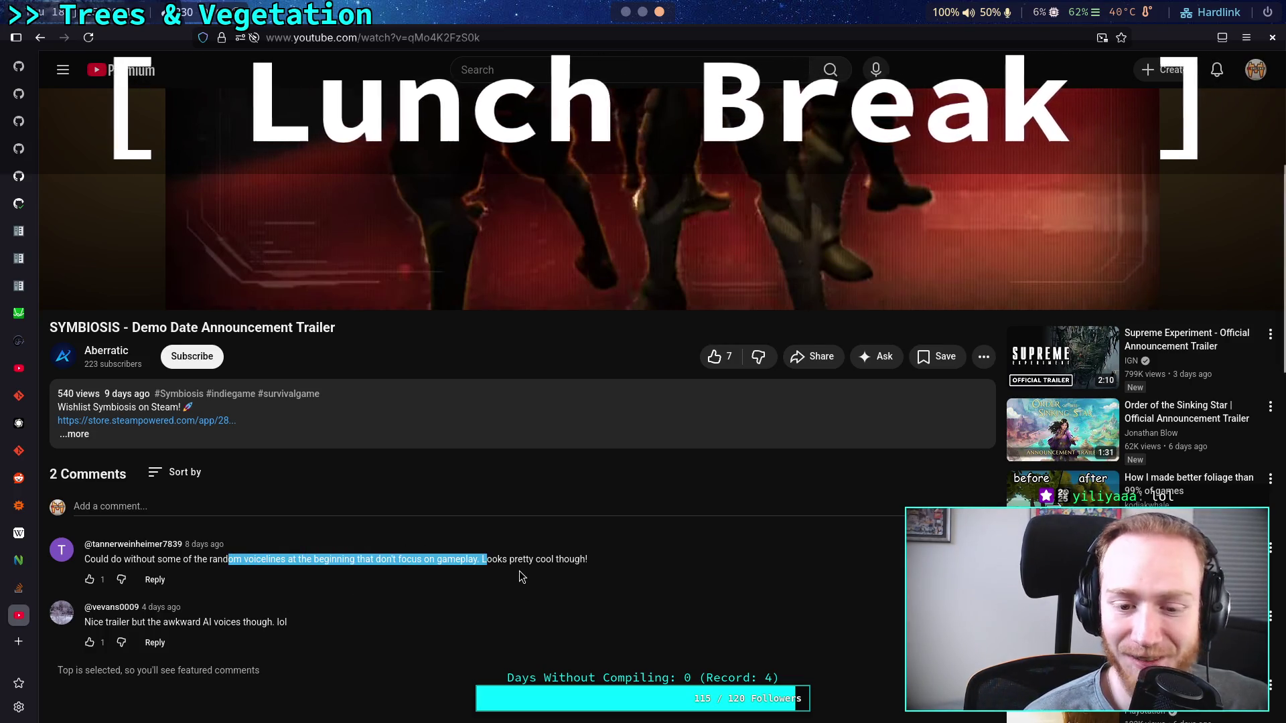
left_click(536, 566)
scroll(540, 566, "up", 8)
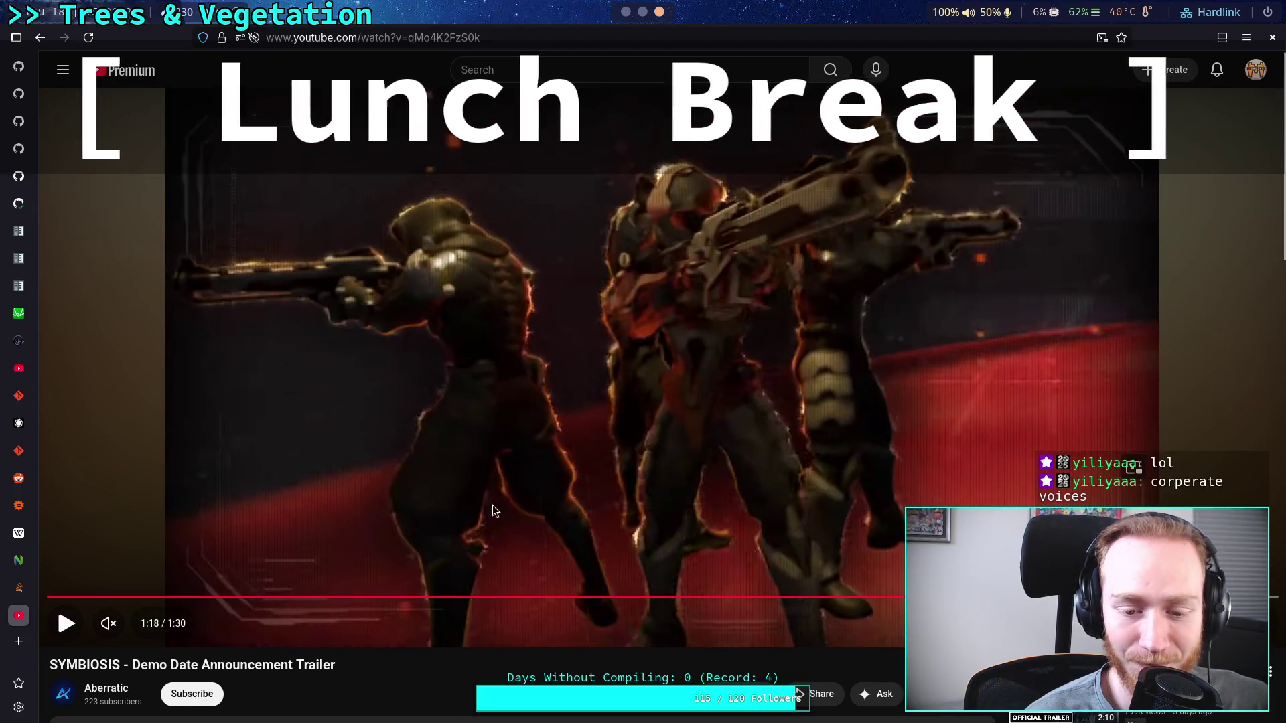
Skim the SYMBIOSIS trailer at 0:56, 1:05 and 0:24, then play it from 0:46.
left_click(814, 597)
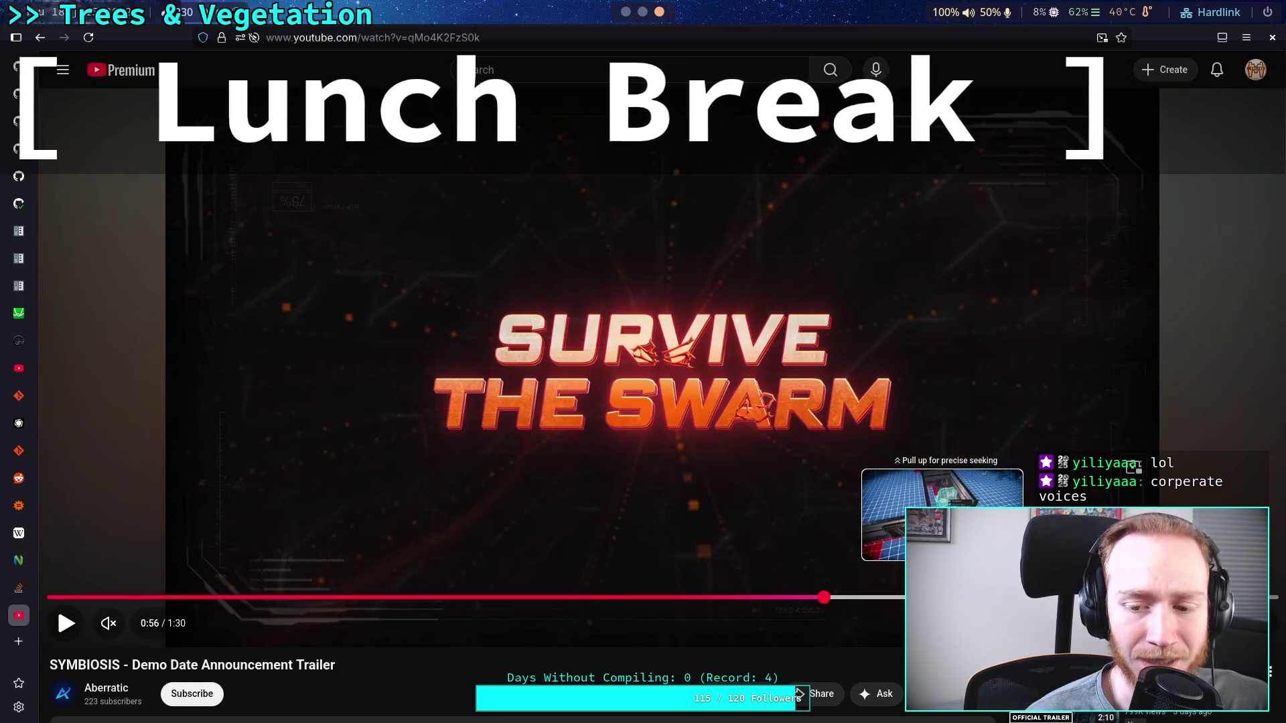
left_click(943, 597)
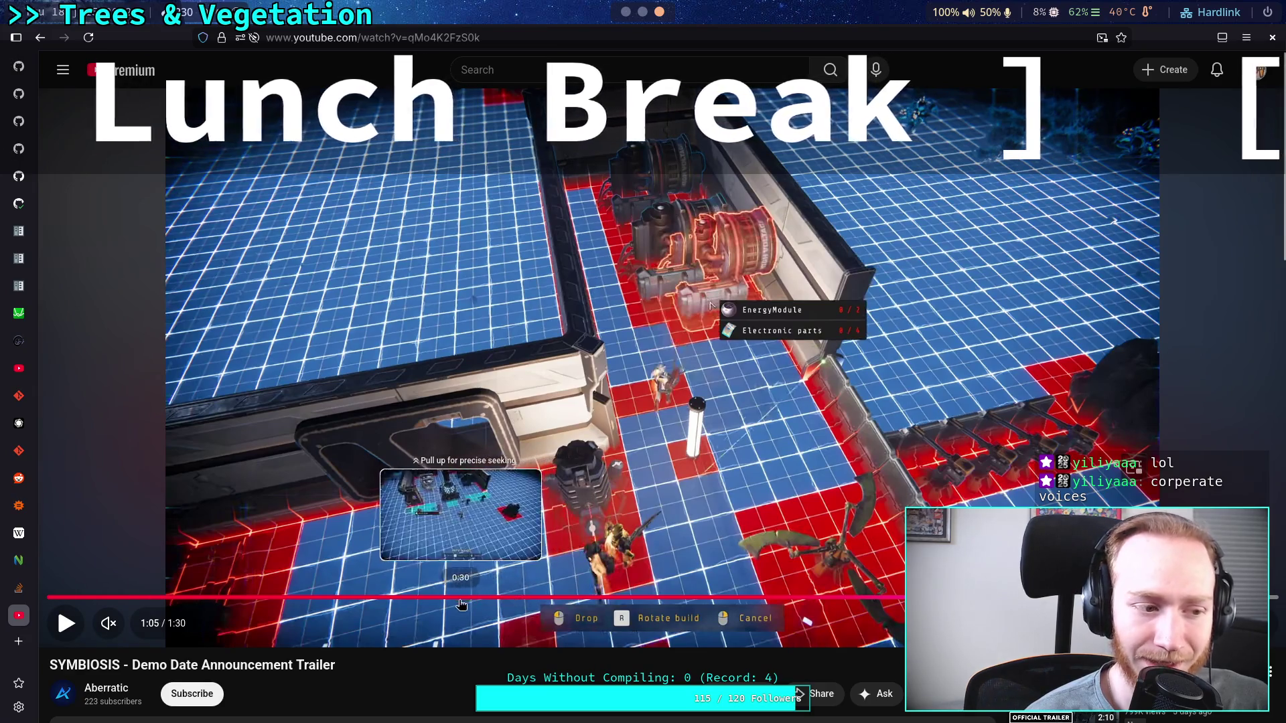
left_click(387, 597)
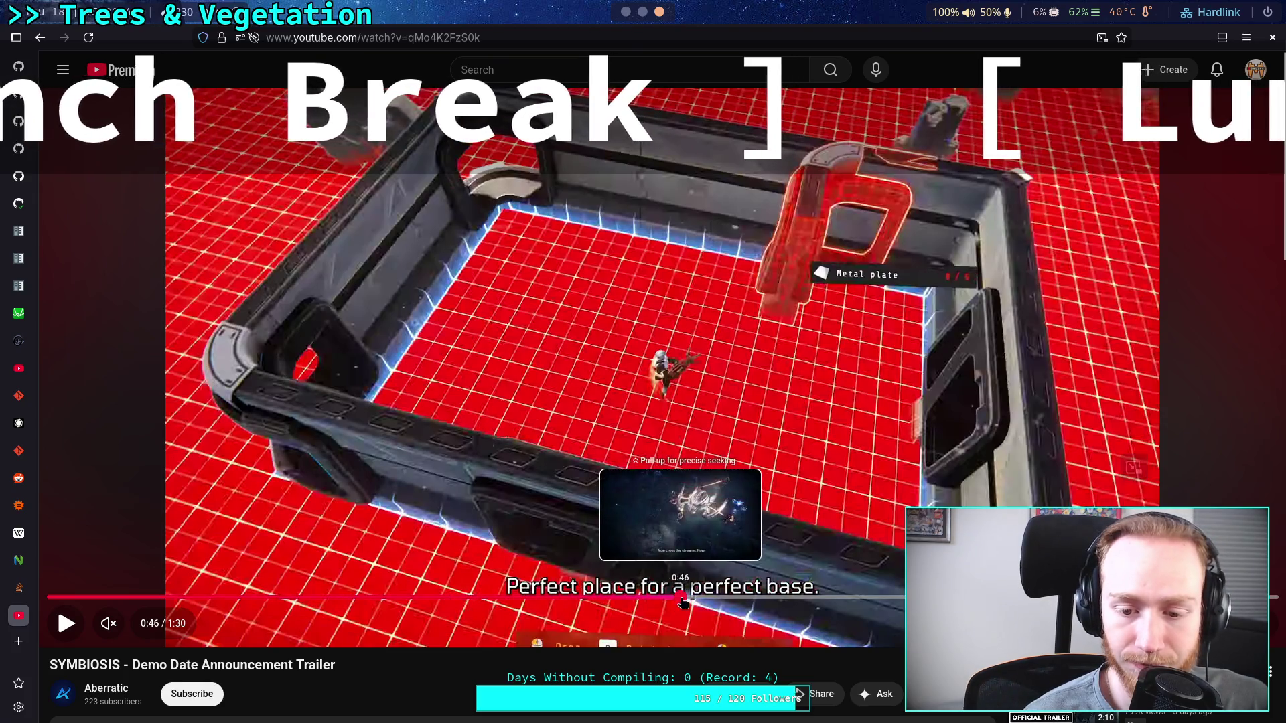
left_click(680, 596)
left_click(770, 533)
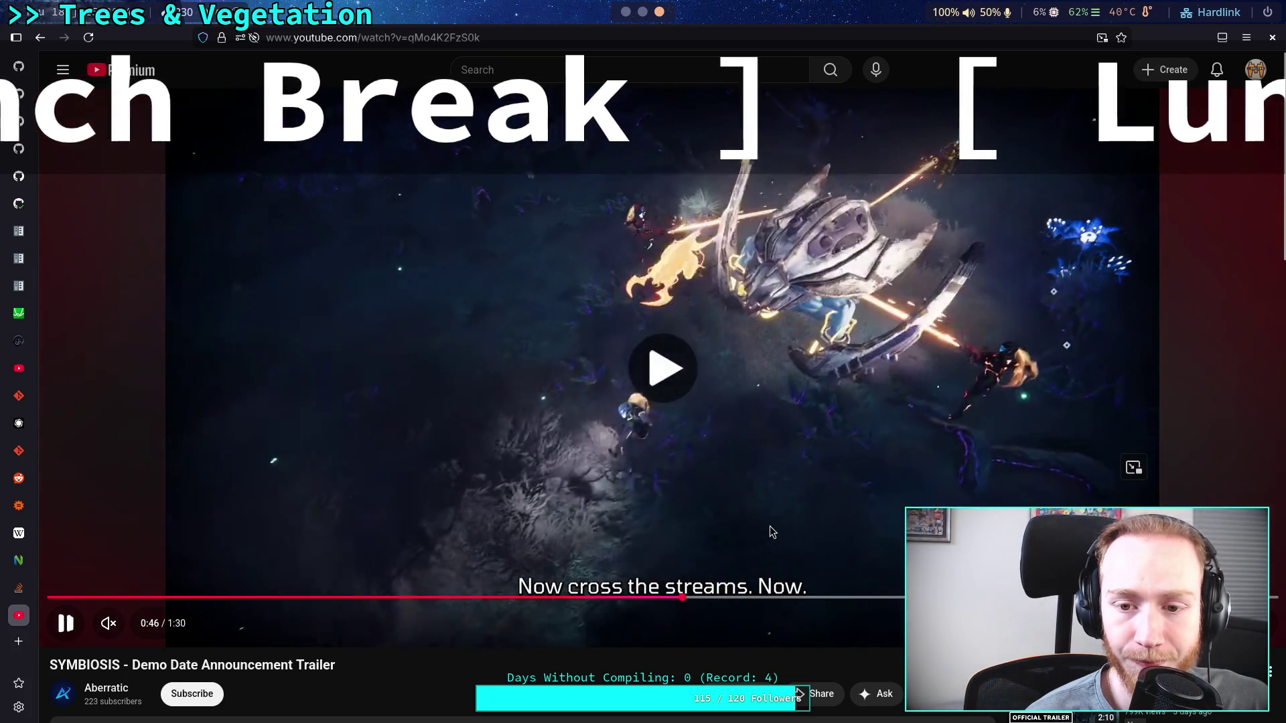
left_click(771, 532)
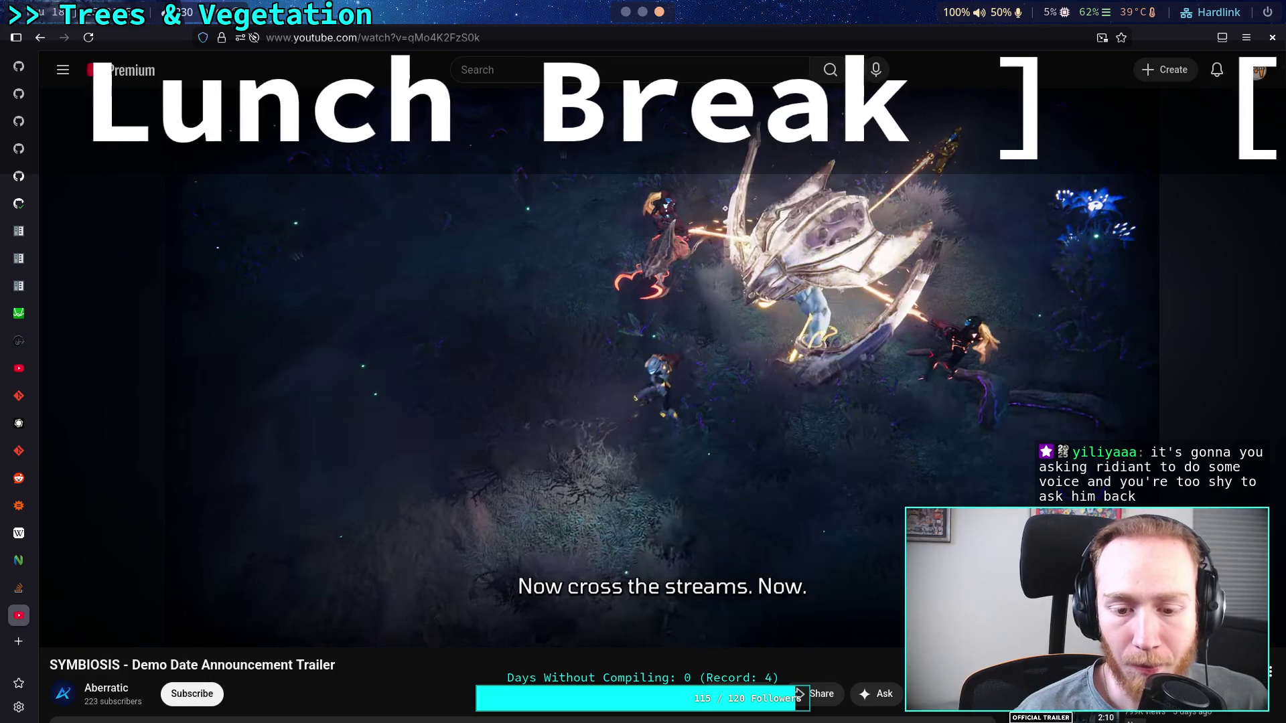
Rewind the trailer to the BUILD A BASE title at 0:21, scrub forward, and pause at 0:45.
left_click(461, 596)
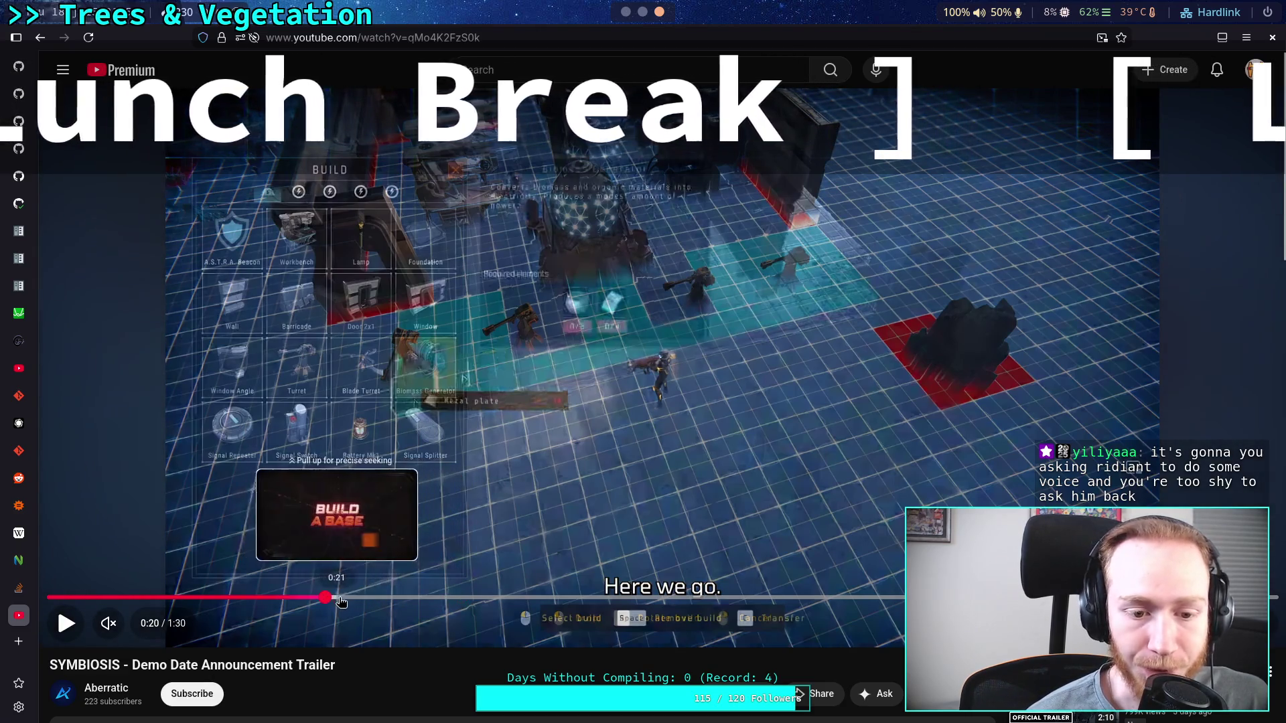
left_click(347, 598)
left_click_drag(367, 598, 596, 595)
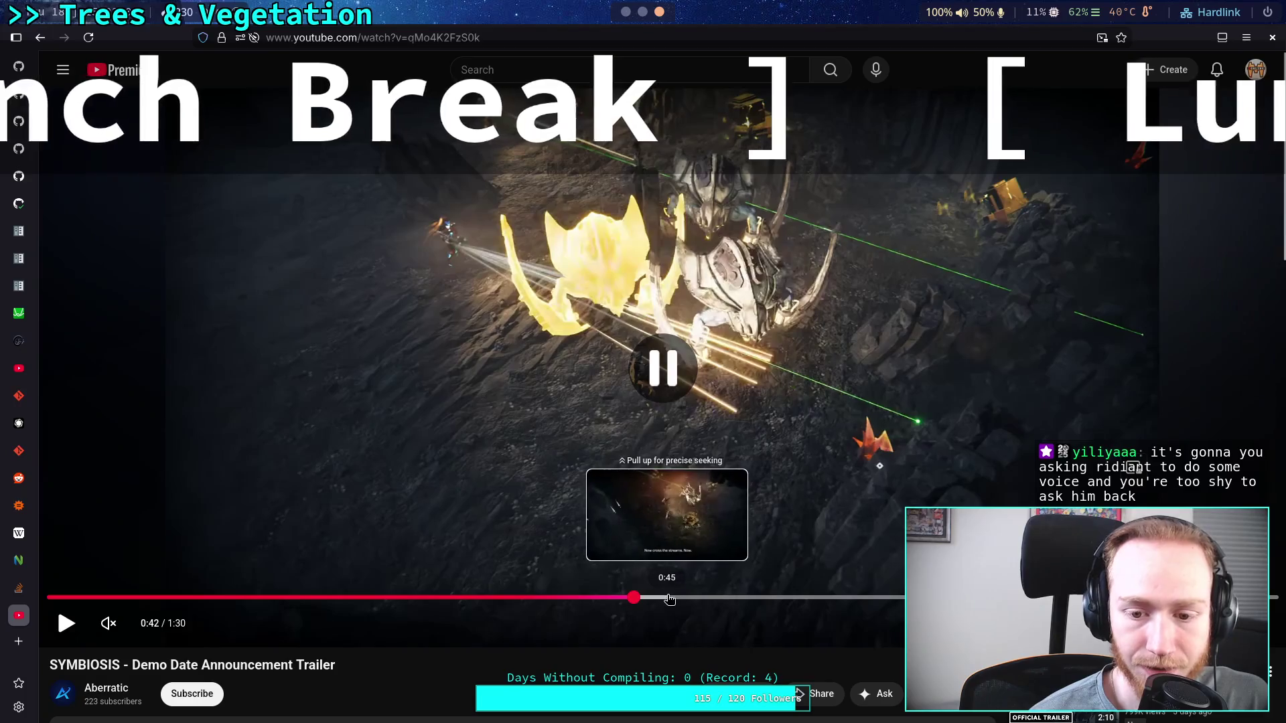
key("space")
Jump through 0:51, 0:58 and 1:07, pausing on the battle scene around 1:13.
left_click(756, 599)
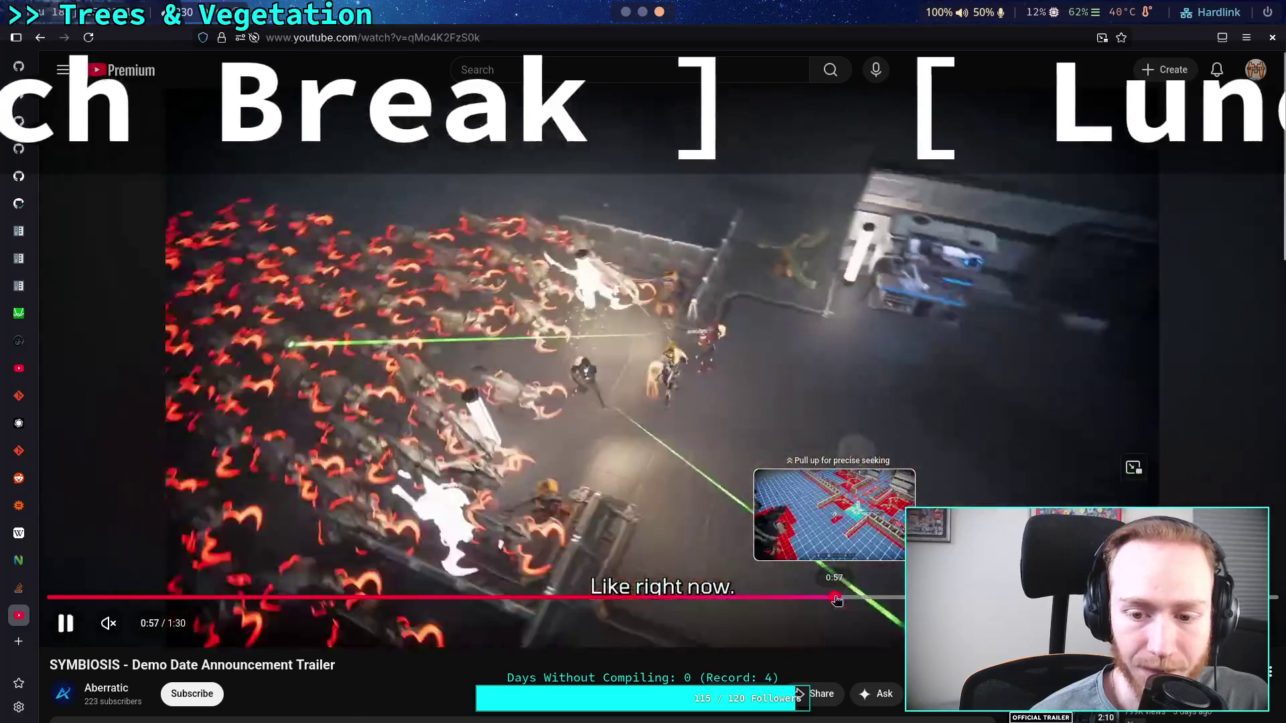
left_click(842, 598)
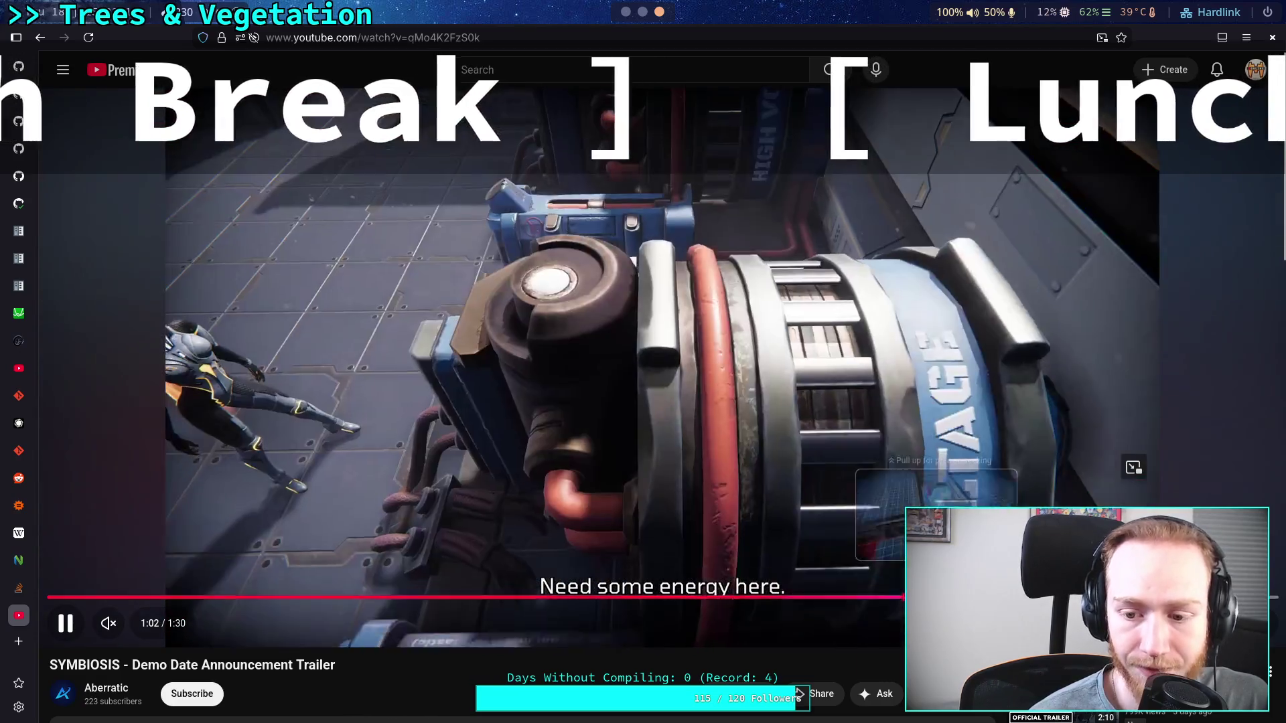
left_click(967, 597)
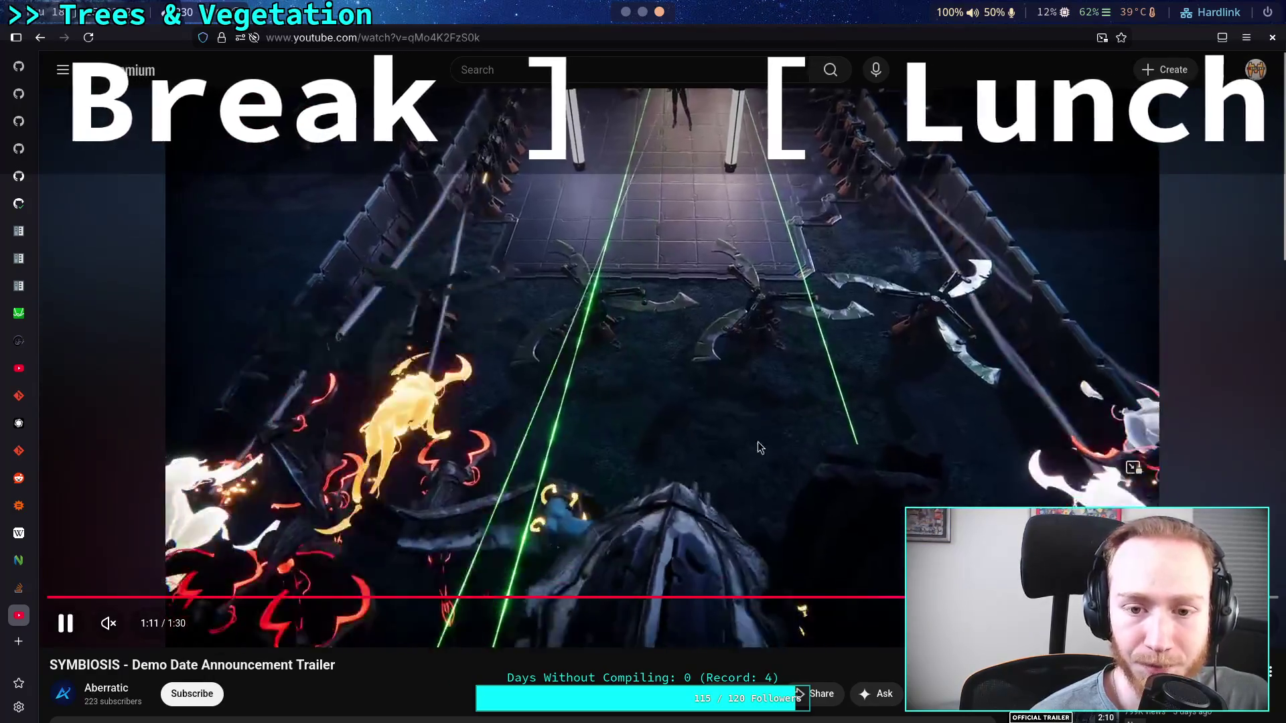
left_click(793, 393)
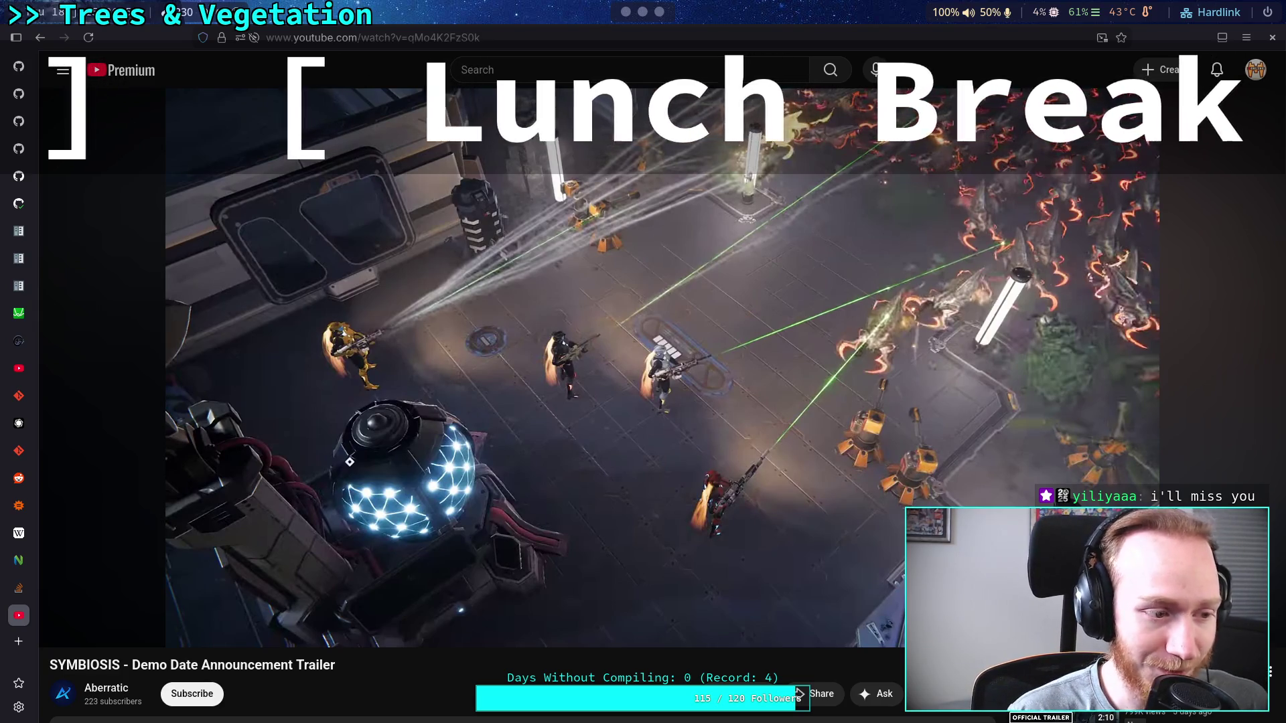
mouse_move(265, 444)
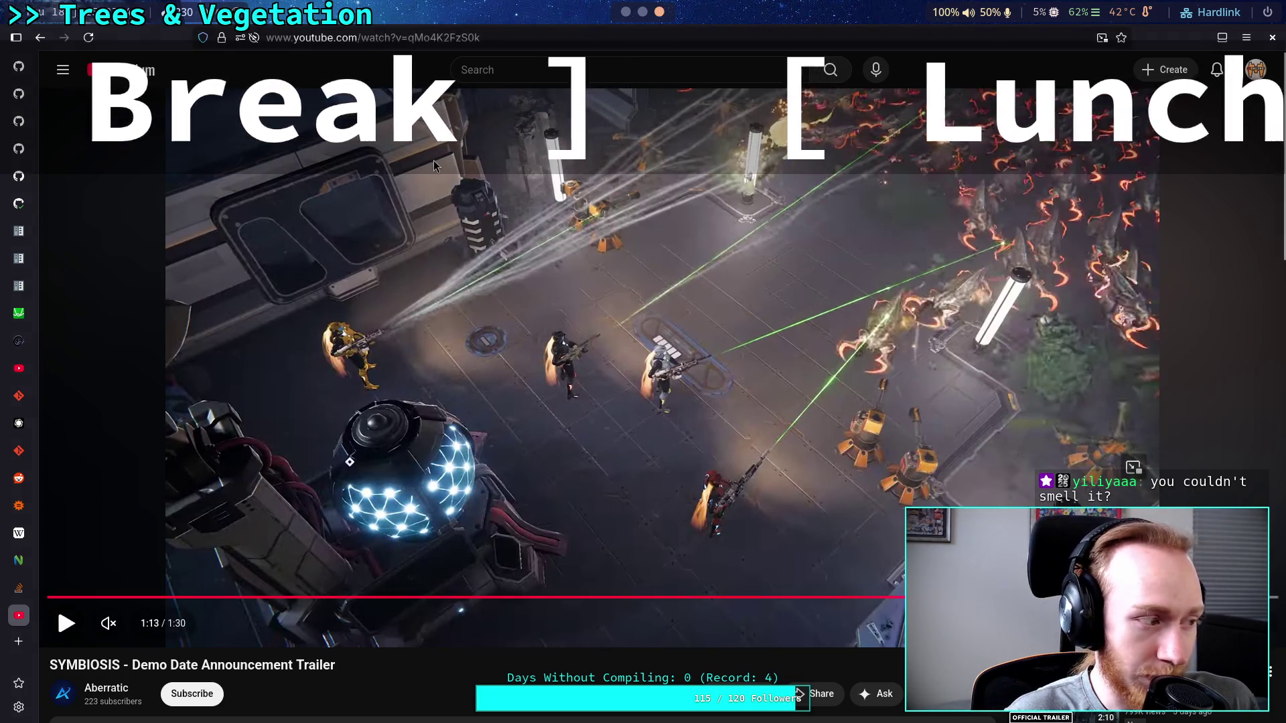
Paste the new YouTube watch link into the address bar and load it.
left_click(594, 35)
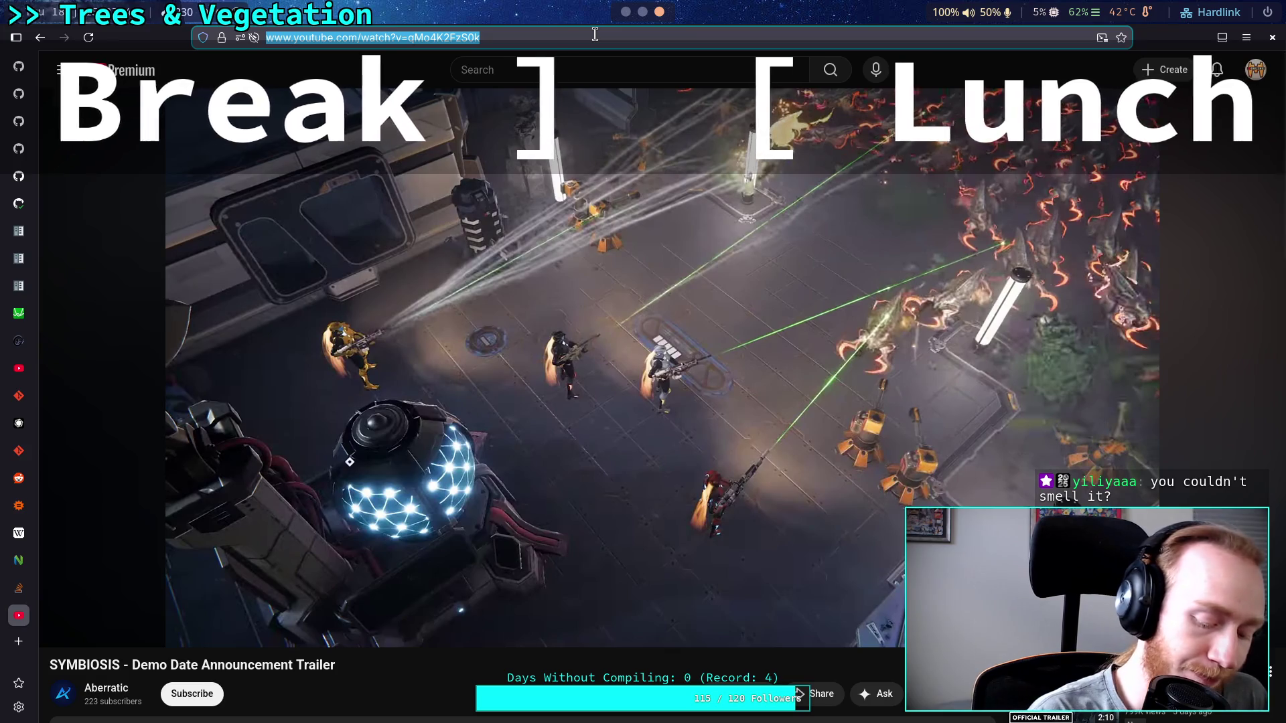
type("https://www.youtube.com/watch?v=uPQj0qioxyl")
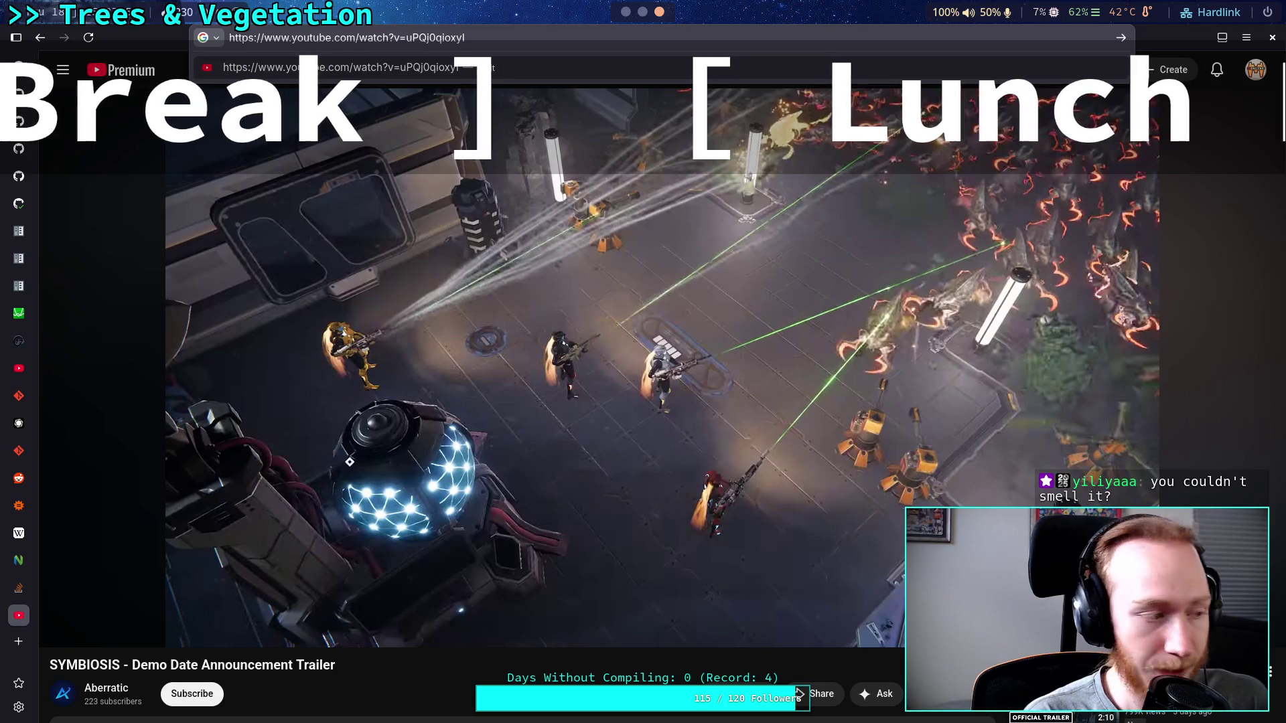
key("Return")
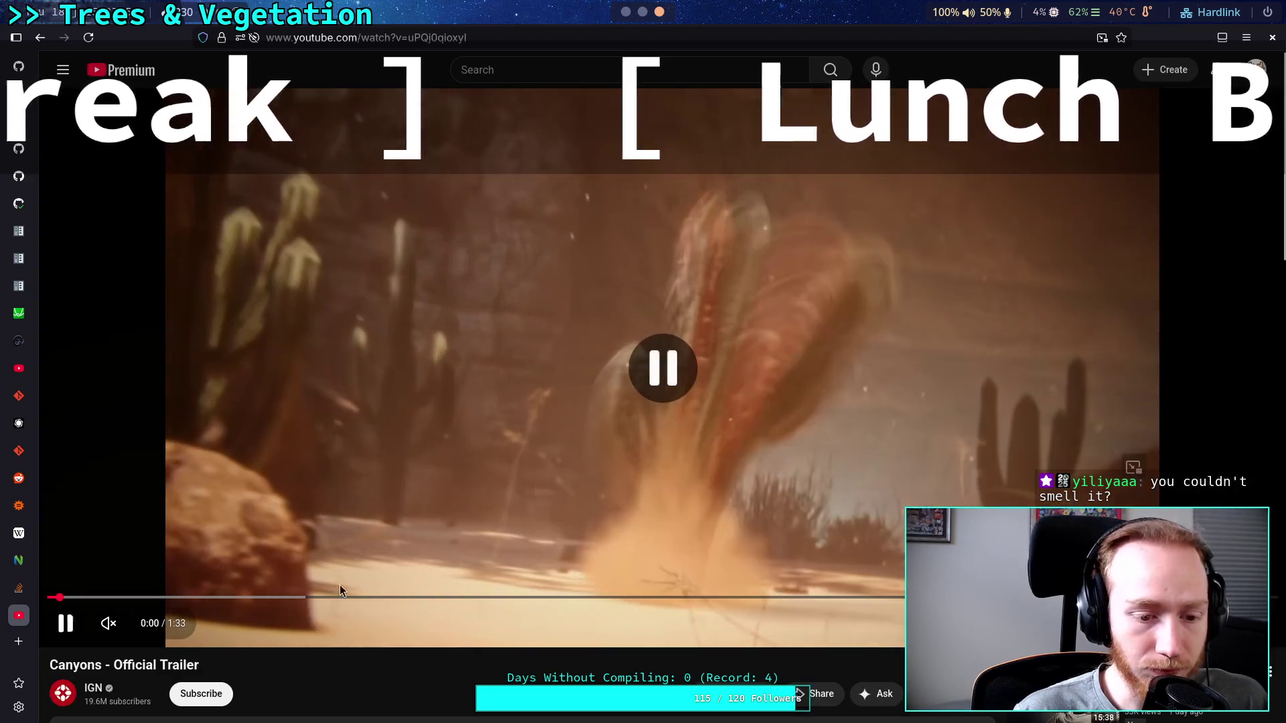
Pause the Canyons trailer, unmute it, nudge the volume up slightly, then play it.
left_click(339, 584)
left_click(108, 624)
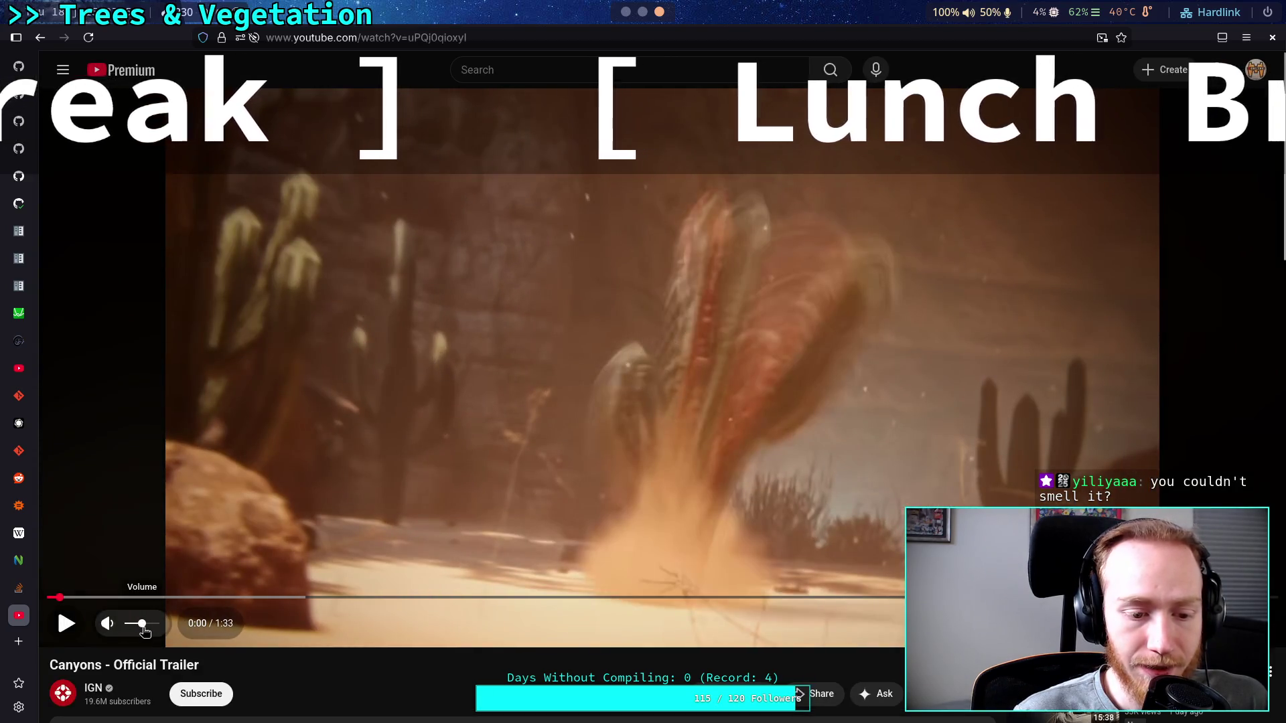
left_click_drag(144, 631, 148, 631)
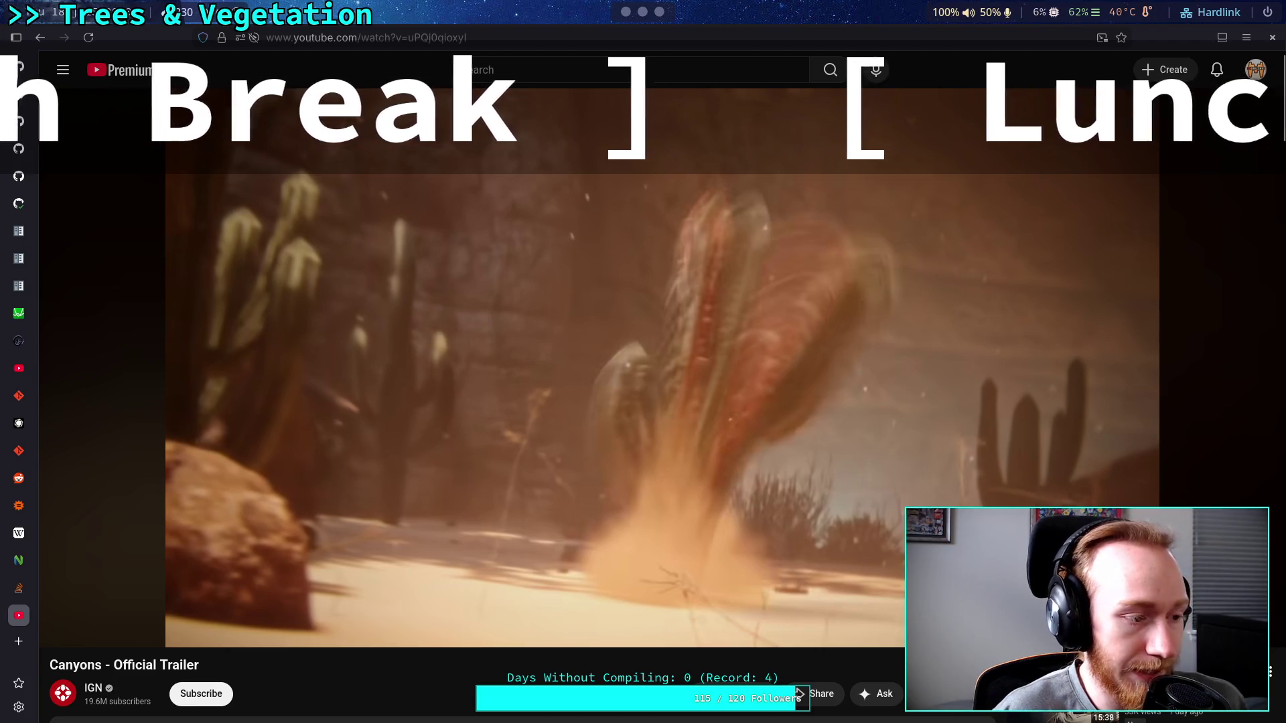
mouse_move(334, 601)
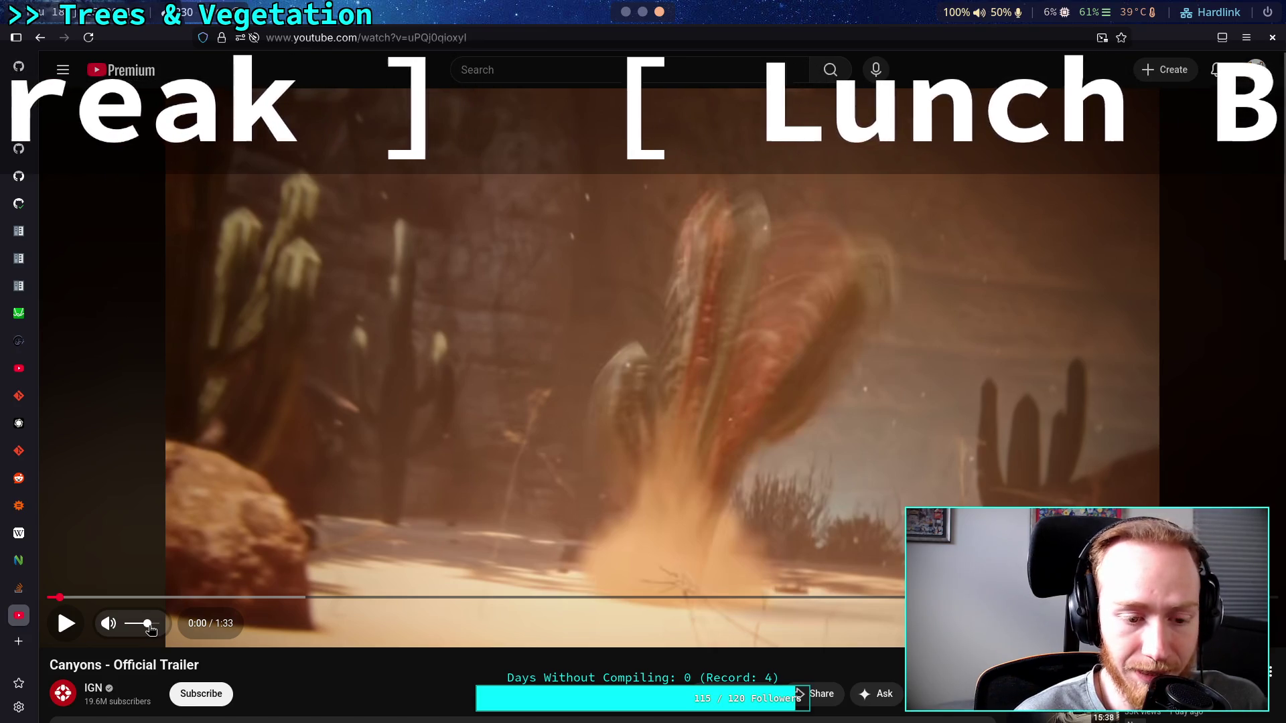
left_click(309, 497)
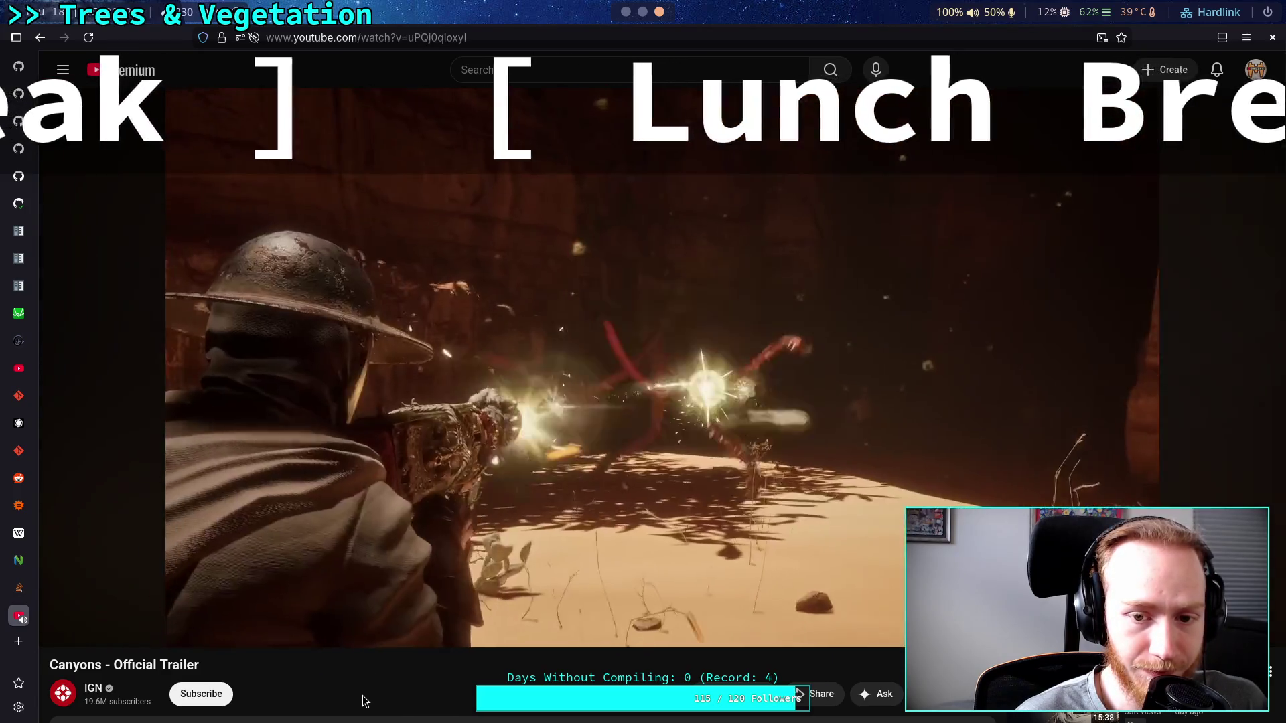
Restart the Canyons trailer from 0:00 and pause it at 0:03 on the masked warrior.
left_click(367, 501)
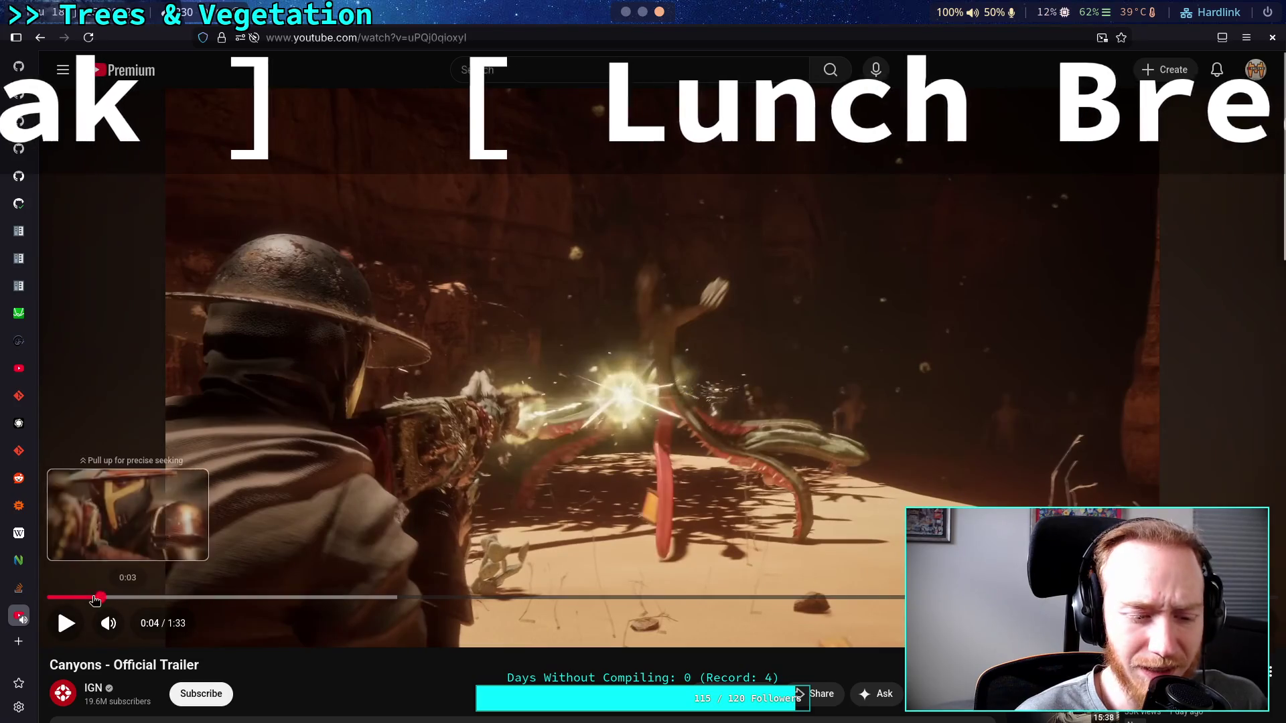
key("0")
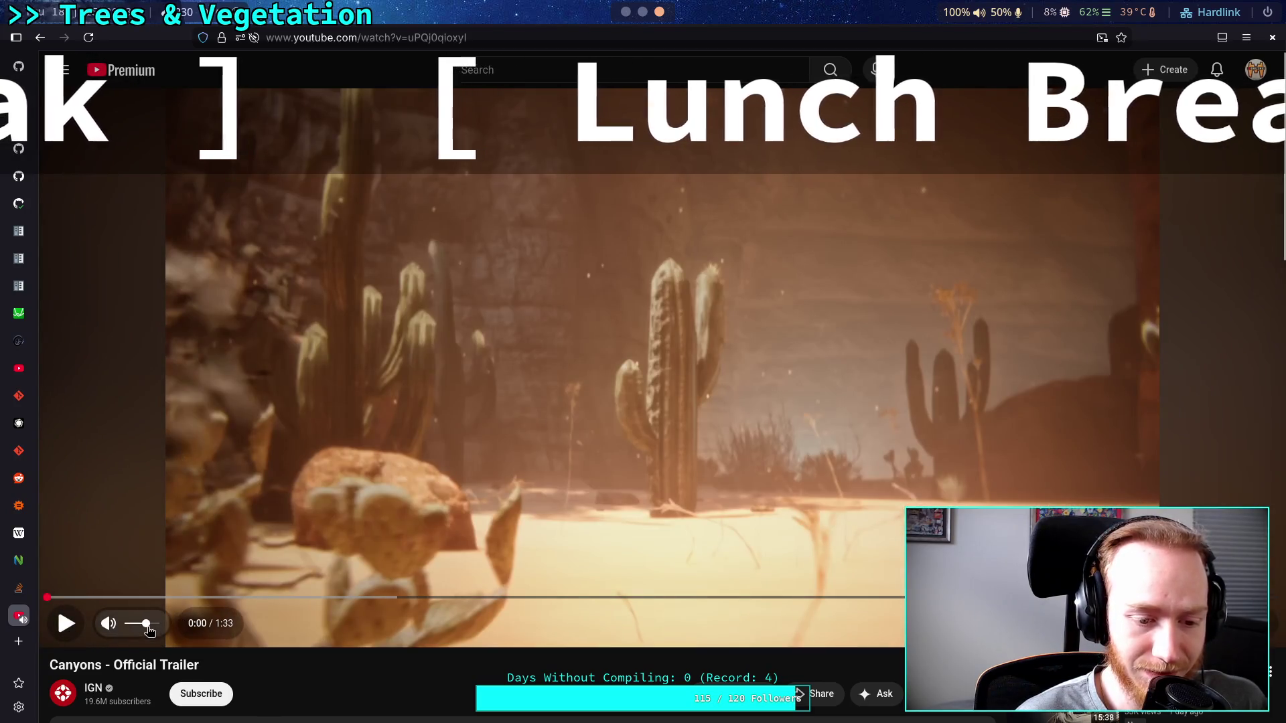
left_click(343, 517)
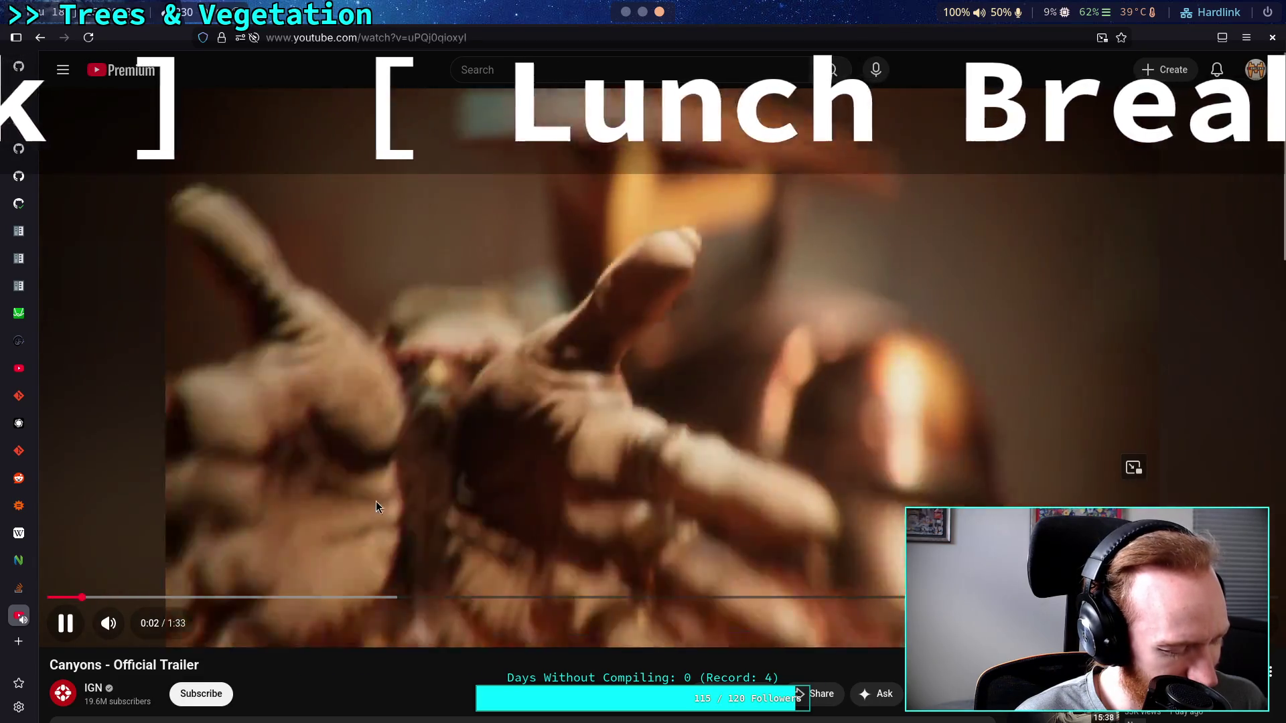
left_click(376, 500)
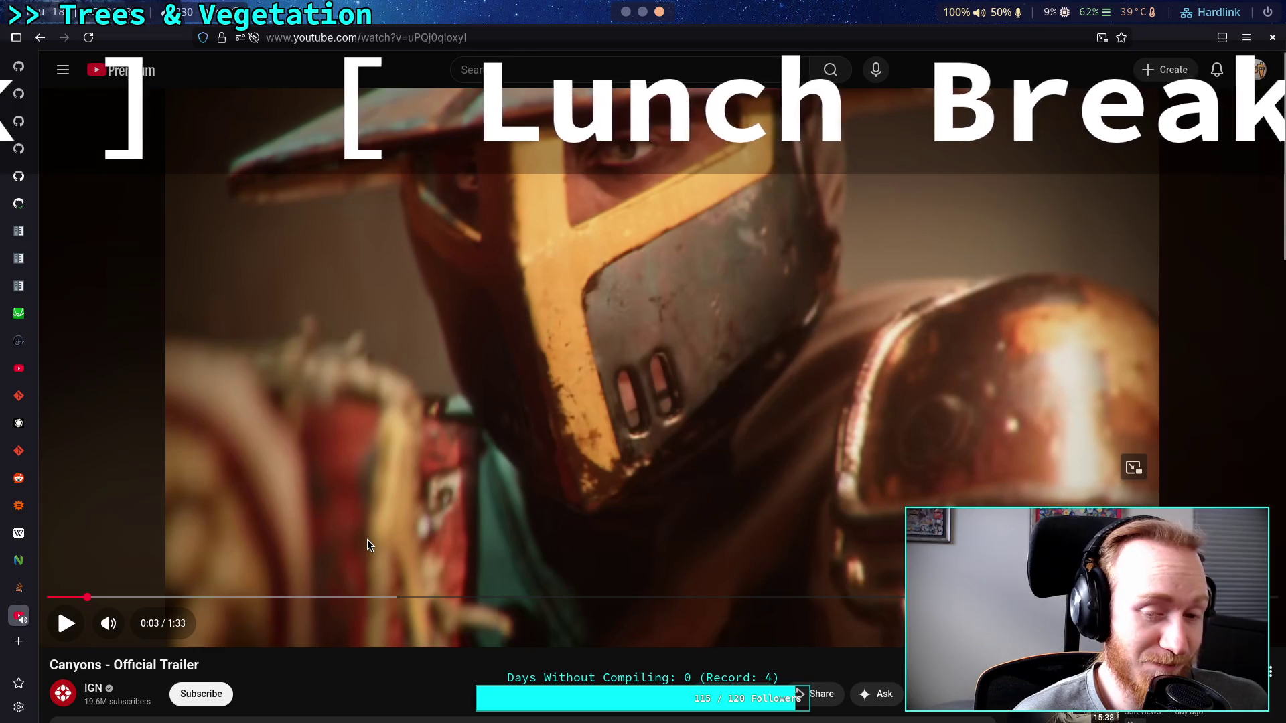
scroll(367, 539, "down", 3)
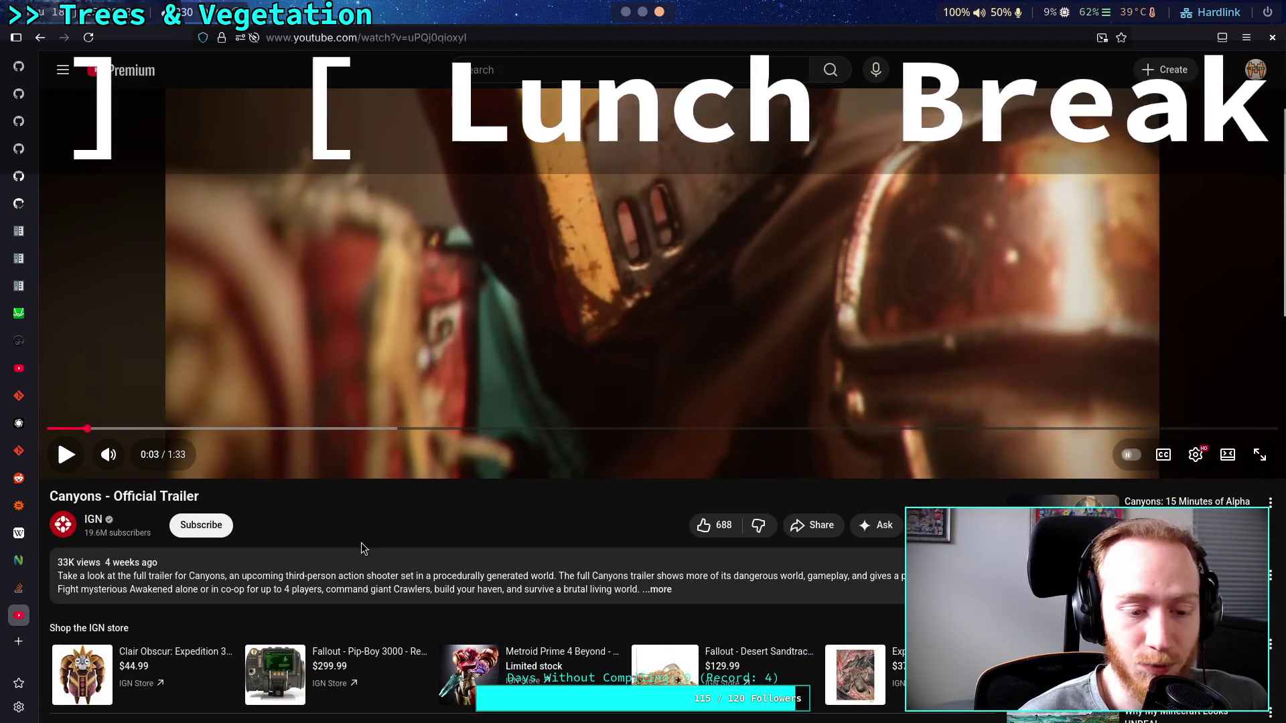
scroll(375, 583, "up", 1)
scroll(378, 592, "up", 2)
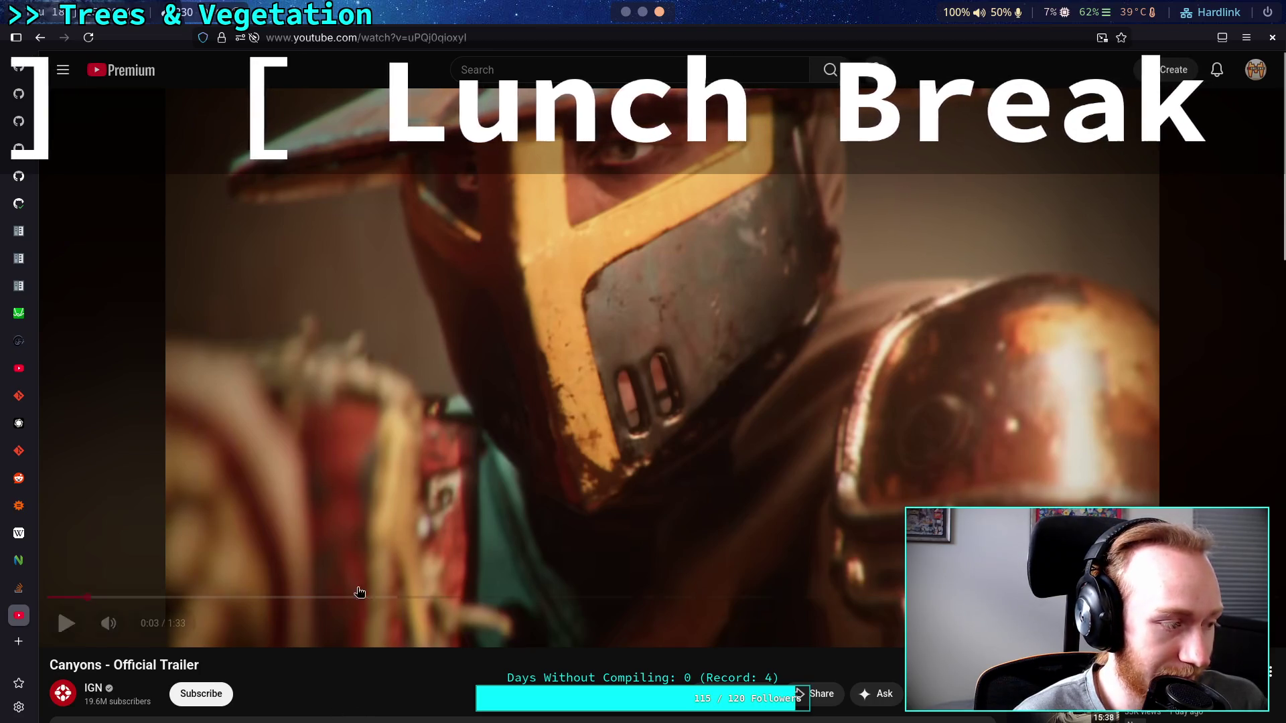
Resume the Canyons trailer from 0:03 and let it run to about 1:22.
left_click(262, 548)
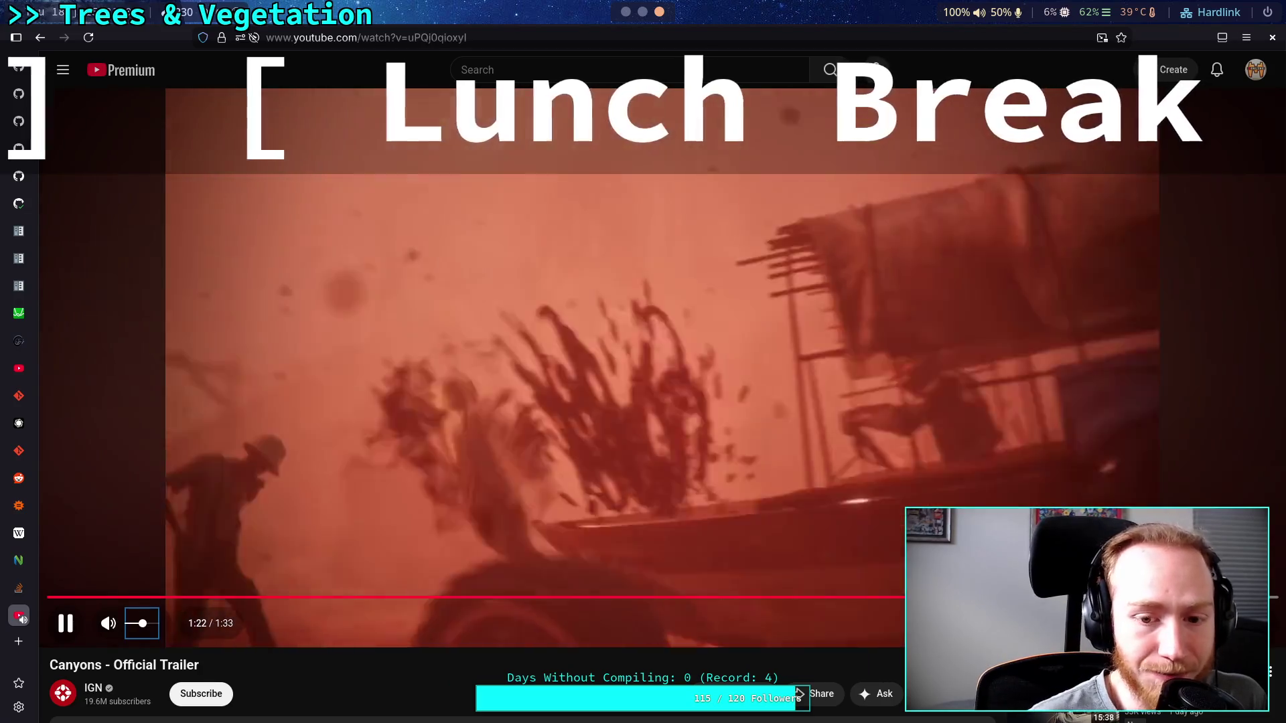
Seek the Canyons trailer back to about 1:00, let it finish, then jump to around 0:26.
left_click(402, 444)
key("j")
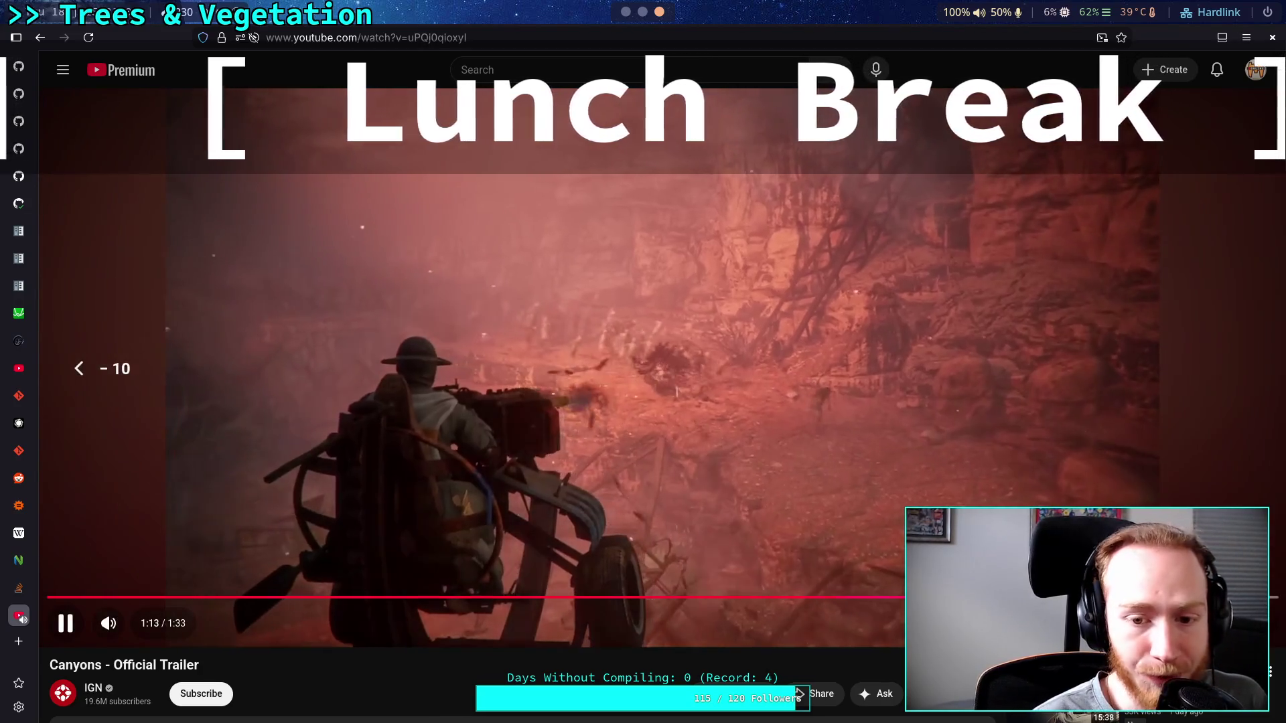
key("Left")
key("Left")
key("Left")
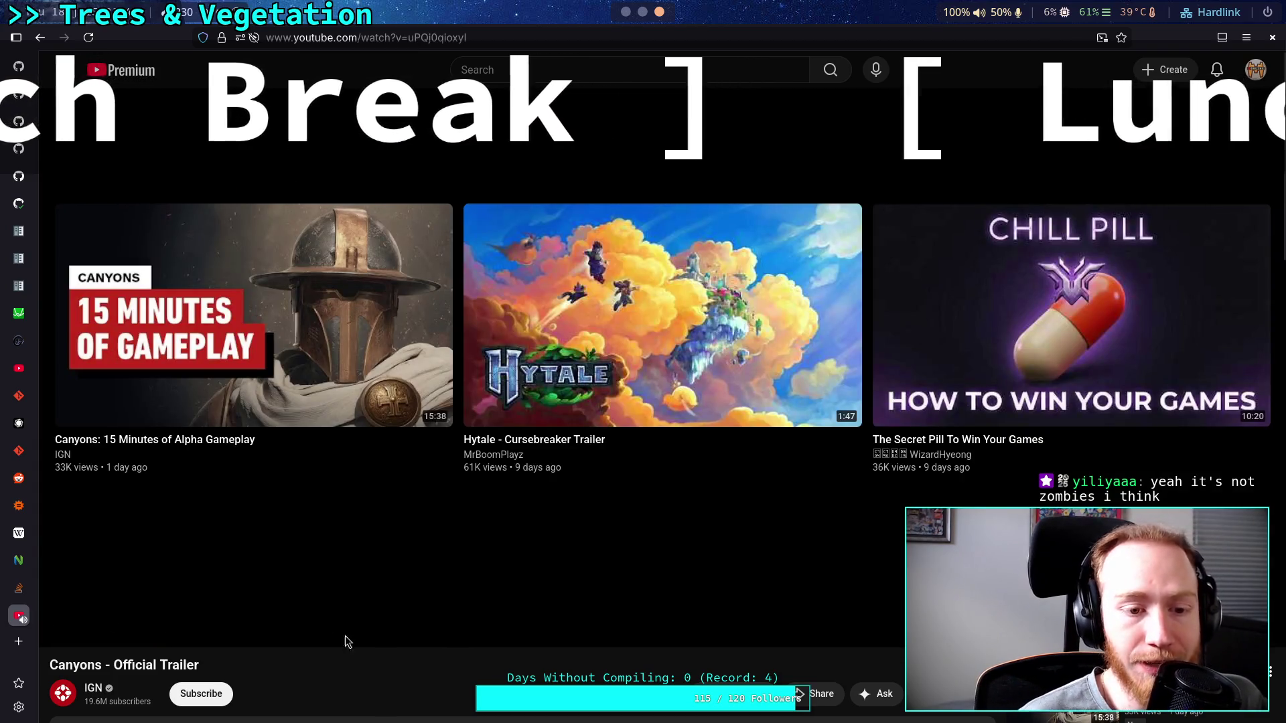
left_click(402, 597)
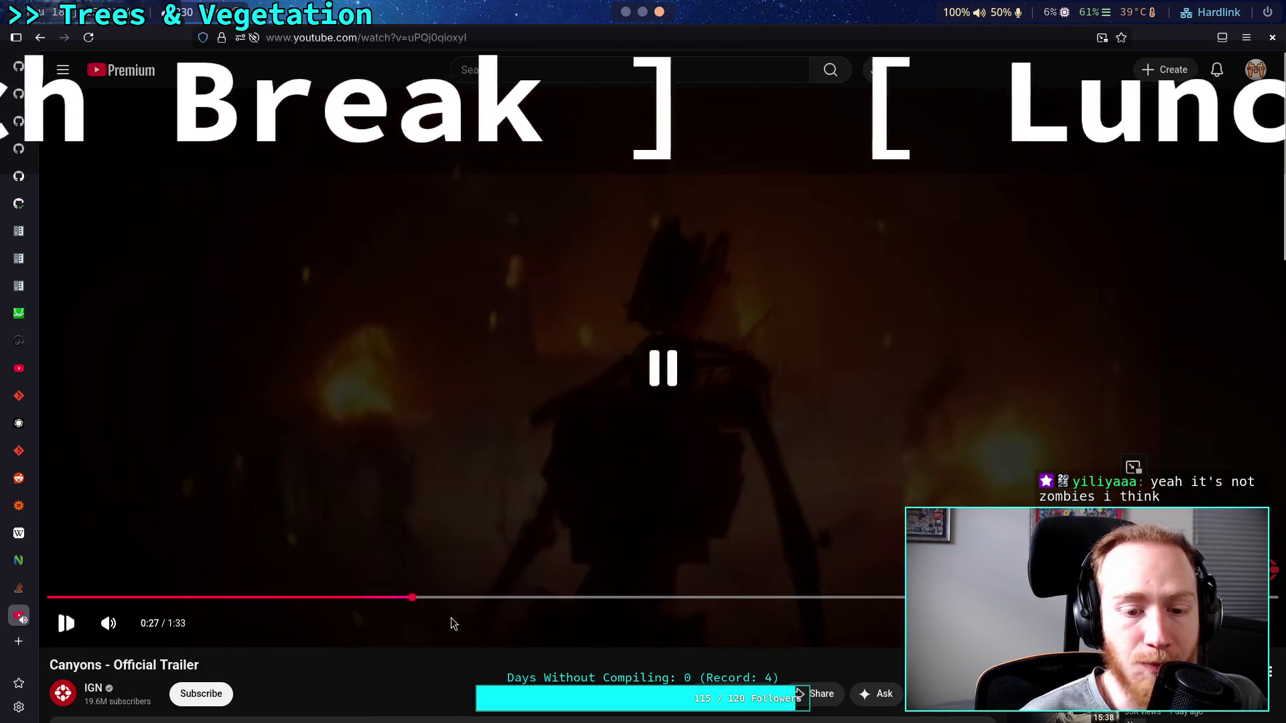
Pause the Canyons trailer at 0:28, then skip ahead through 0:36, 0:42 and past 0:48.
left_click(507, 589)
left_click(508, 569)
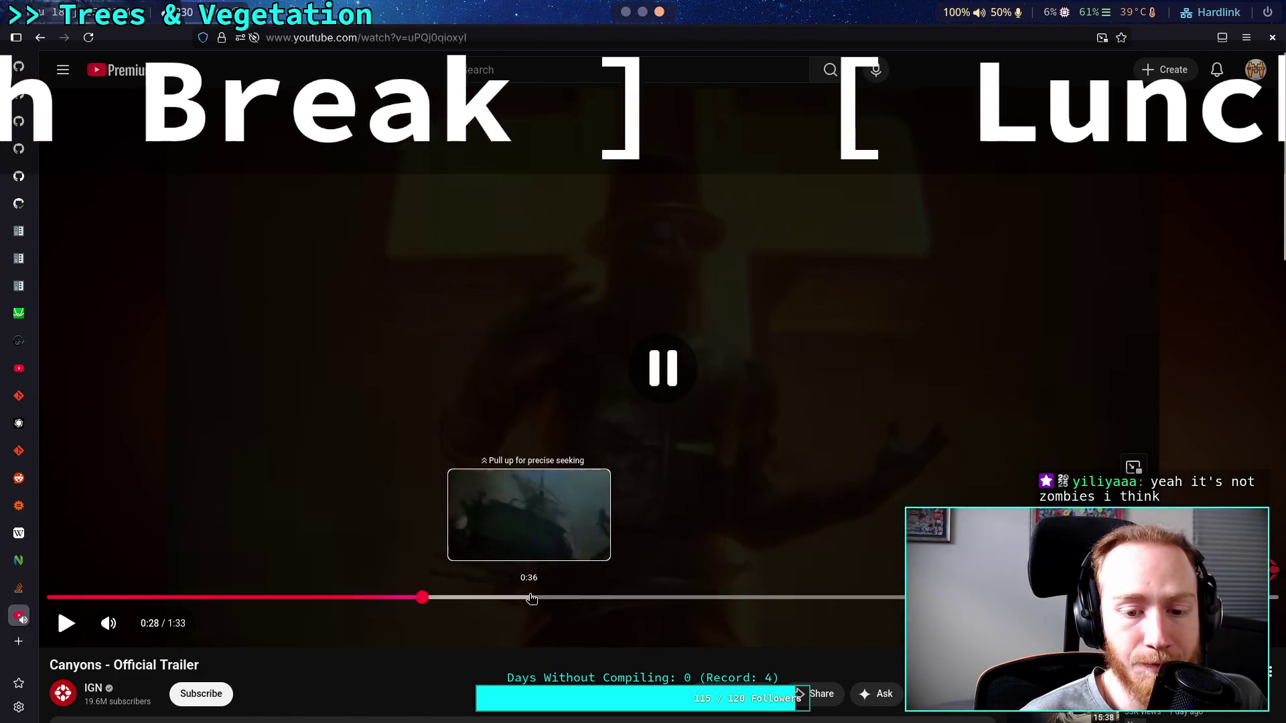
left_click(531, 598)
left_click(596, 597)
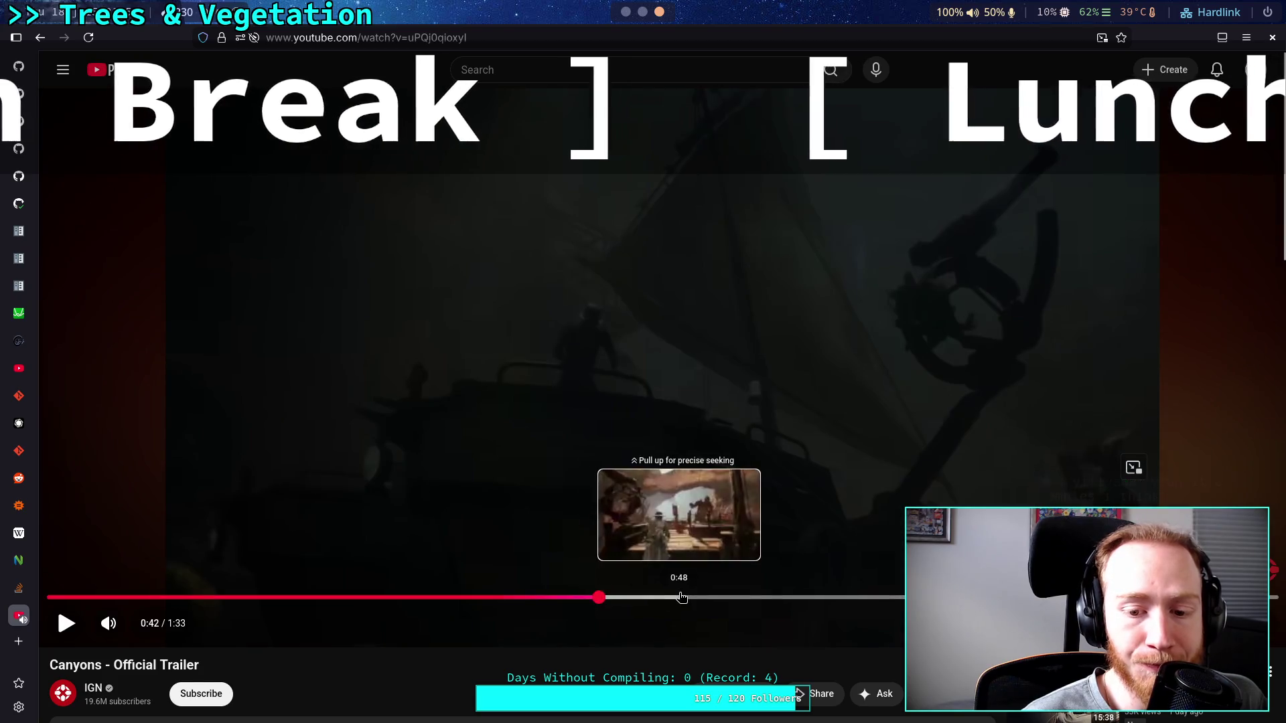
left_click(682, 598)
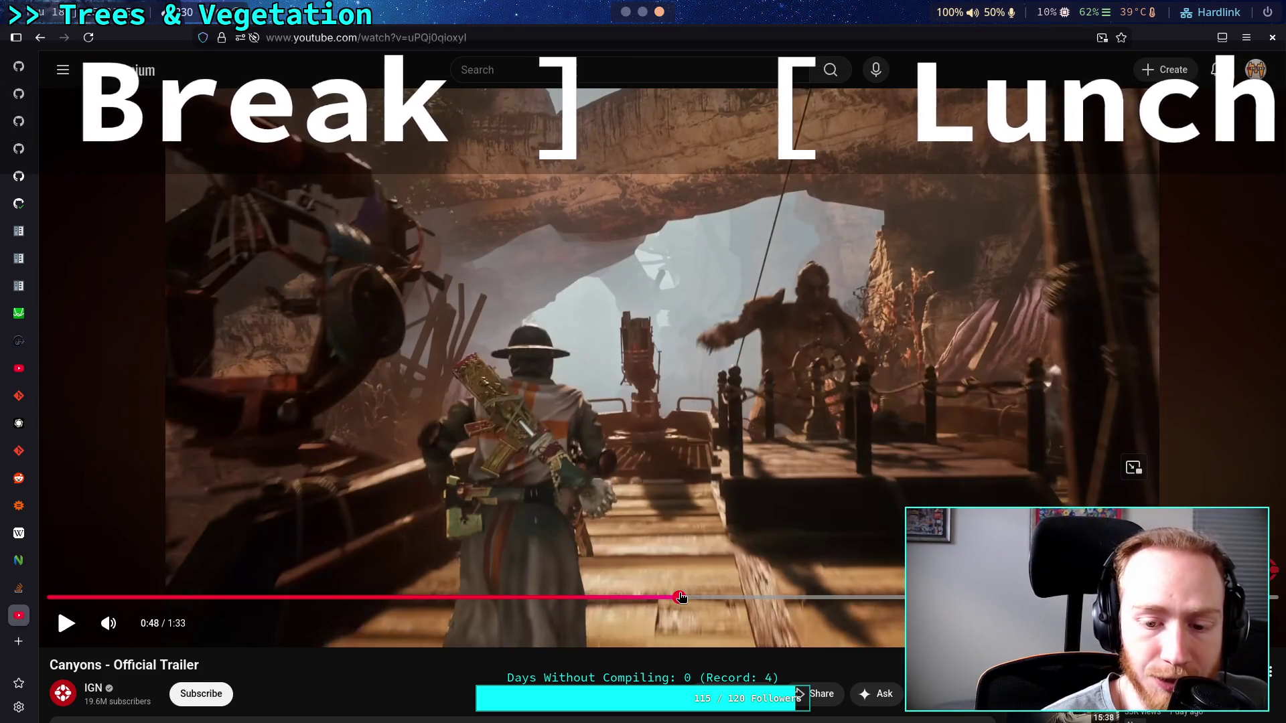
left_click_drag(682, 597, 827, 598)
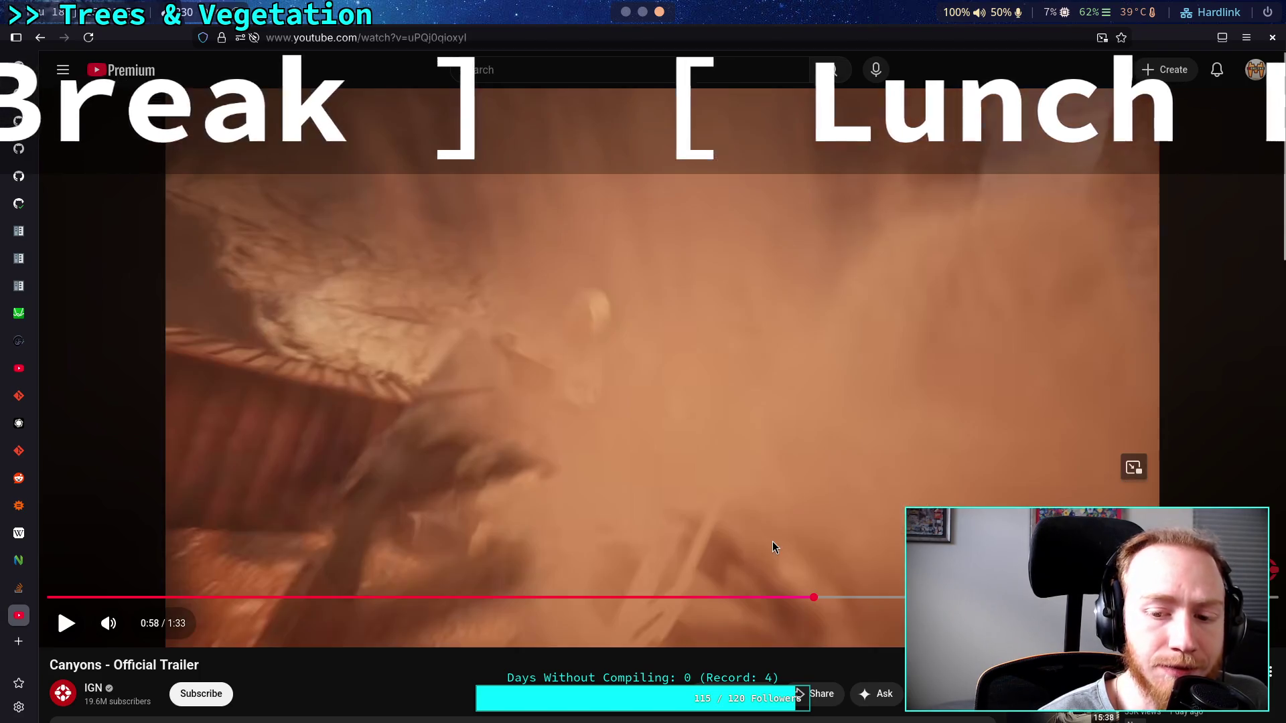
Play the trailer in short bursts, pausing at 0:59, around 1:06, and at 1:07.
left_click(773, 541)
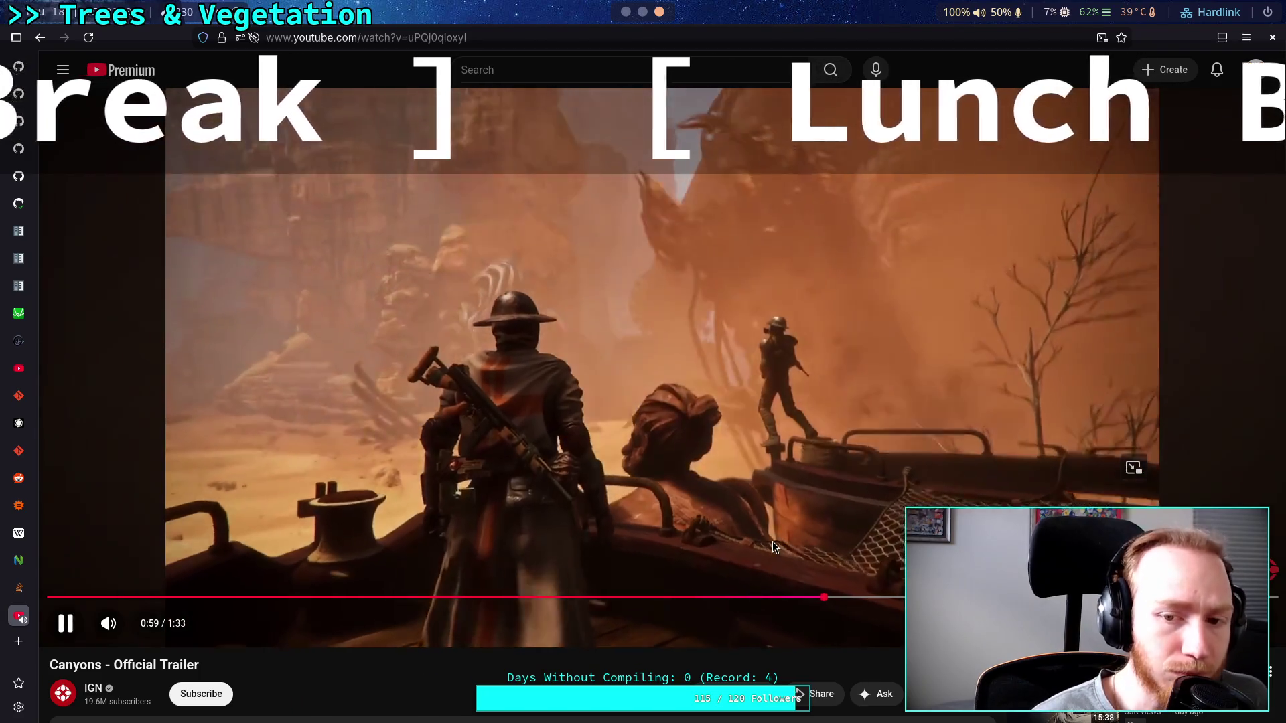
left_click(773, 542)
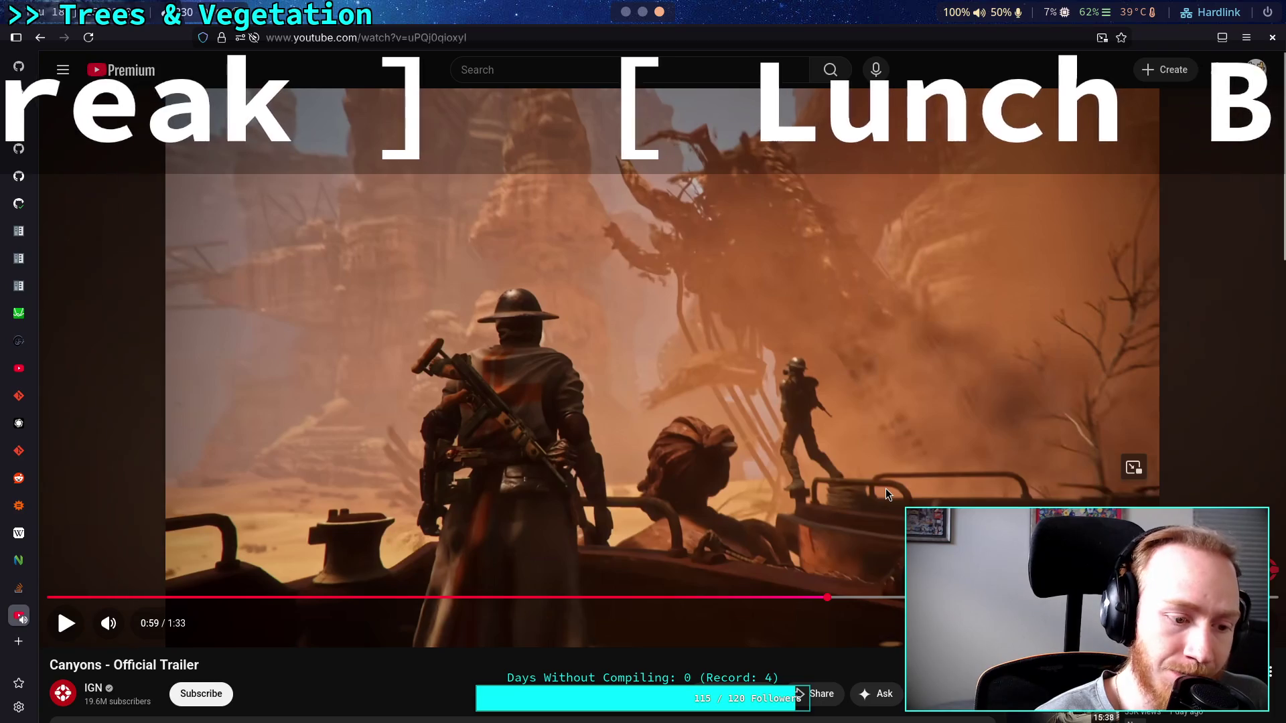
left_click(886, 491)
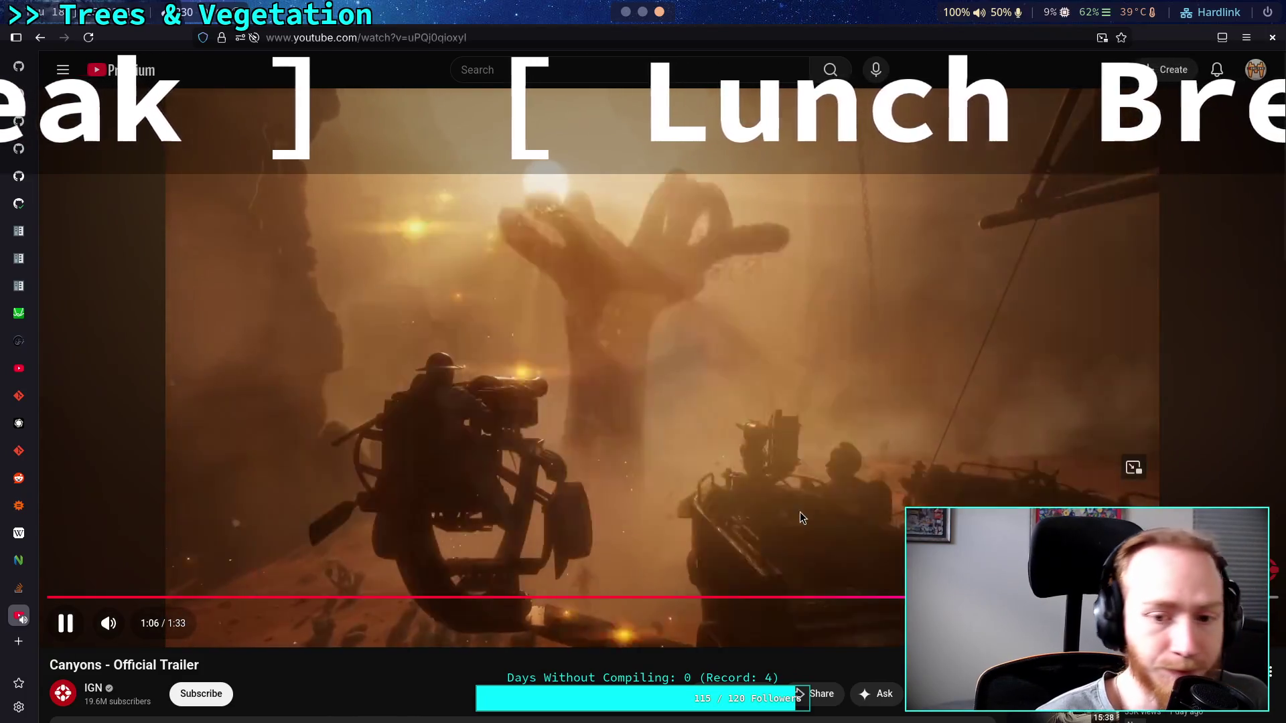
left_click(802, 509)
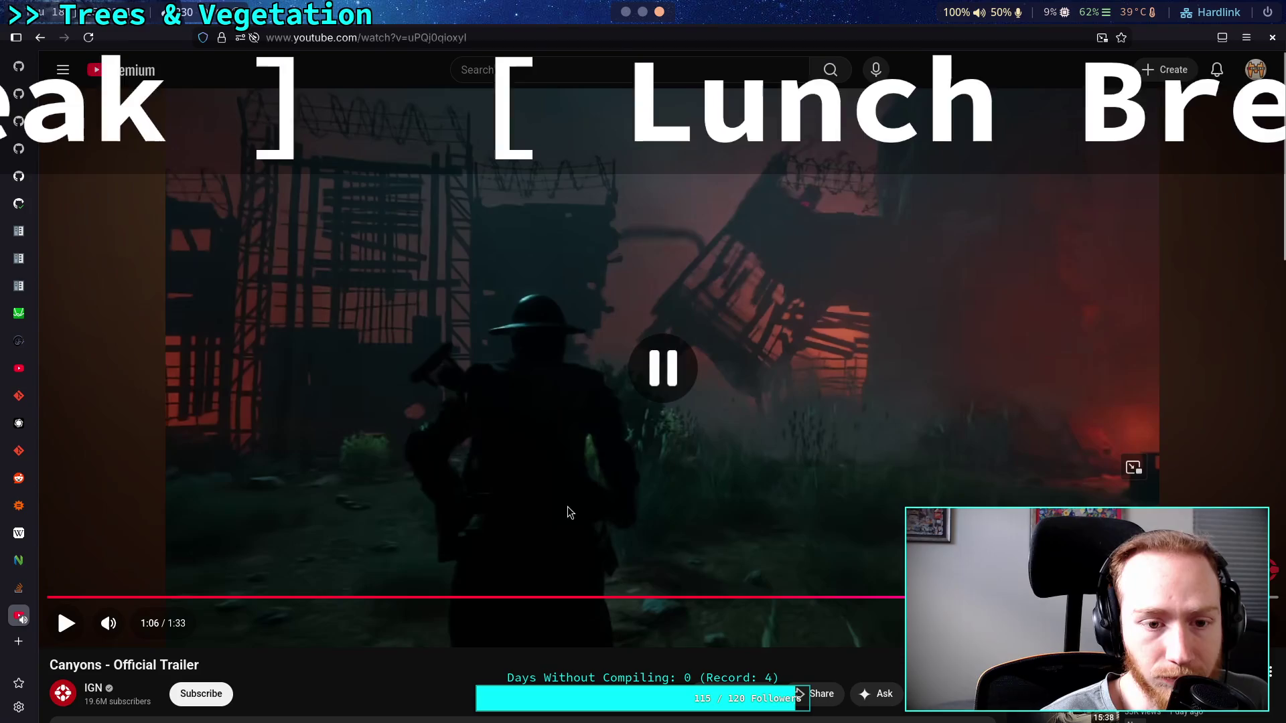
left_click(562, 489)
left_click(737, 351)
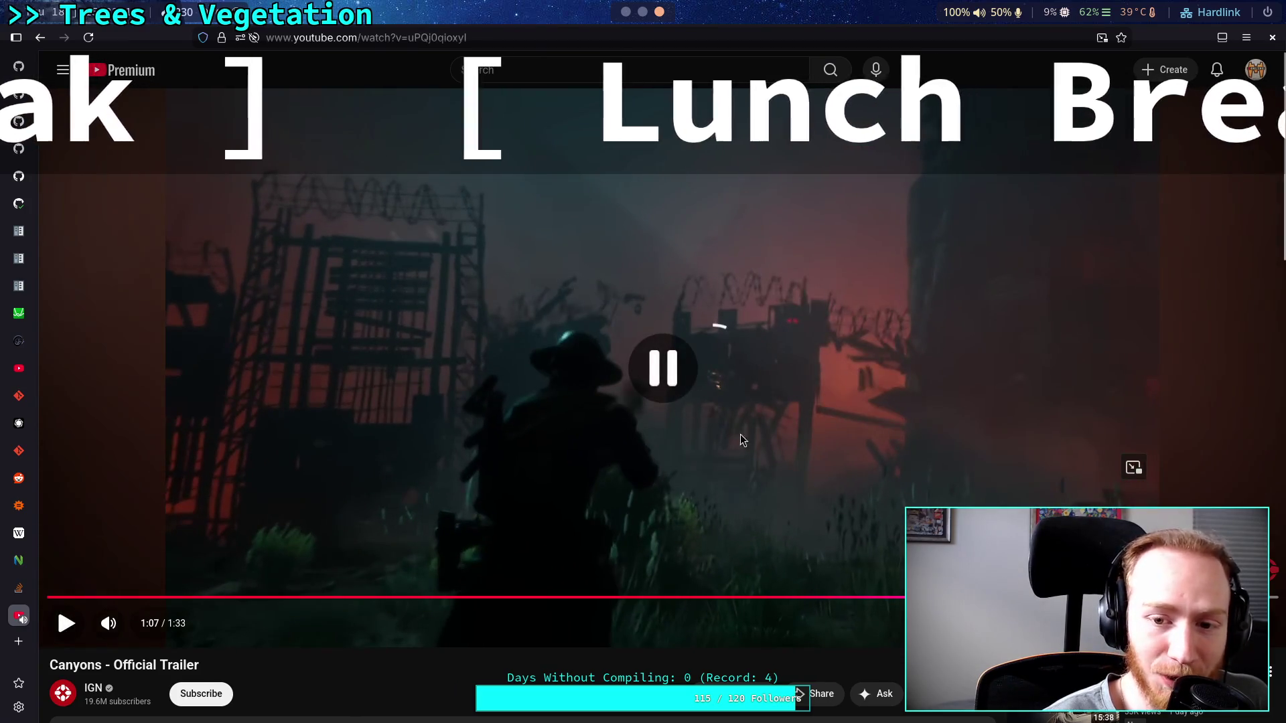
Jump back through 0:21 and 0:14 to 0:09 on the HYPE TRAIN title.
left_click(331, 598)
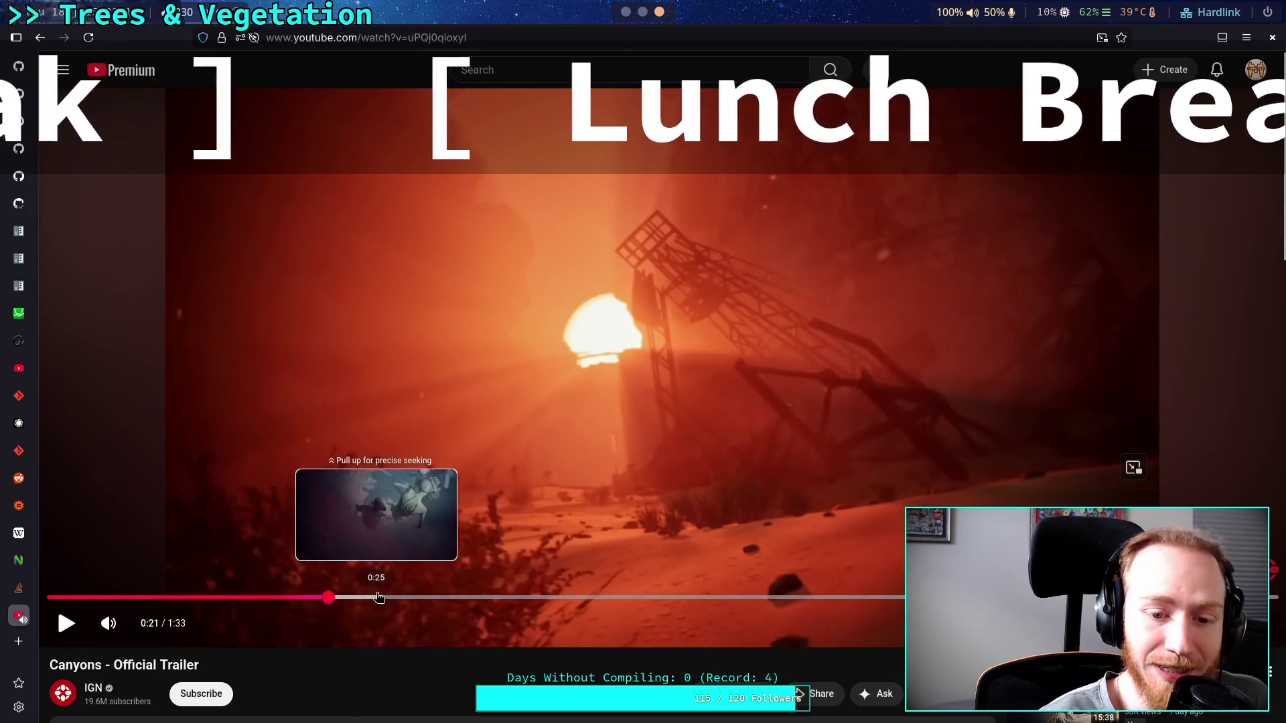
left_click(241, 598)
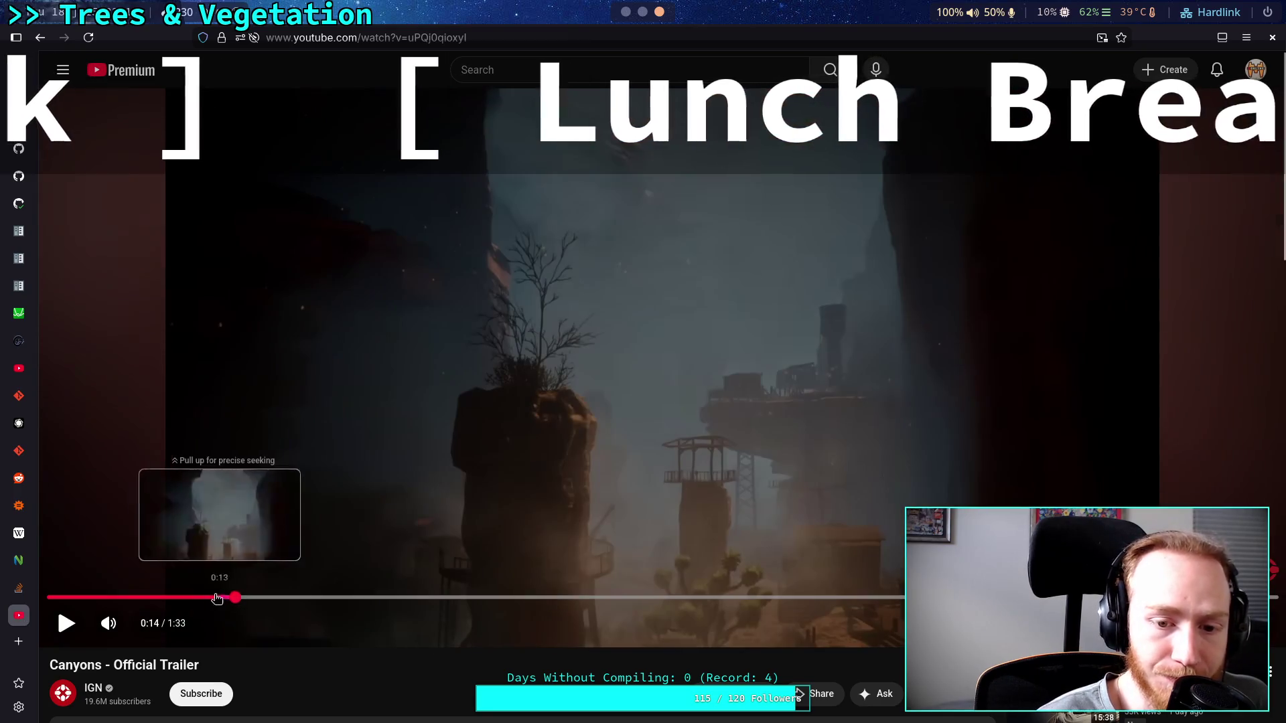
left_click(173, 598)
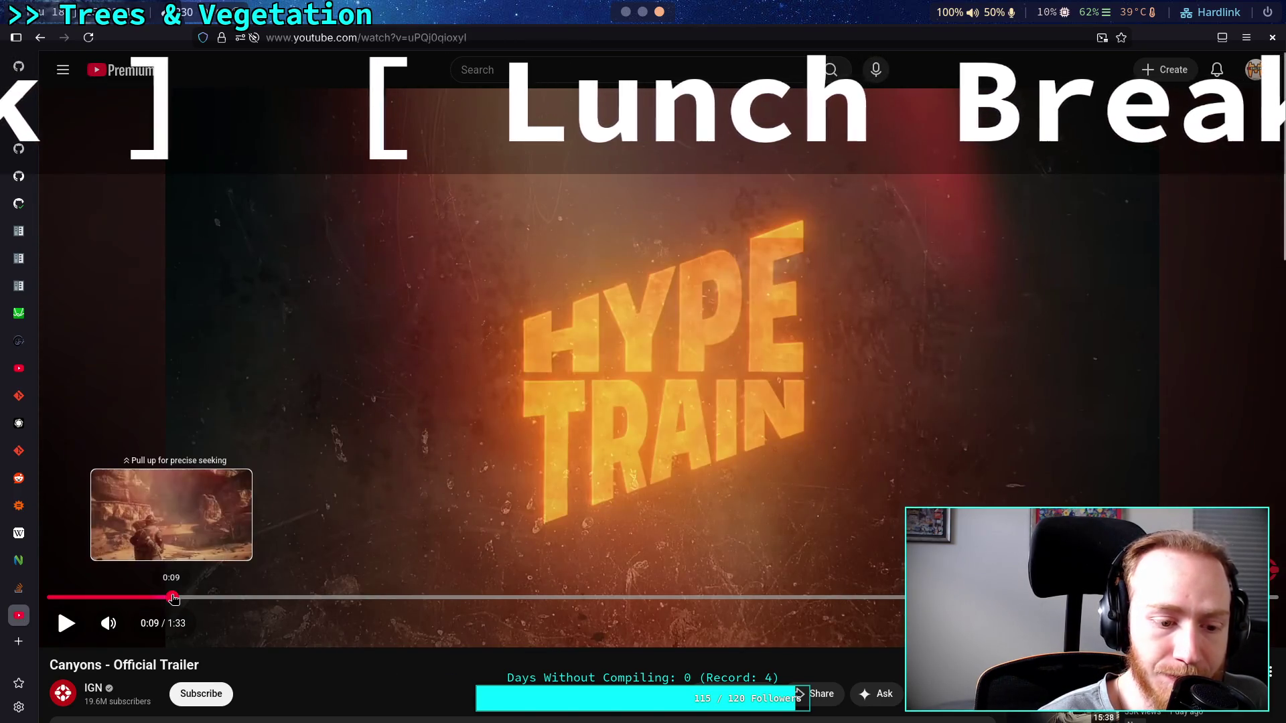